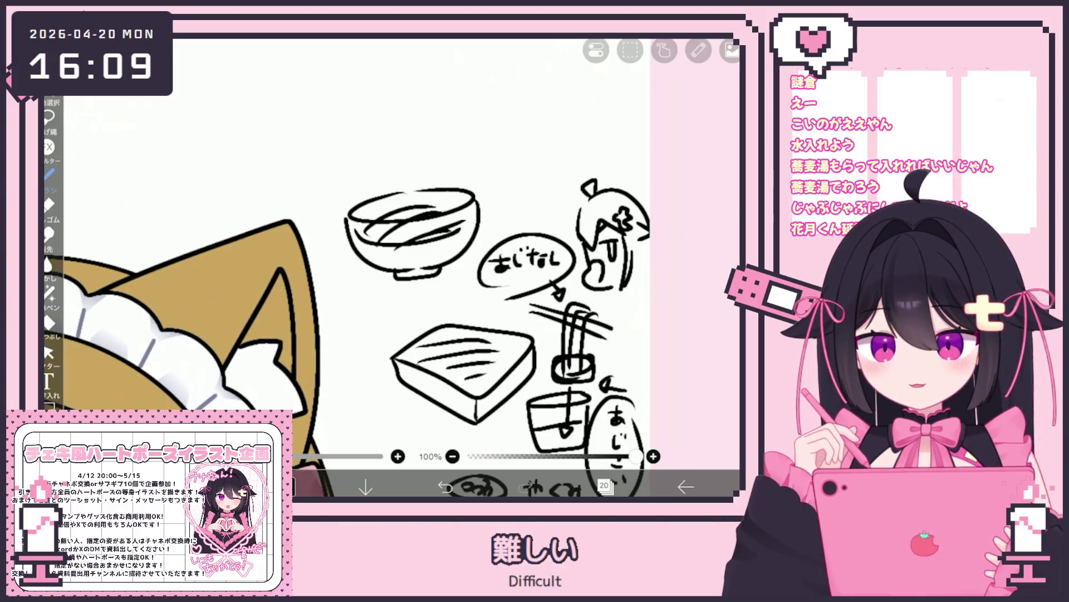
Box-select the food doodle sketch beside the maid's head and clear it with Clear Layer.
scroll(424, 234, "down", 2)
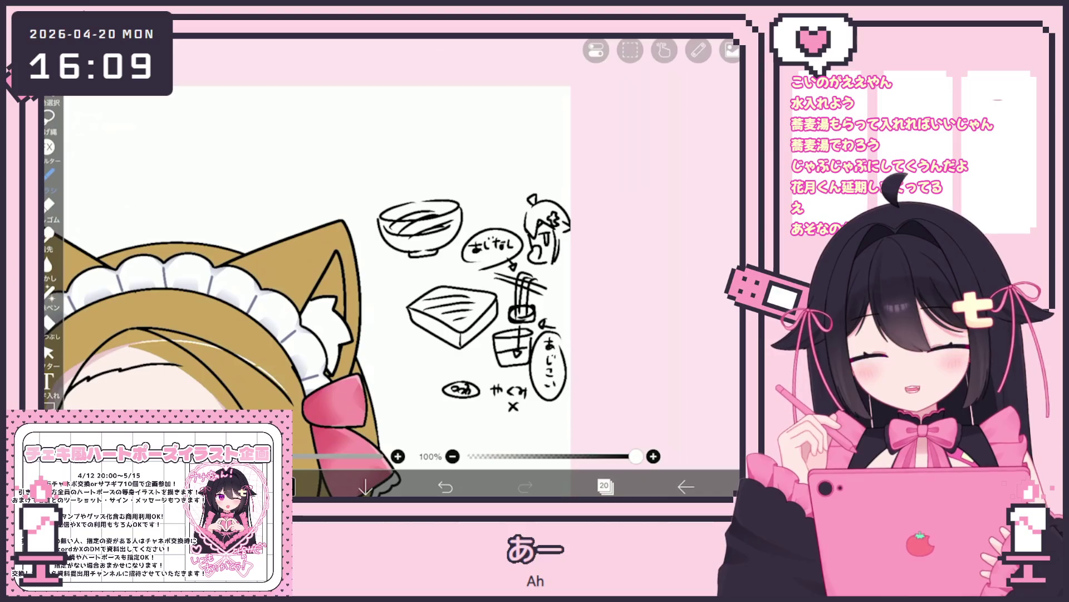
left_click(48, 352)
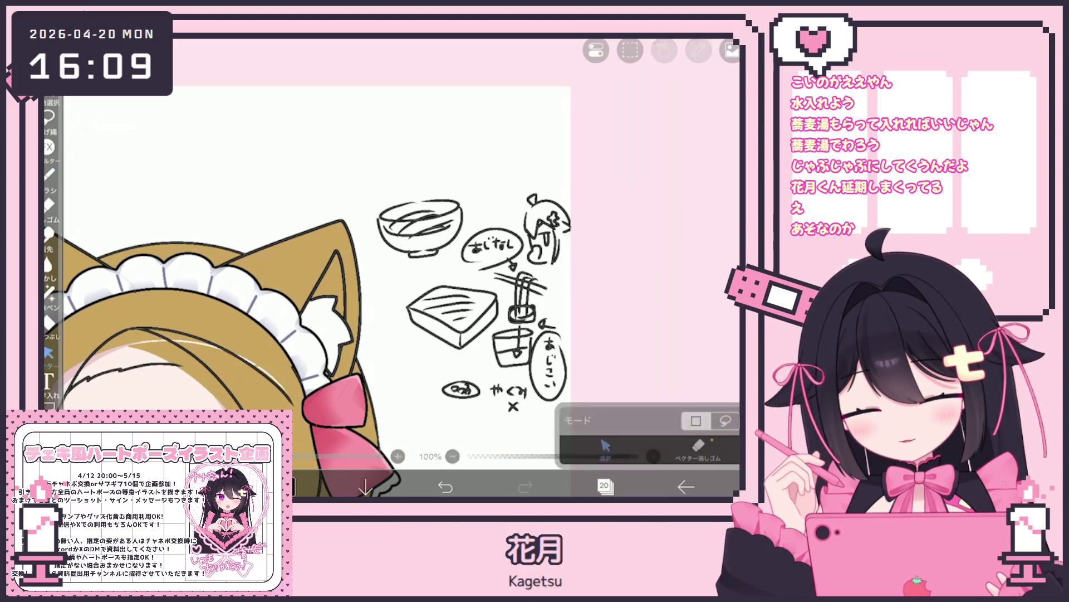
scroll(318, 289, "down", 2)
mouse_move(383, 191)
left_mouse_down()
mouse_move(573, 370)
mouse_move(537, 370)
left_mouse_up()
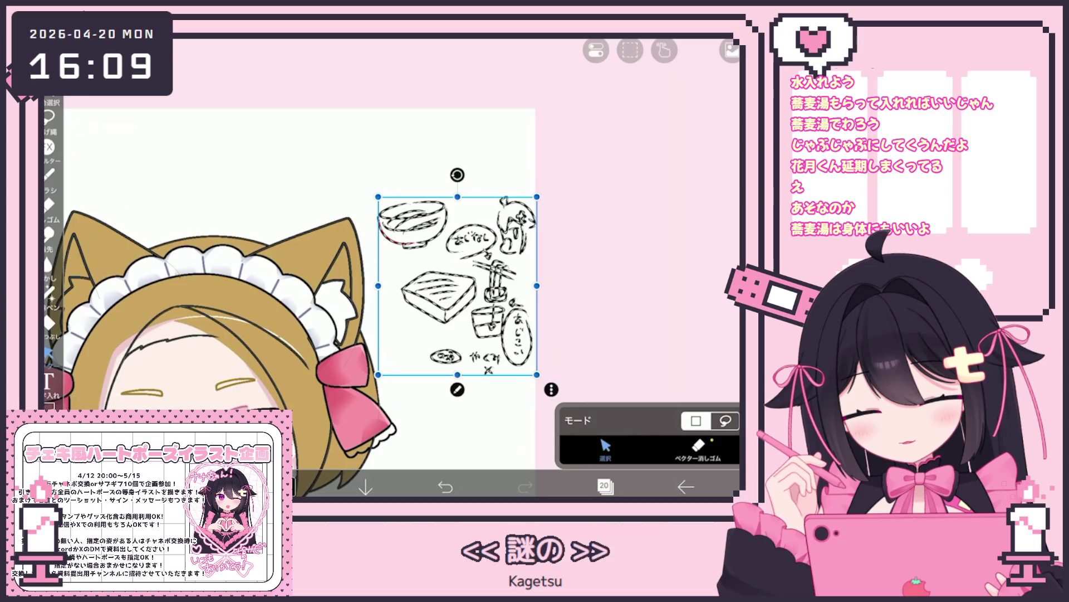
left_click(552, 386)
left_click(576, 195)
scroll(317, 312, "down", 2)
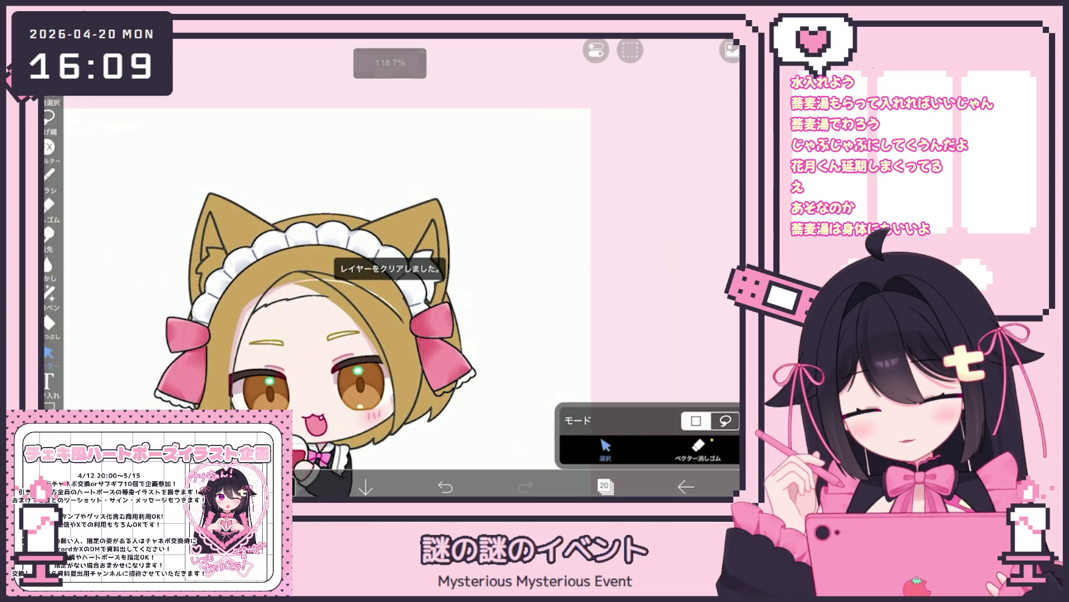
left_click(605, 486)
Make hair layer 19 active and wipe its contents with Clear Layer.
left_click(559, 252)
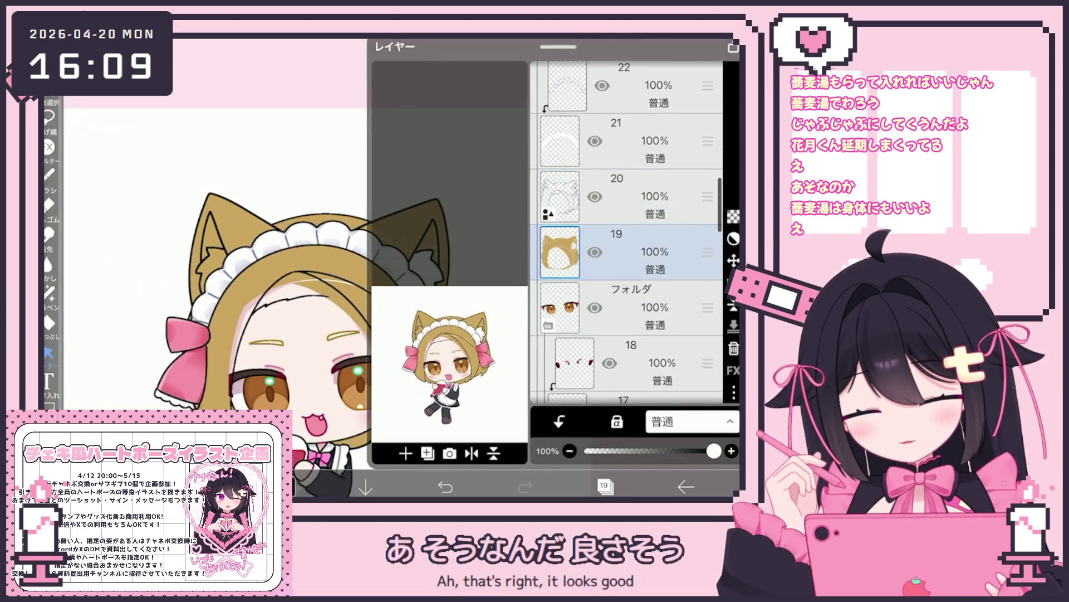
left_click(605, 486)
left_click(630, 50)
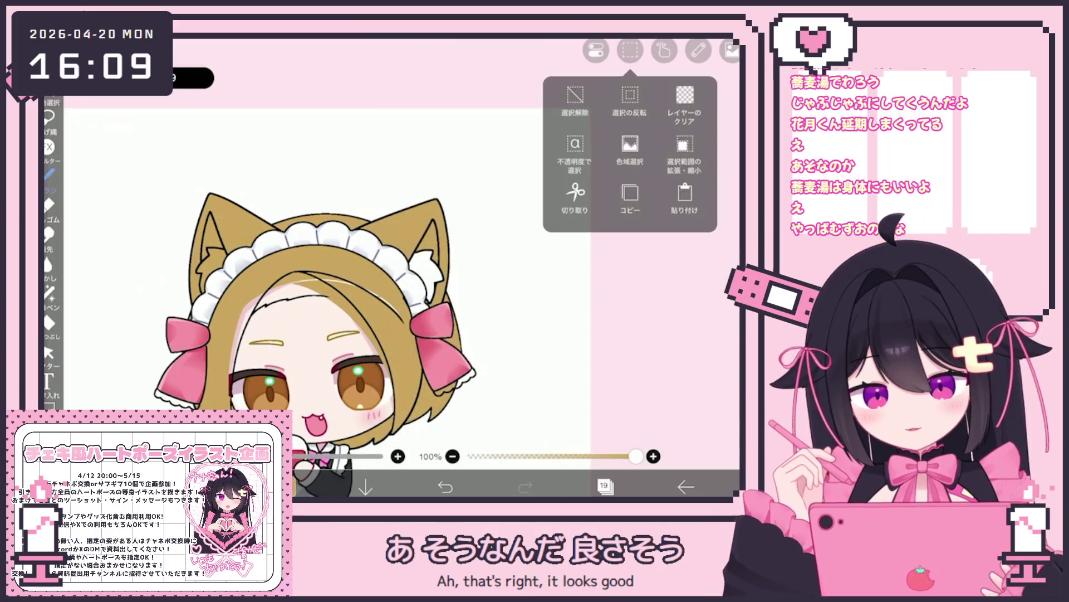
left_click(685, 103)
Bucket-fill the left and right hair strands and the band between the ears in tan.
left_click(49, 323)
scroll(334, 278, "up", 1)
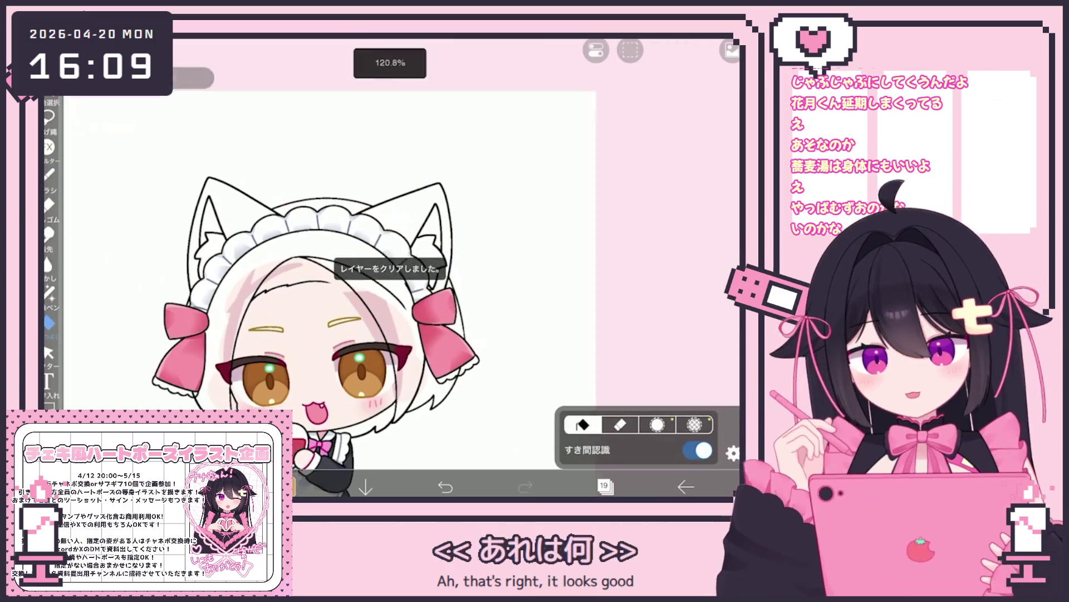
scroll(320, 329, "down", 1)
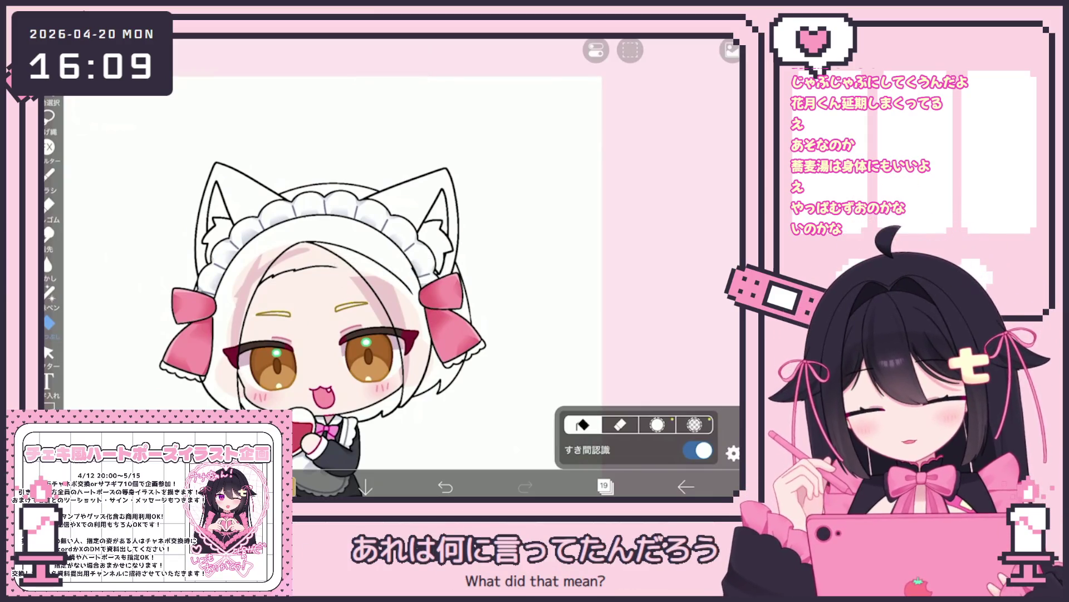
left_click(390, 311)
left_click(401, 201)
left_click(253, 312)
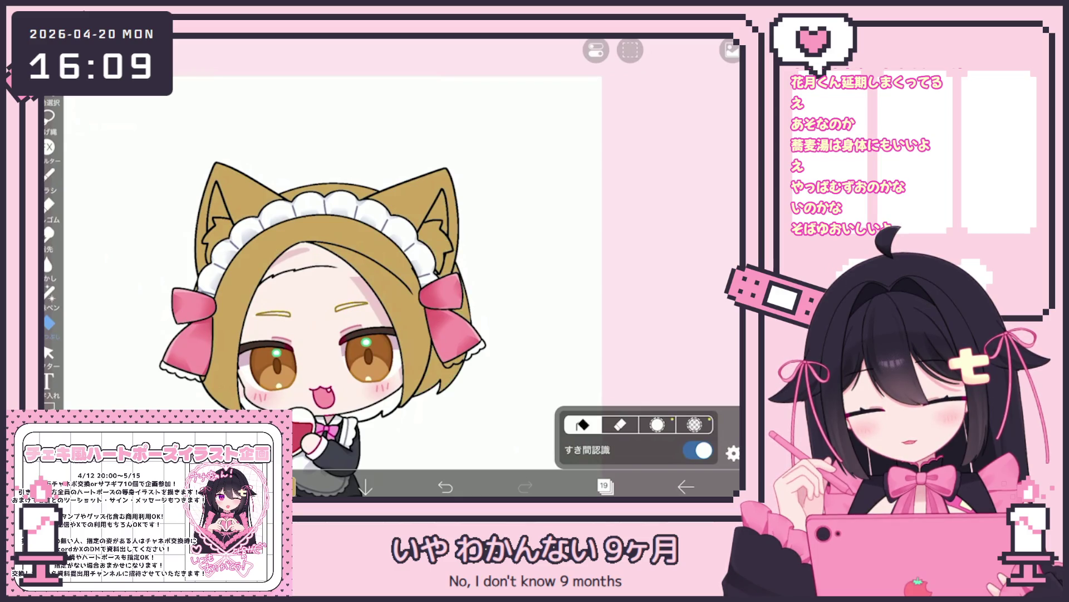
left_click(249, 393)
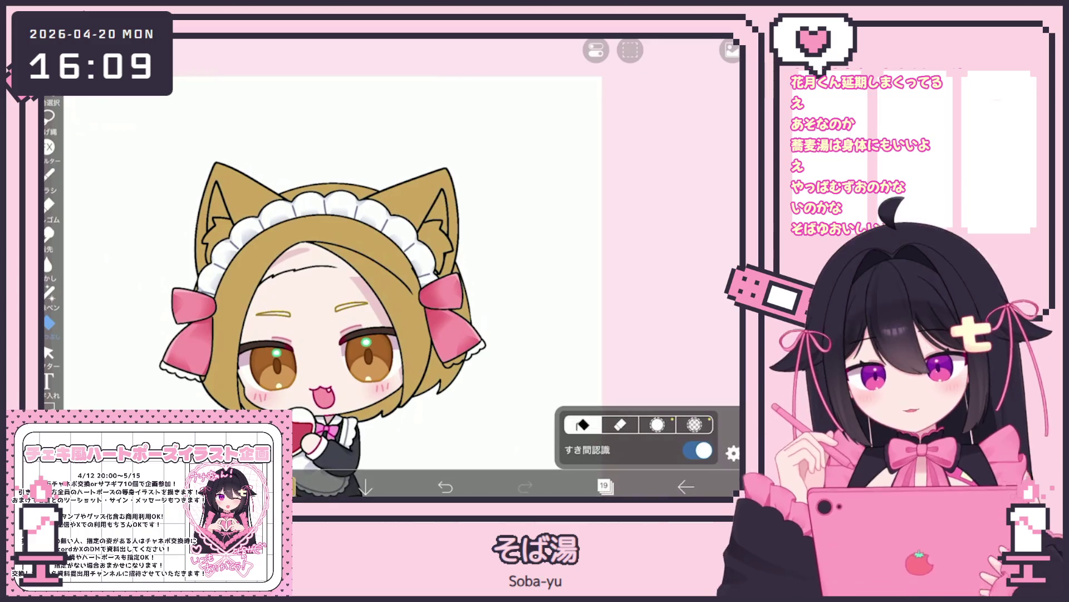
left_click(605, 486)
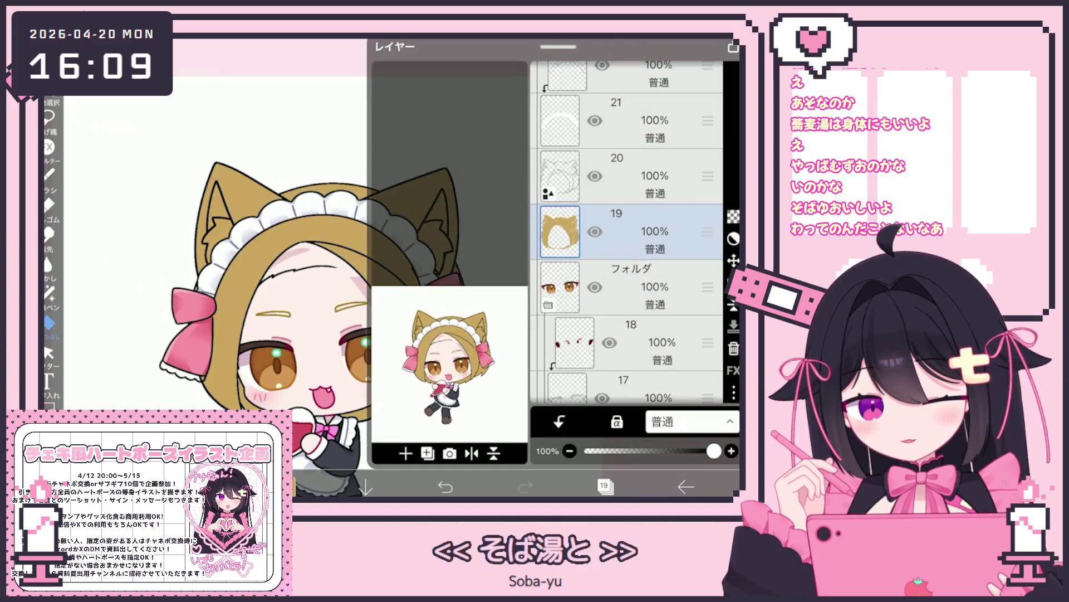
left_click(605, 486)
left_click(49, 174)
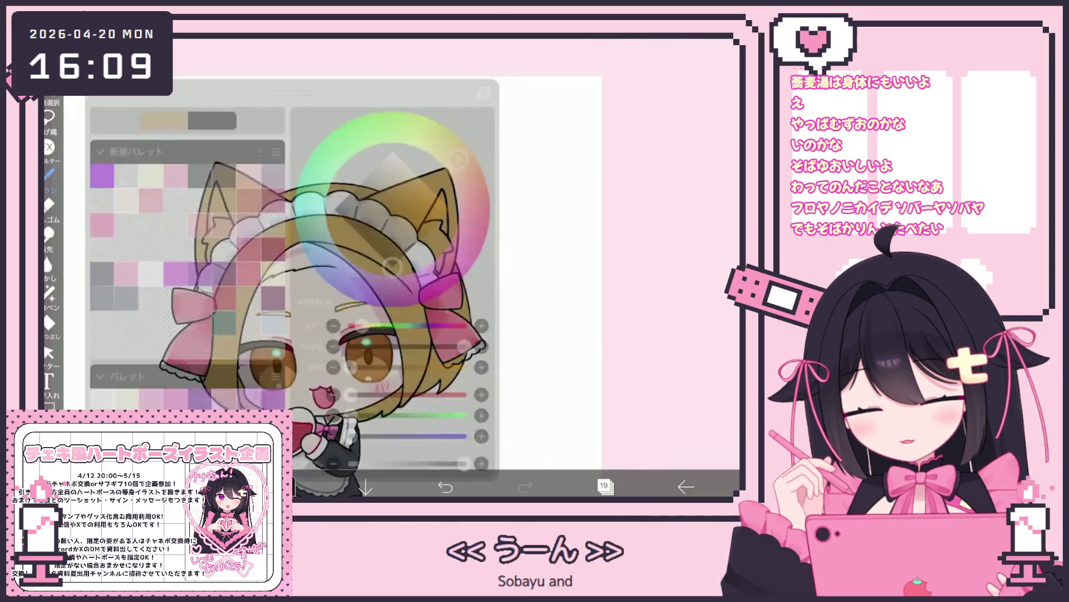
Thicken the hair line across the forehead and make vector layer 21 active.
scroll(390, 267, "up", 5)
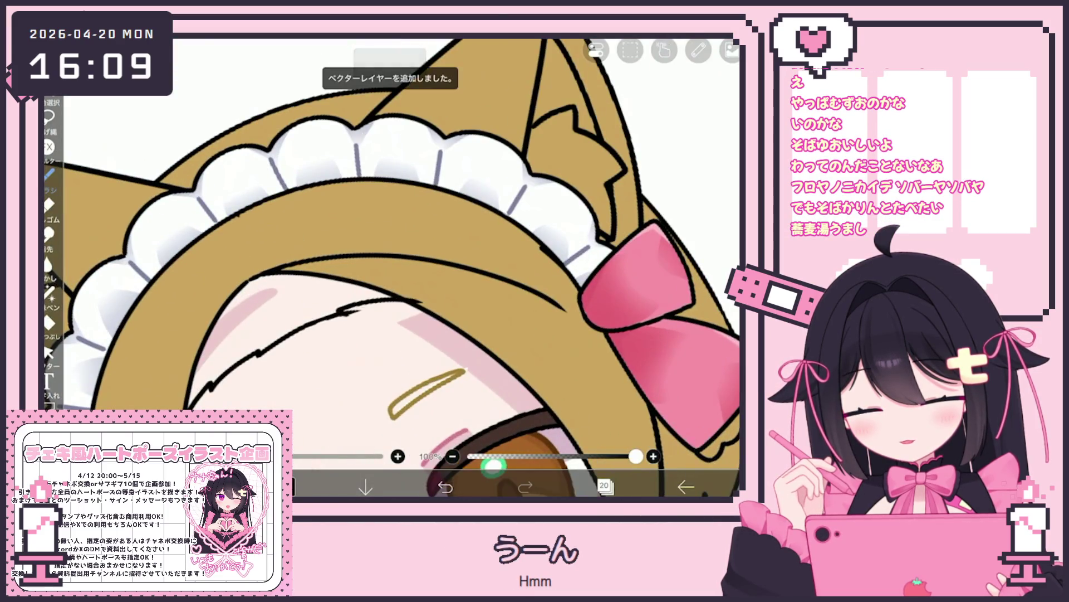
scroll(390, 267, "up", 3)
scroll(390, 267, "up", 1)
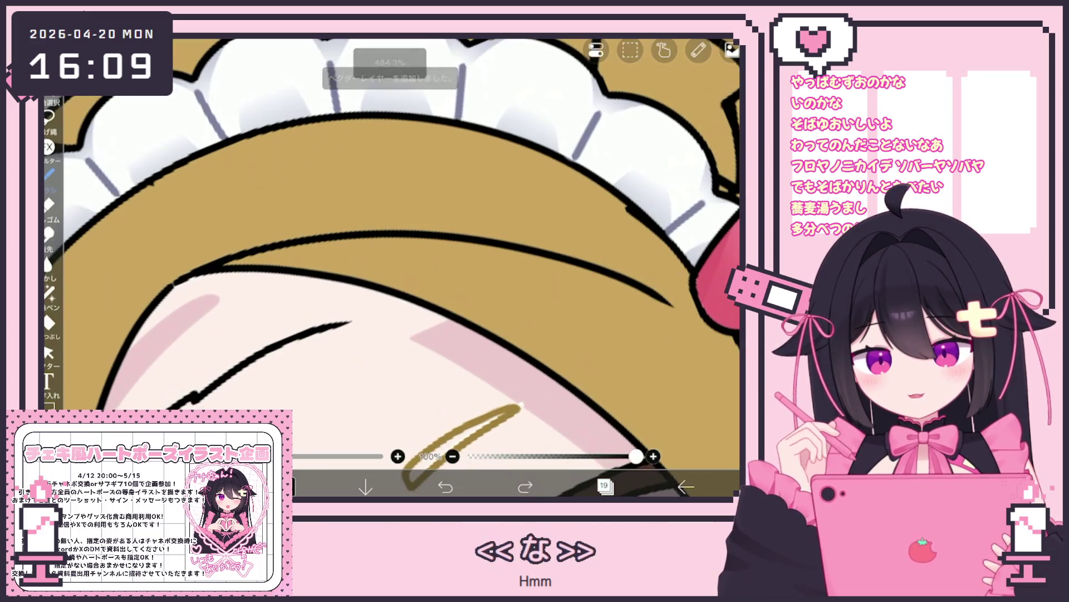
left_click_drag(301, 332, 350, 322)
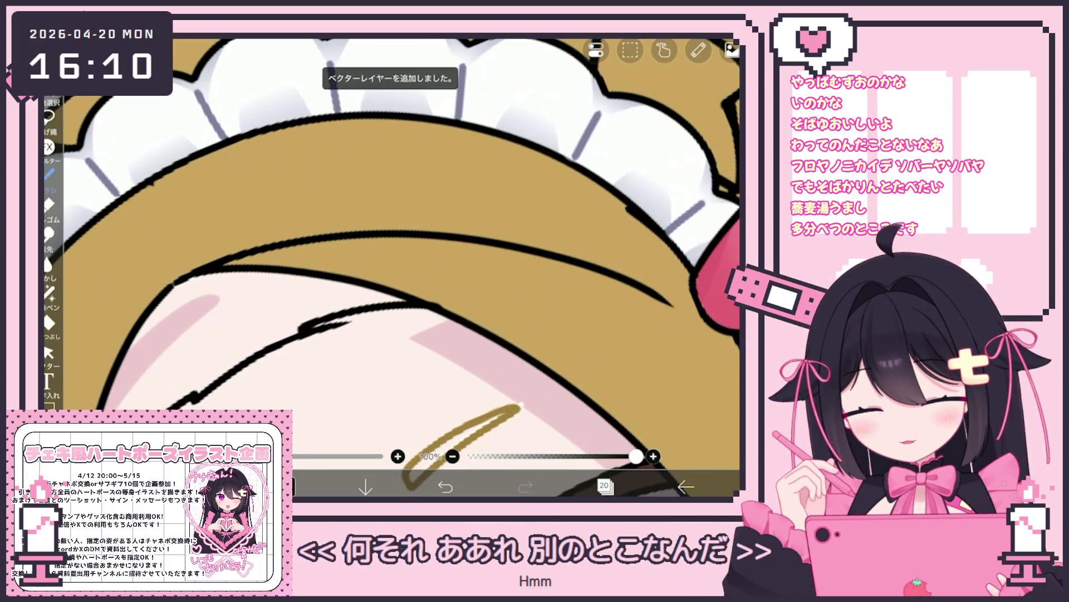
left_click(48, 352)
left_click(604, 485)
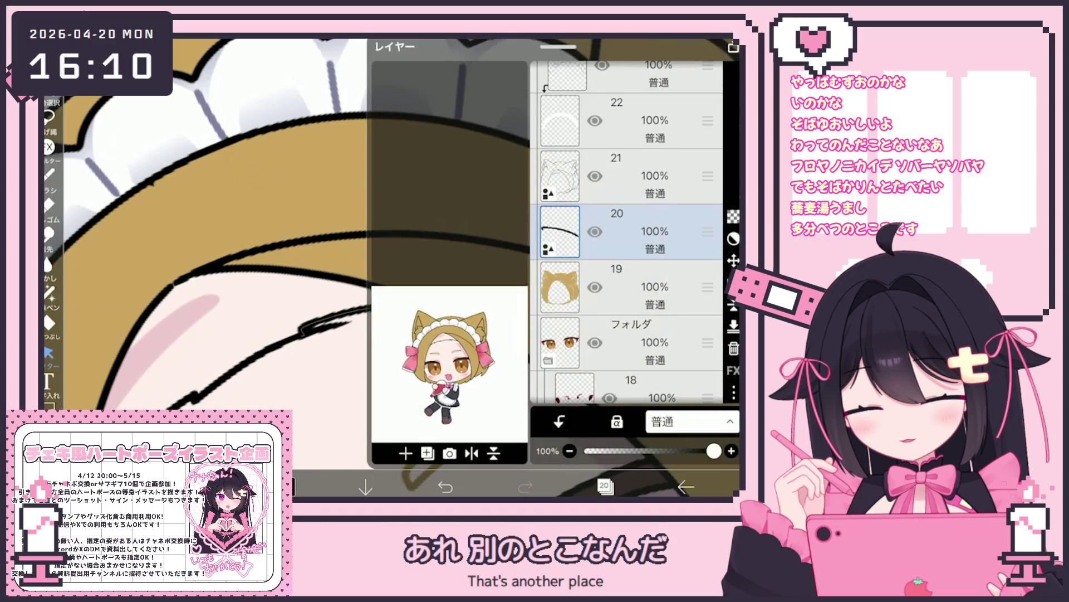
left_click(641, 176)
left_click(605, 486)
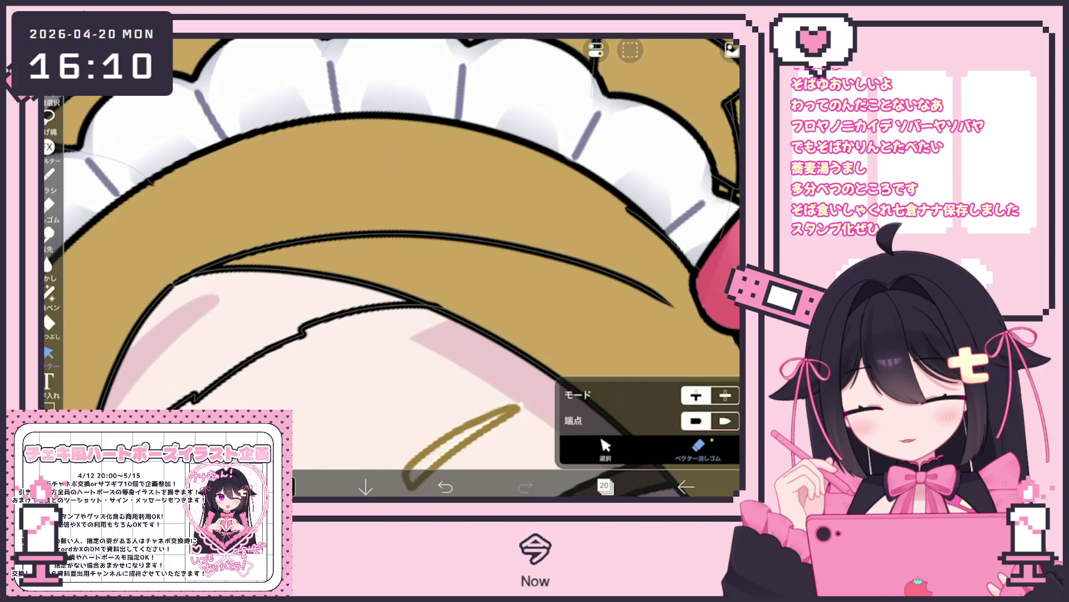
Undo a misplaced forehead stroke and redraw a short line on the forehead hair.
scroll(390, 268, "down", 5)
scroll(390, 268, "up", 5)
scroll(390, 267, "down", 5)
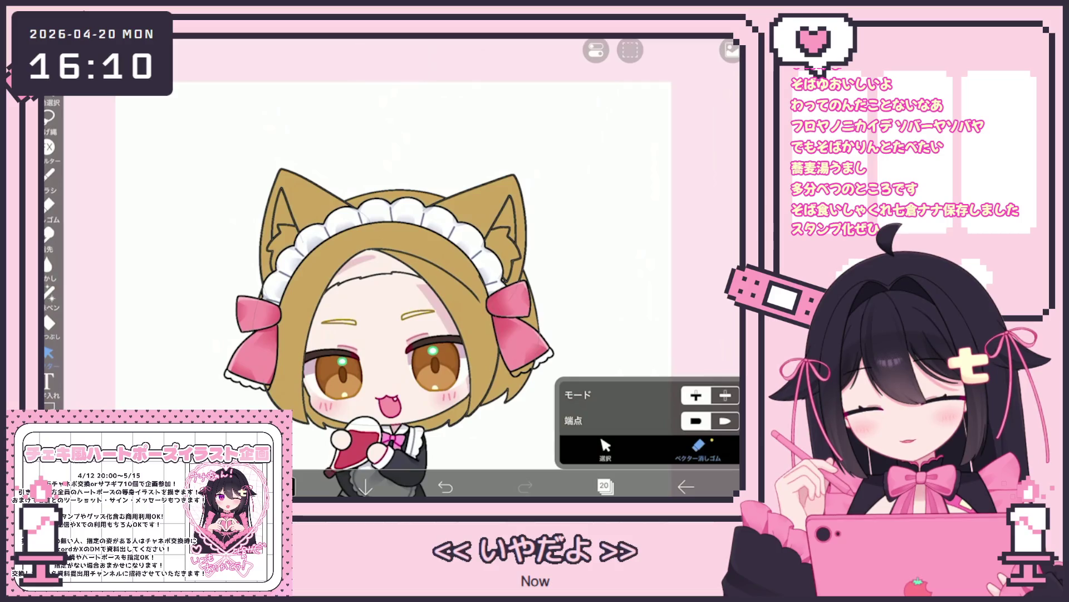
scroll(389, 267, "up", 5)
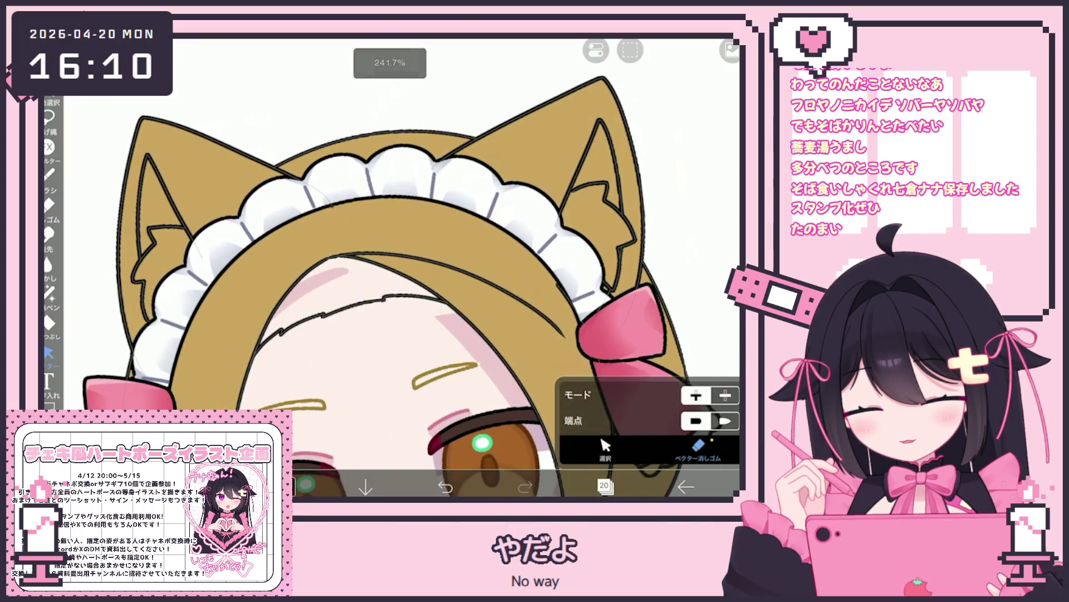
left_click(49, 173)
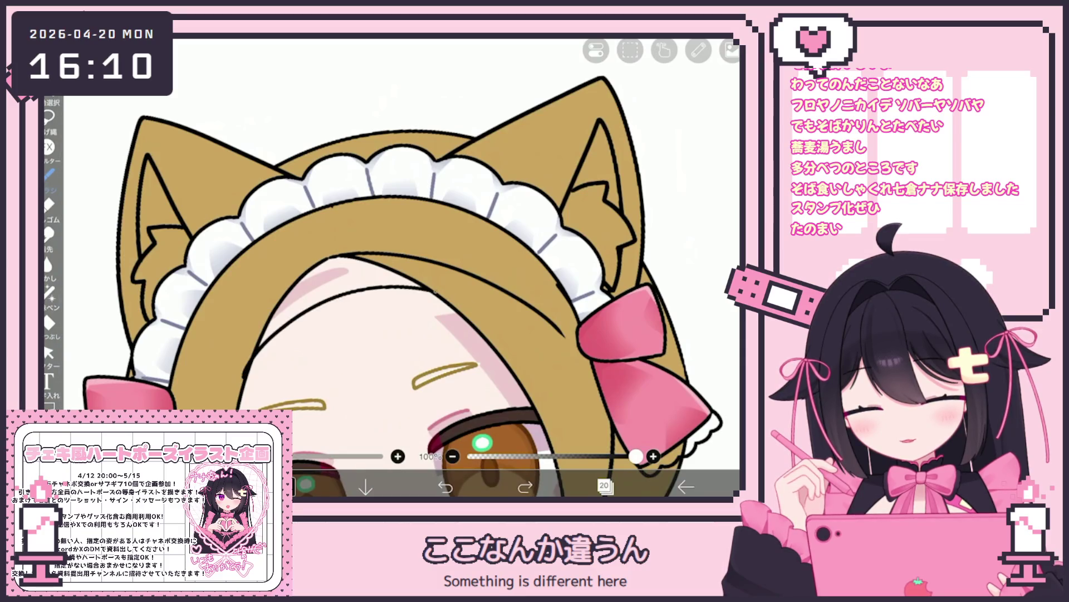
scroll(401, 267, "down", 5)
scroll(434, 334, "up", 3)
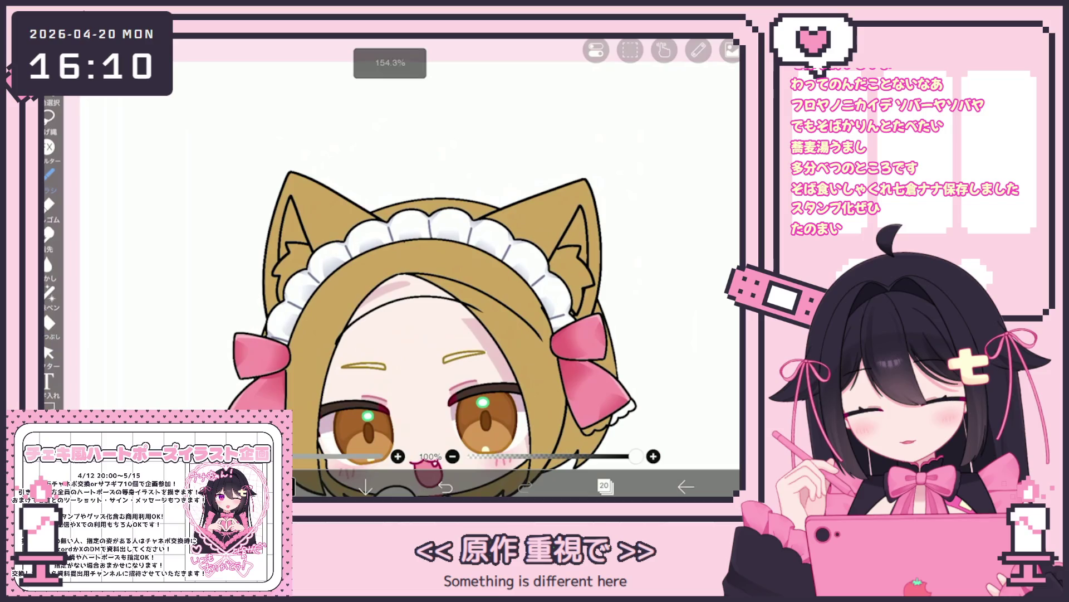
scroll(547, 258, "up", 2)
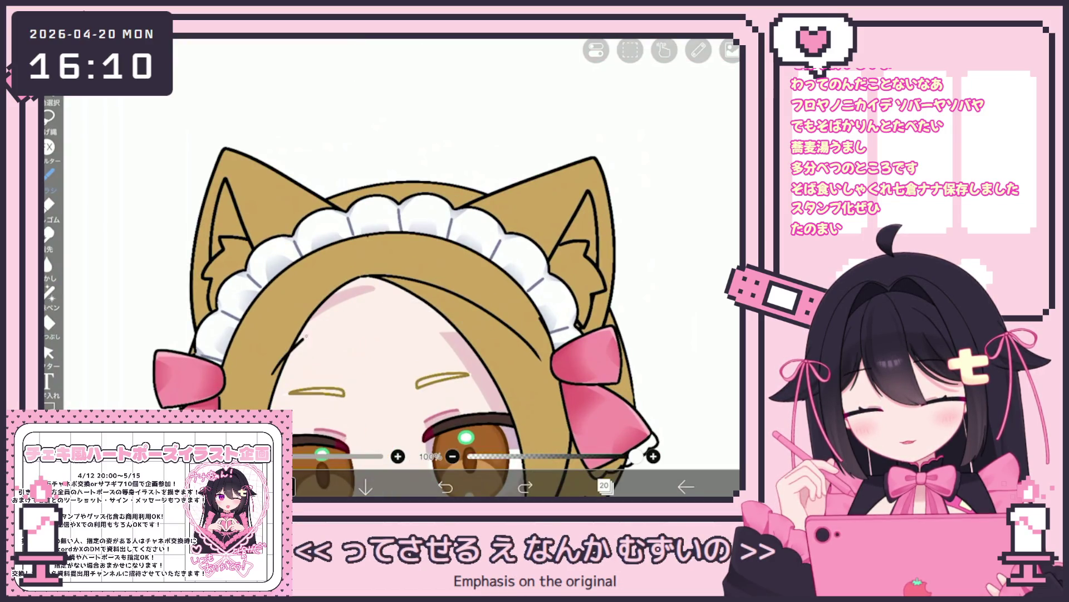
key("ctrl+z")
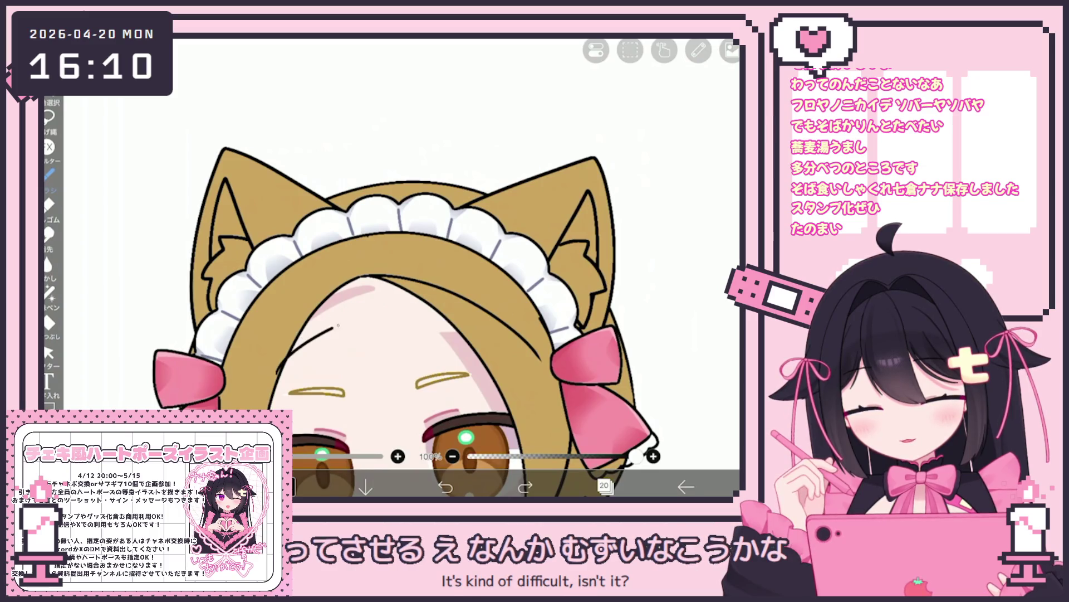
scroll(390, 267, "down", 3)
scroll(390, 268, "up", 3)
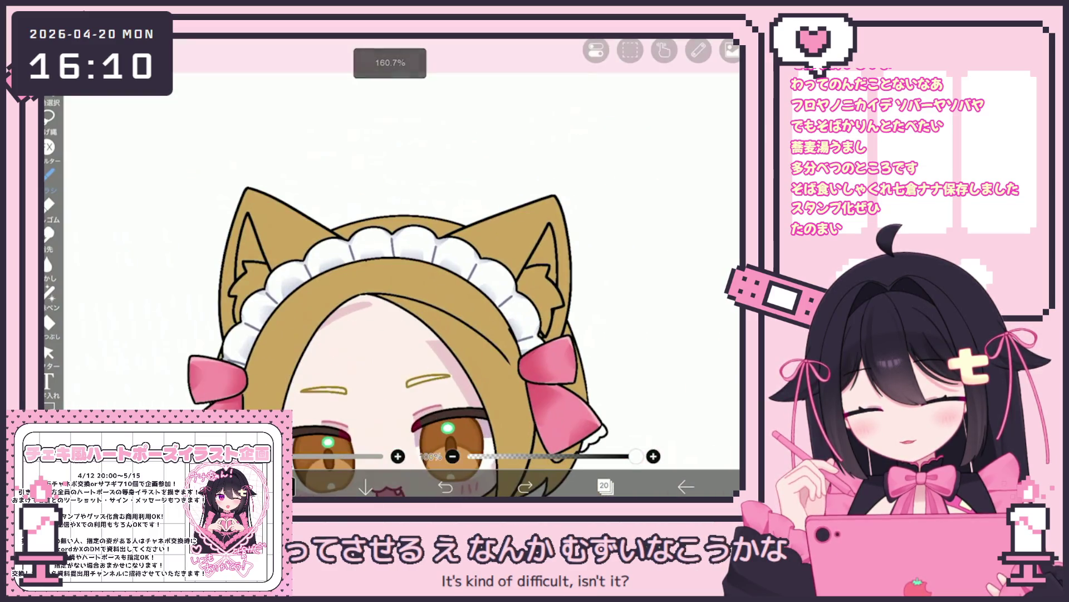
scroll(390, 323, "up", 2)
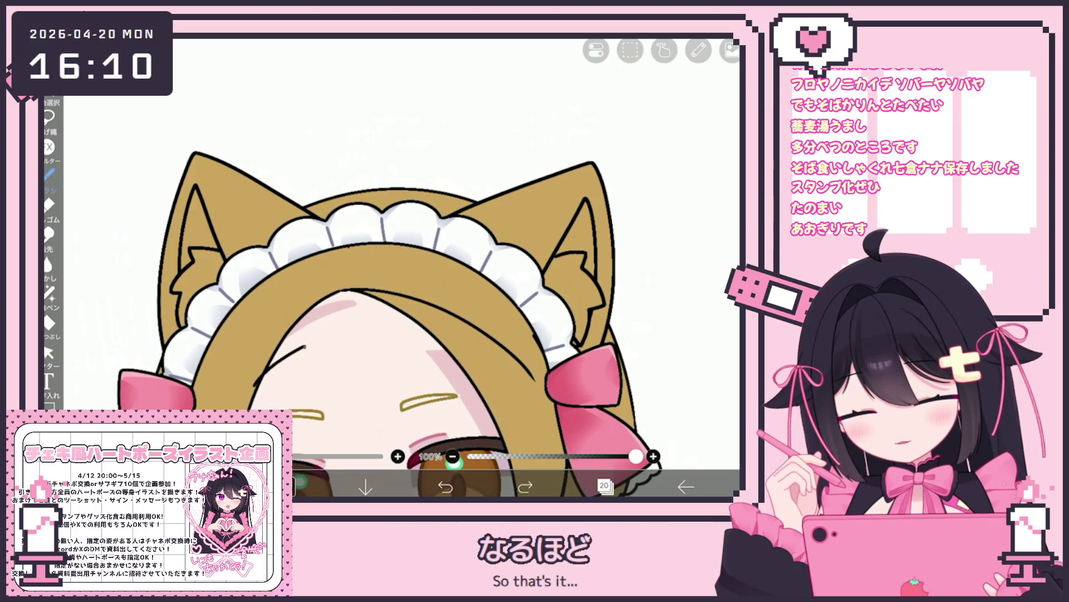
left_click_drag(369, 333, 403, 338)
Switch to the Vector Eraser set to erase whole strokes.
left_click(49, 353)
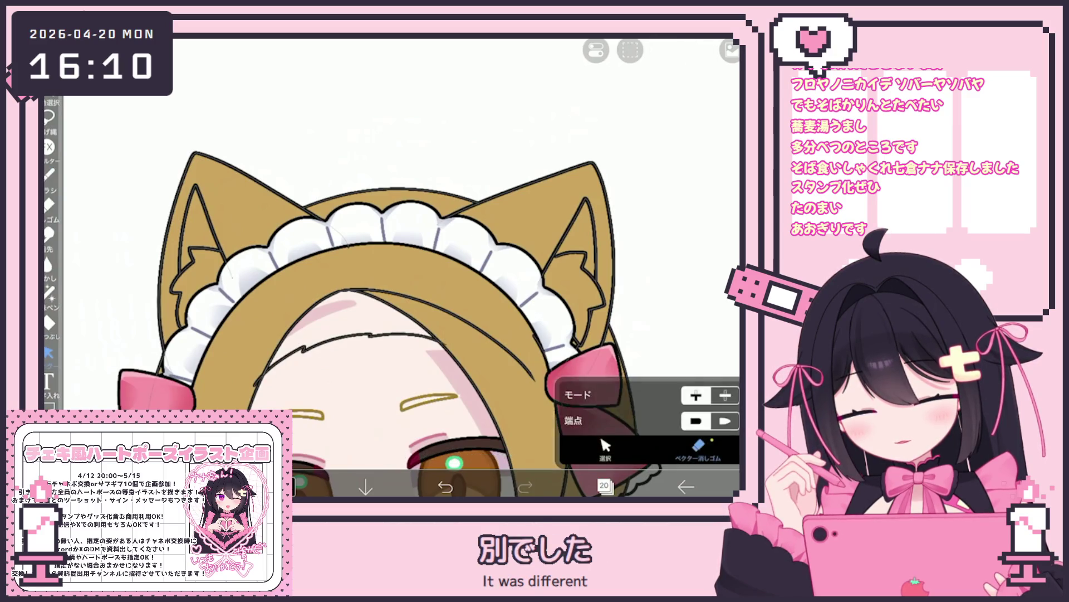
left_click(698, 449)
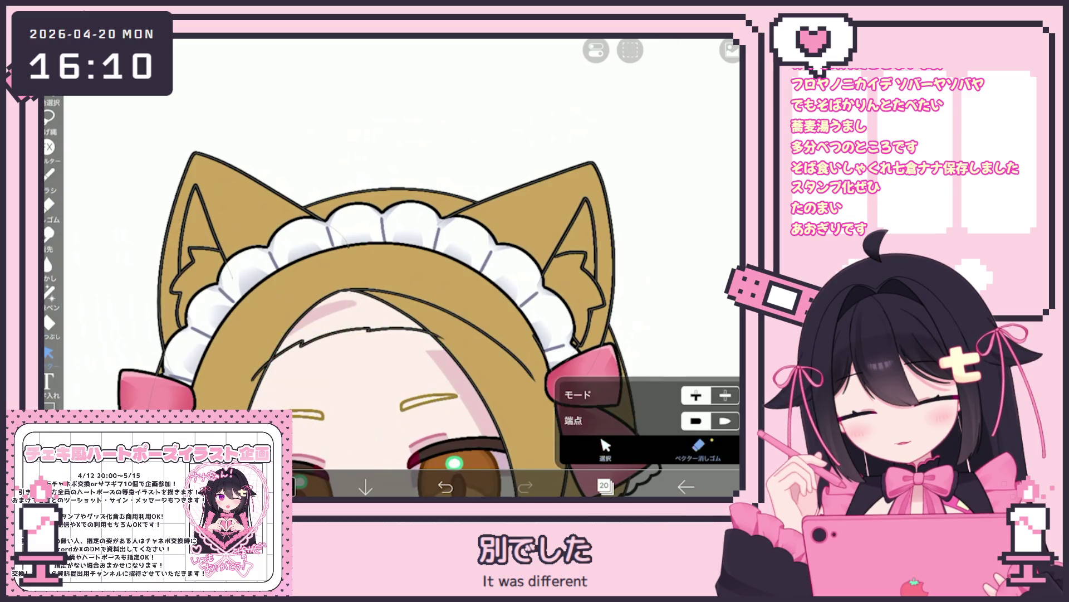
scroll(390, 268, "down", 5)
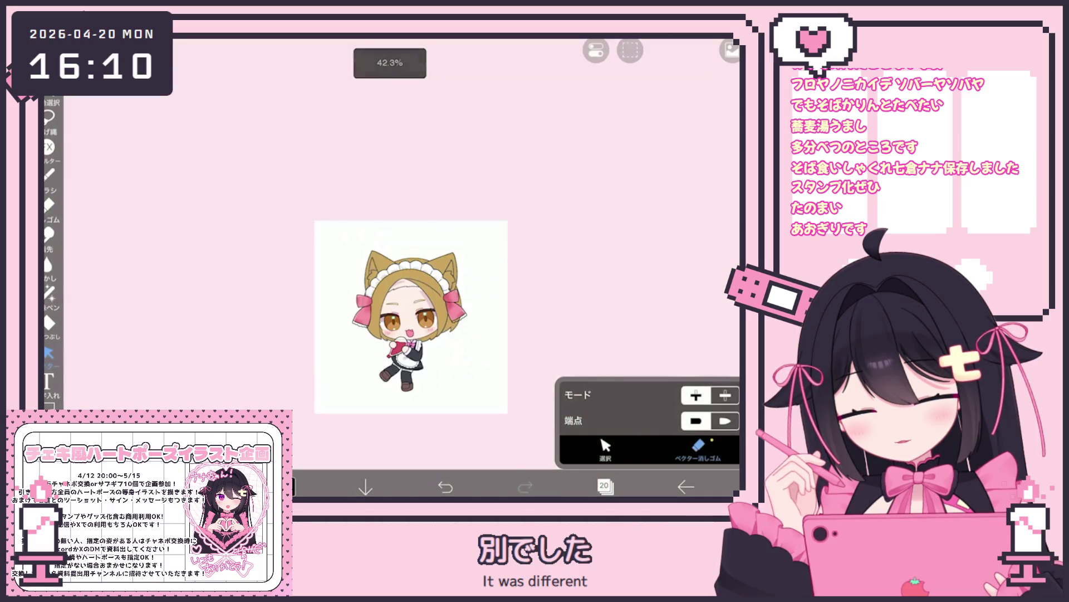
scroll(390, 312, "up", 5)
left_click(604, 486)
left_click(629, 287)
left_click(605, 486)
left_click(312, 486)
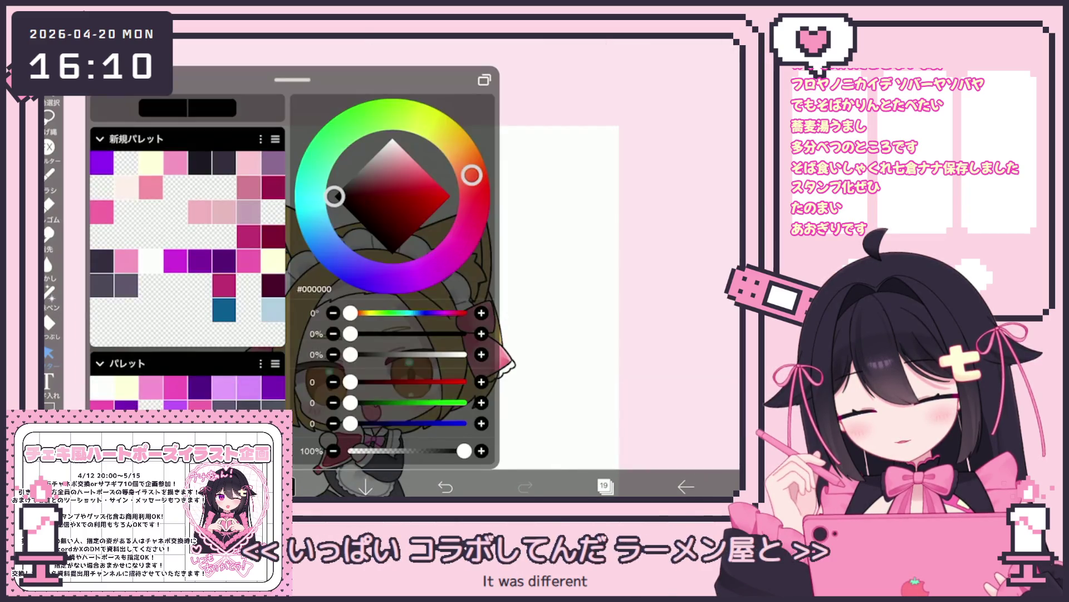
left_click(396, 168)
scroll(187, 268, "down", 3)
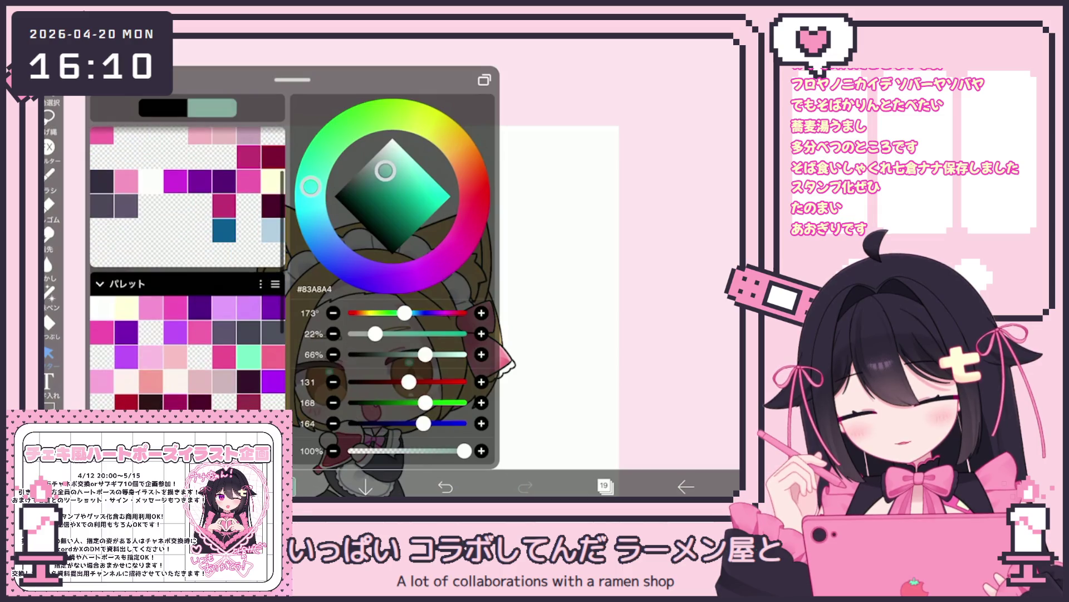
left_click(411, 173)
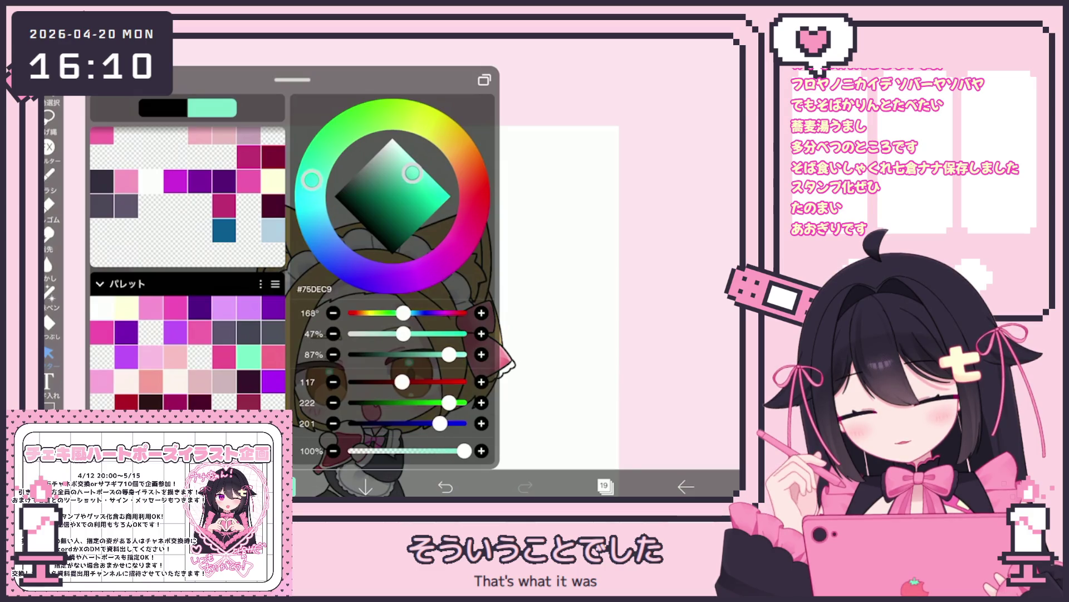
left_click(49, 322)
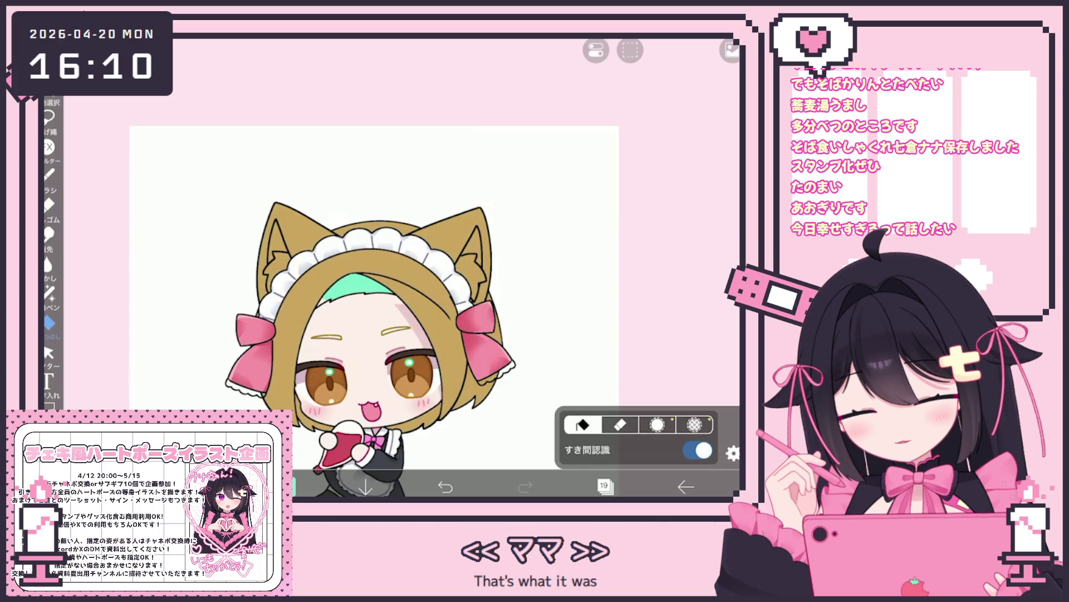
scroll(344, 245, "up", 3)
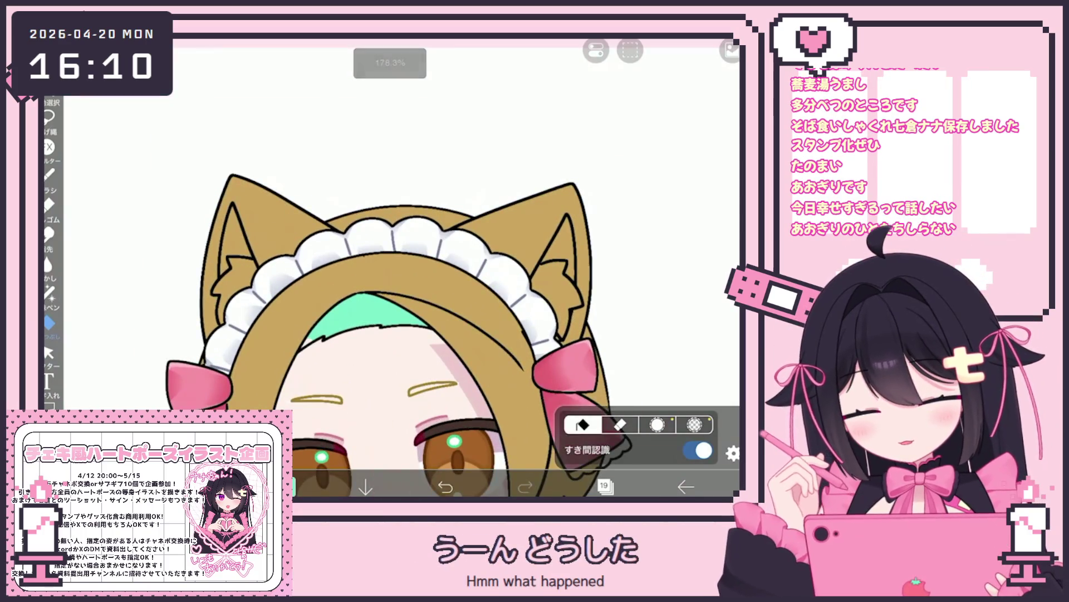
scroll(399, 272, "down", 5)
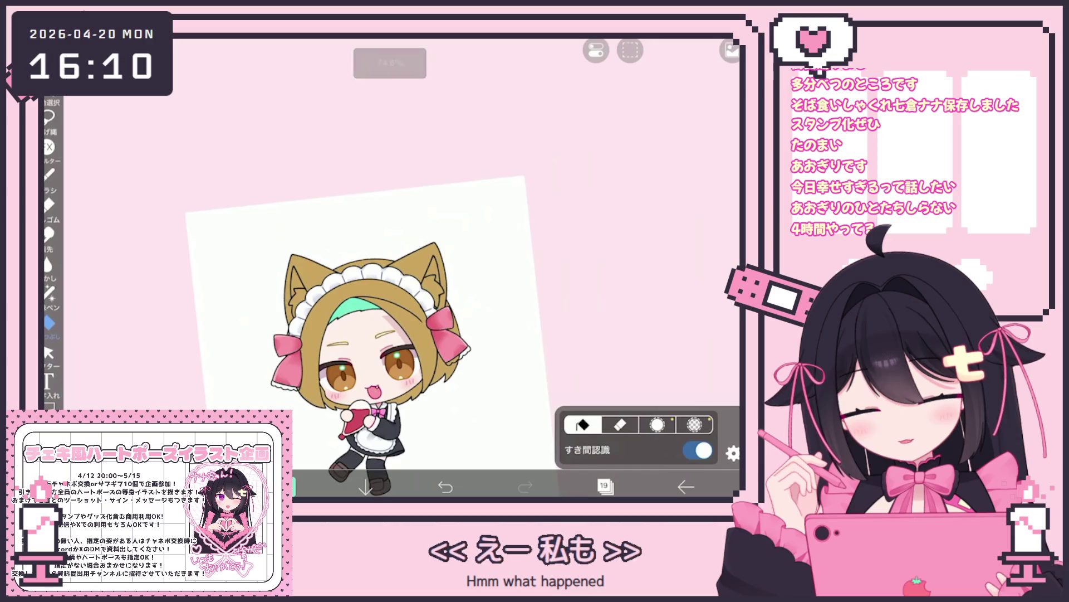
scroll(390, 279, "up", 3)
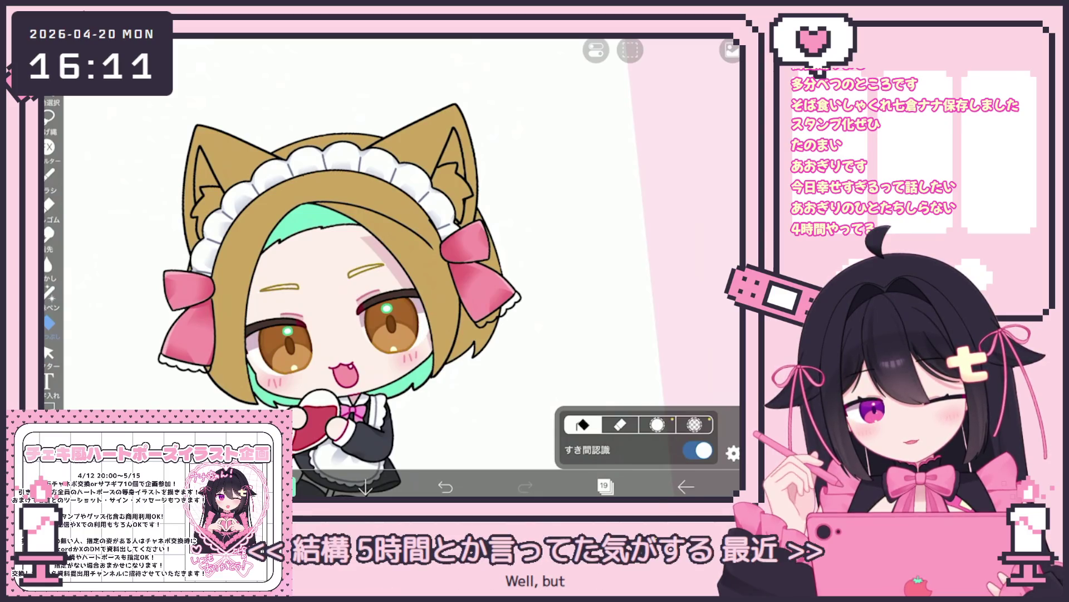
left_click(49, 290)
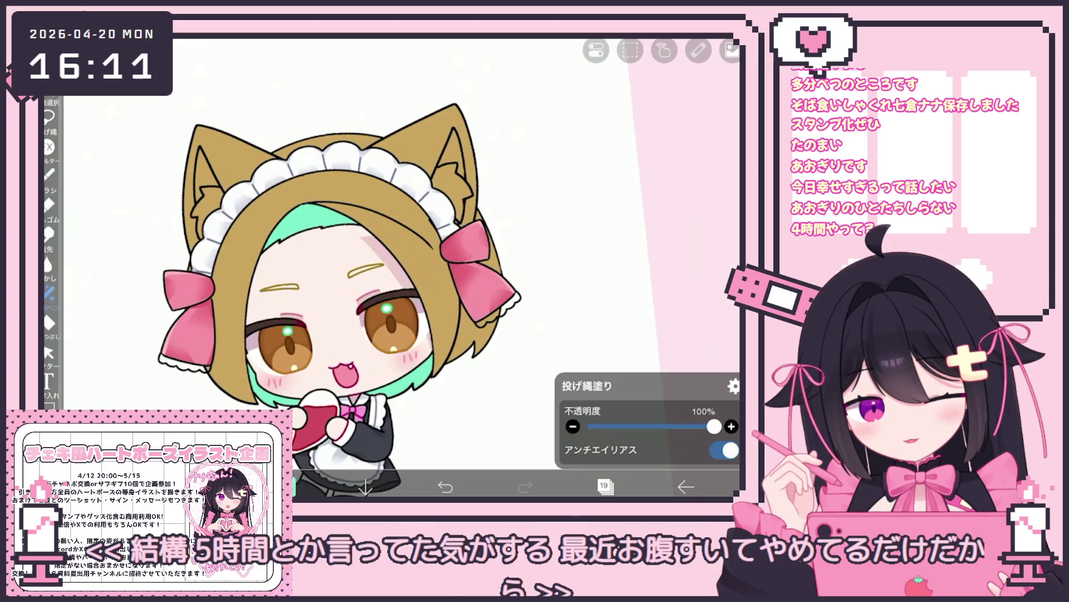
Fill mint patches beside the right ear and along the hair's left edge.
scroll(334, 267, "up", 1)
scroll(502, 223, "up", 1)
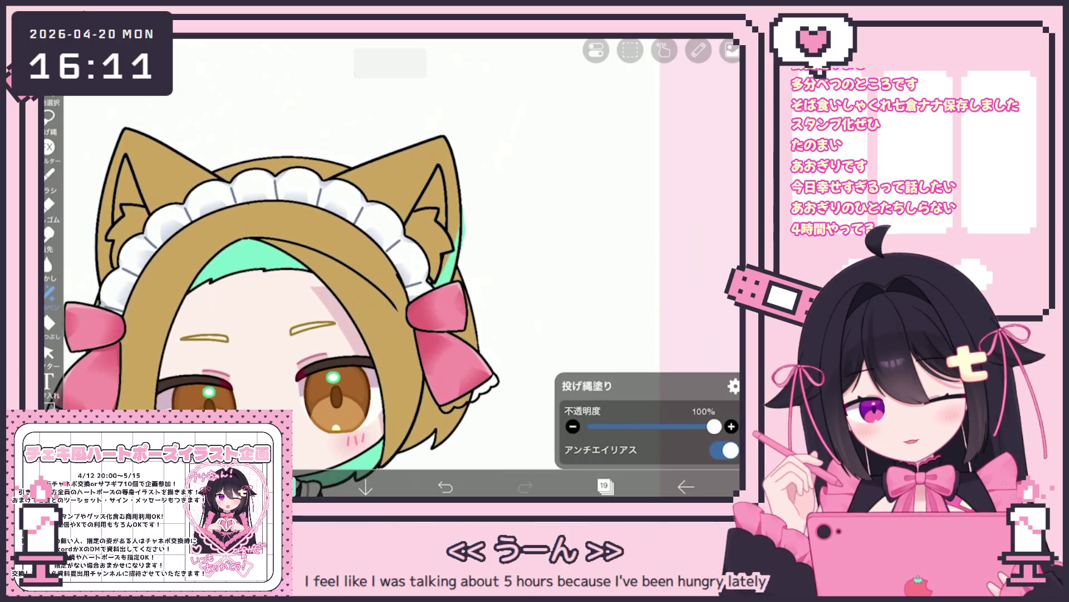
scroll(334, 267, "up", 1)
left_click(605, 486)
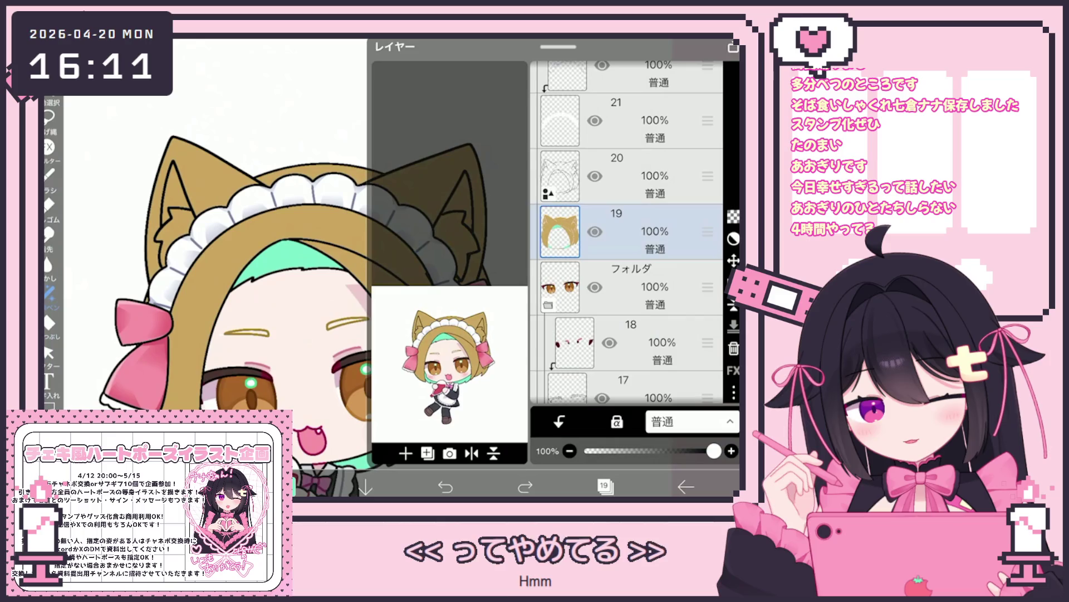
left_click(606, 486)
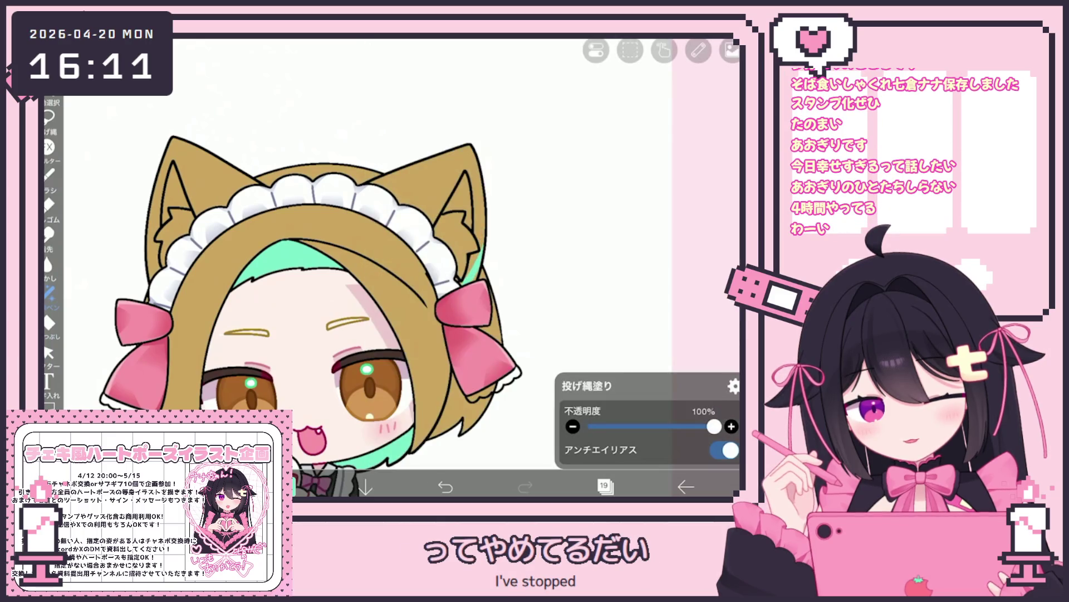
mouse_move(467, 248)
left_mouse_down()
mouse_move(482, 279)
mouse_move(471, 281)
mouse_move(483, 281)
left_mouse_up()
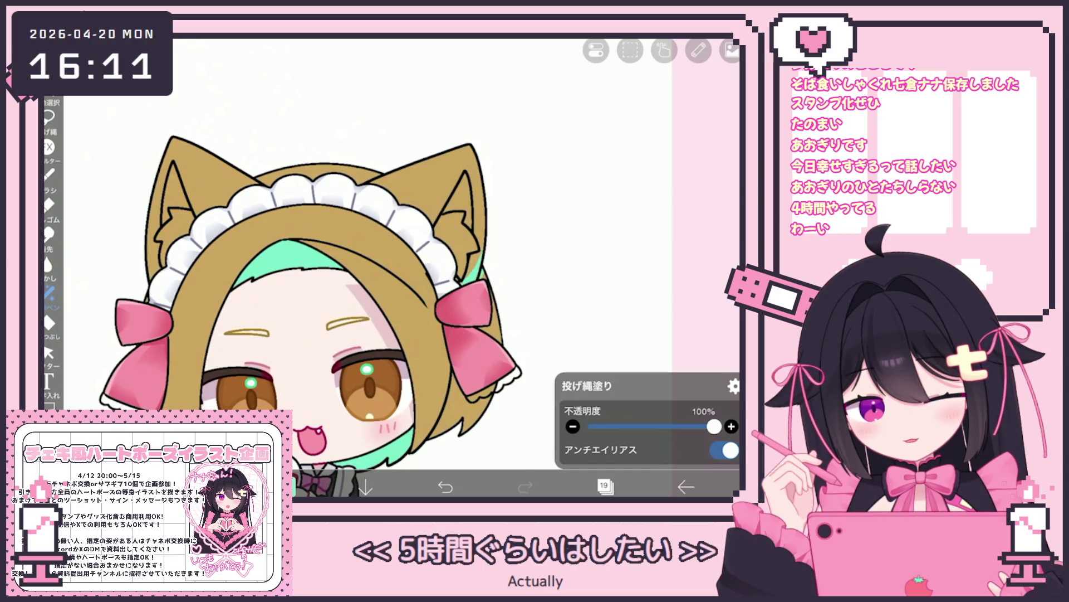
scroll(334, 268, "up", 2)
scroll(390, 268, "down", 2)
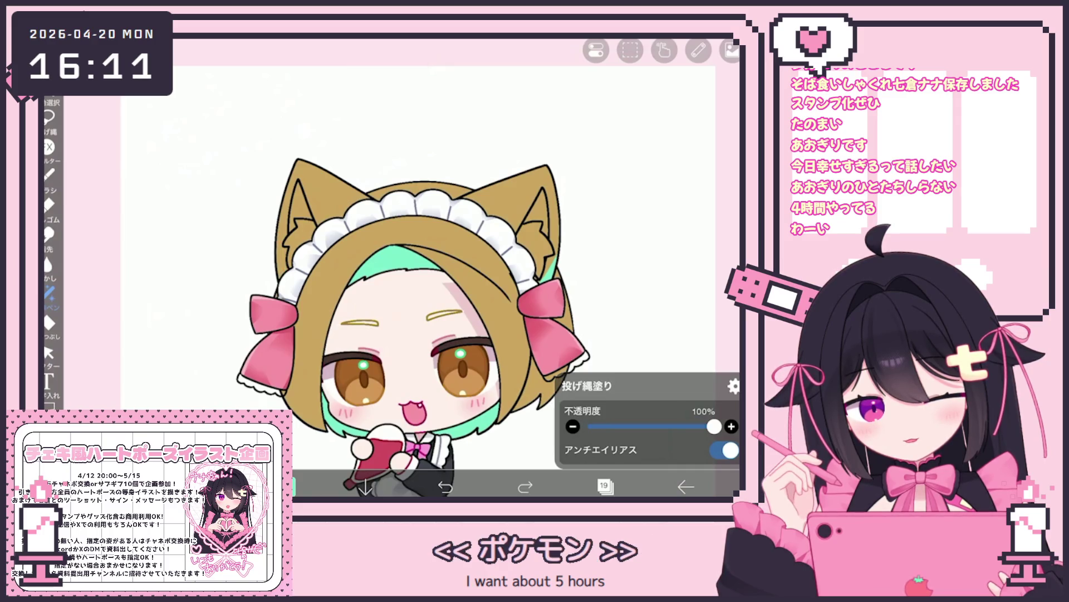
left_click_drag(285, 231, 278, 279)
scroll(434, 306, "down", 3)
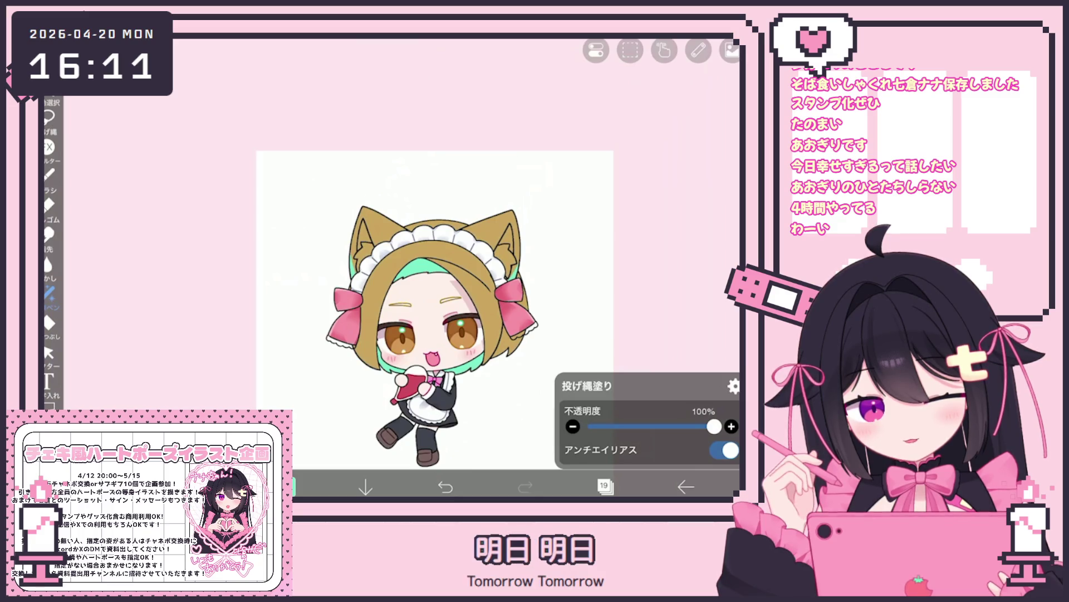
scroll(434, 307, "up", 3)
Add a new empty layer above the hair and open the colour picker.
left_click(605, 486)
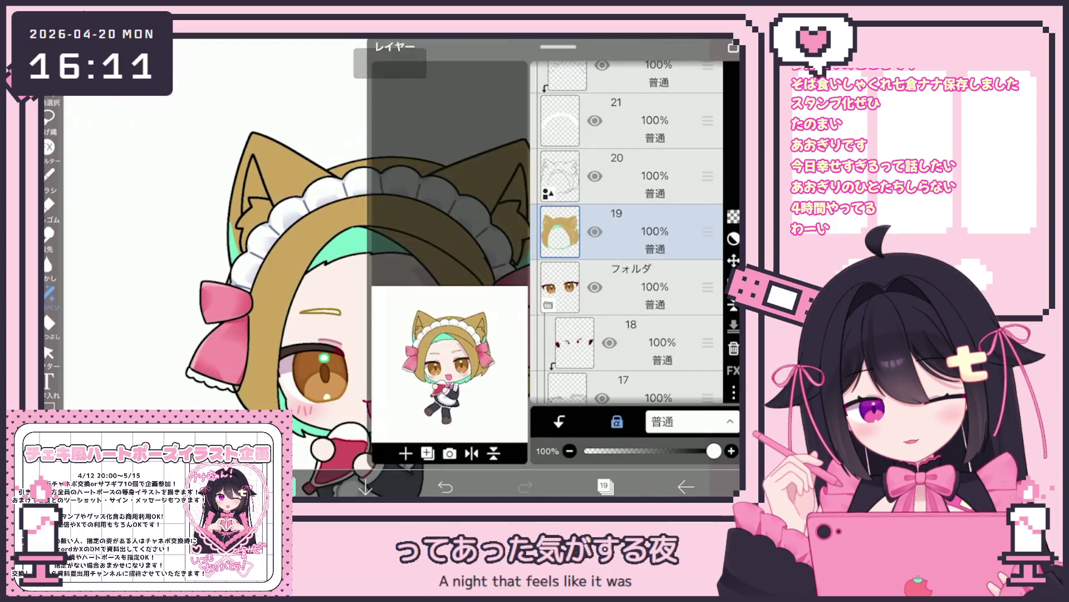
left_click(406, 453)
left_click(605, 486)
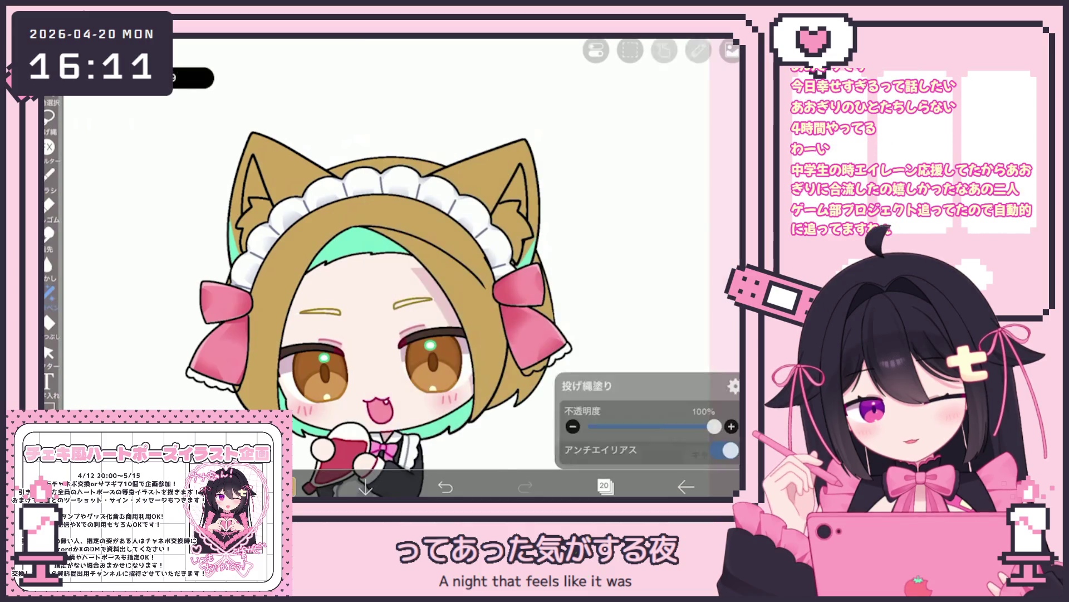
left_click(293, 486)
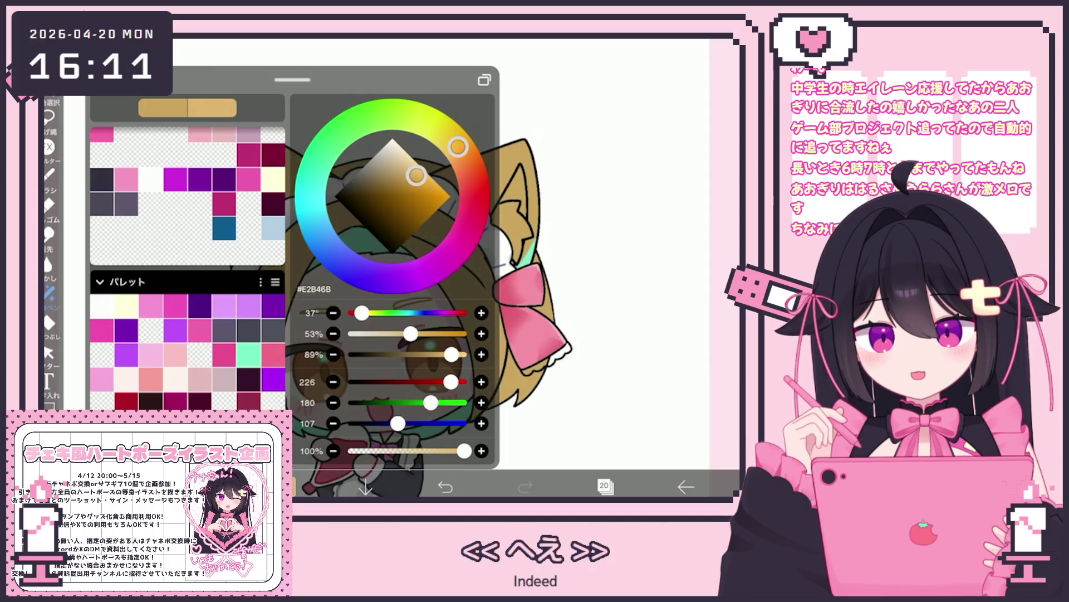
Bucket-fill the hair shapes on layer 20 with golden tan #E5C57F.
left_click(605, 486)
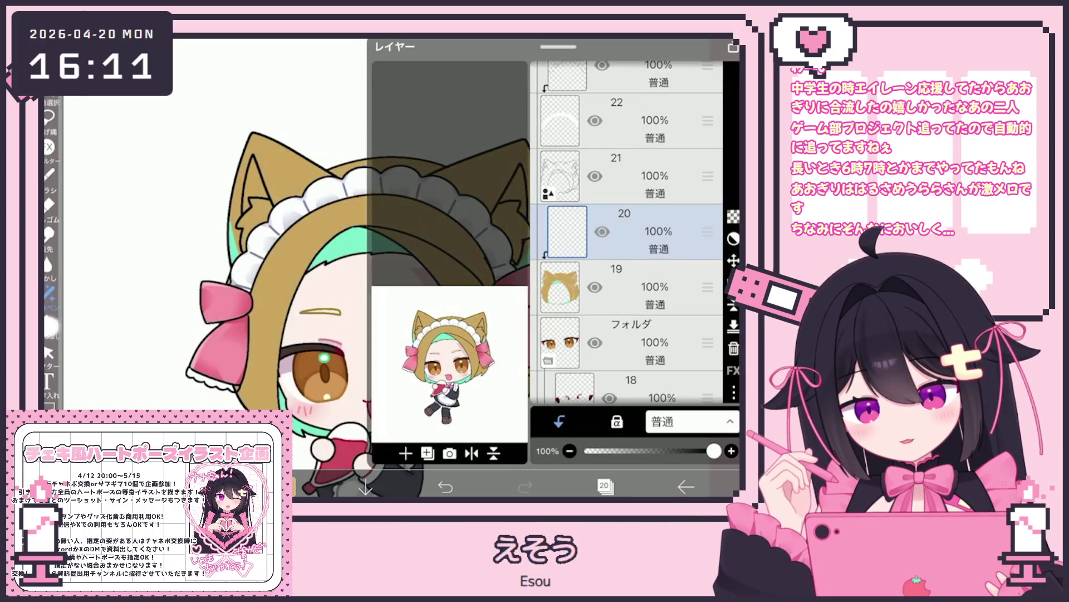
left_click(49, 322)
left_click(445, 487)
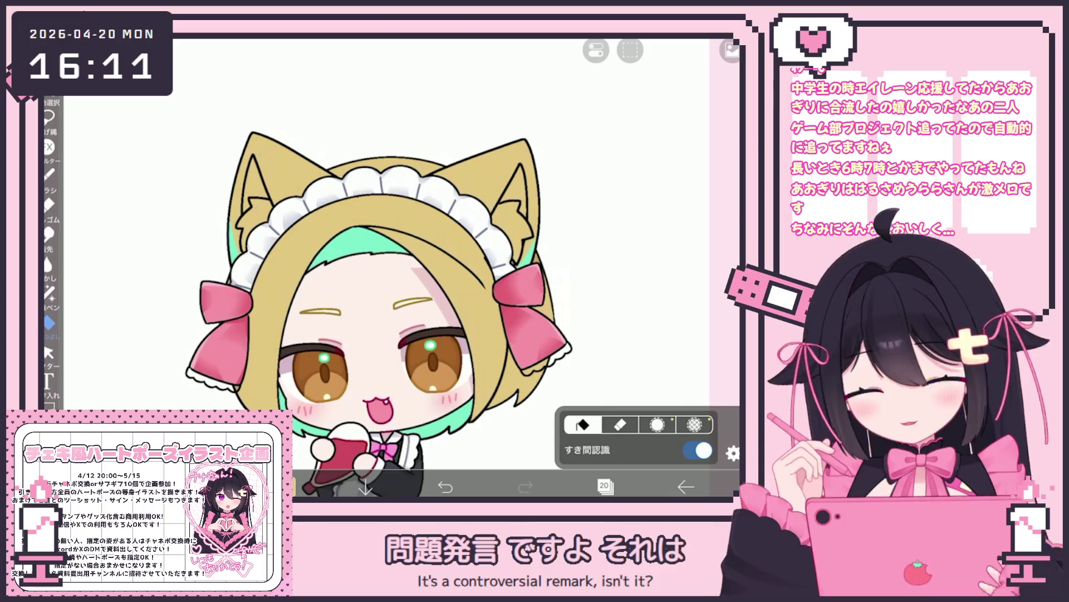
left_click(604, 486)
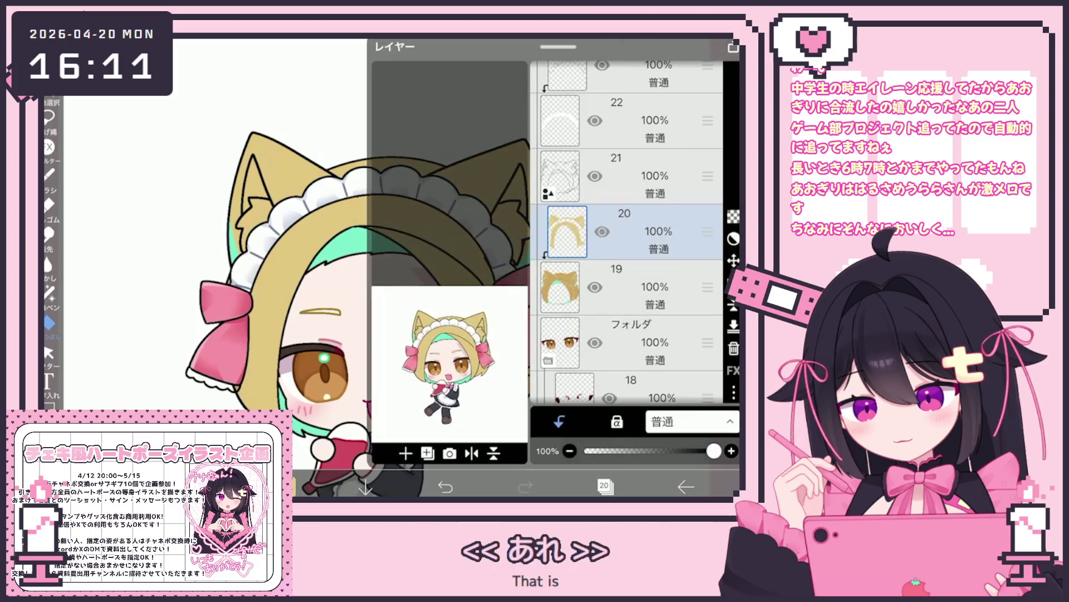
Add layer 21, shift the colour to a deeper warm tan, and enlarge the brush.
left_click(404, 451)
left_click(604, 487)
left_click(289, 487)
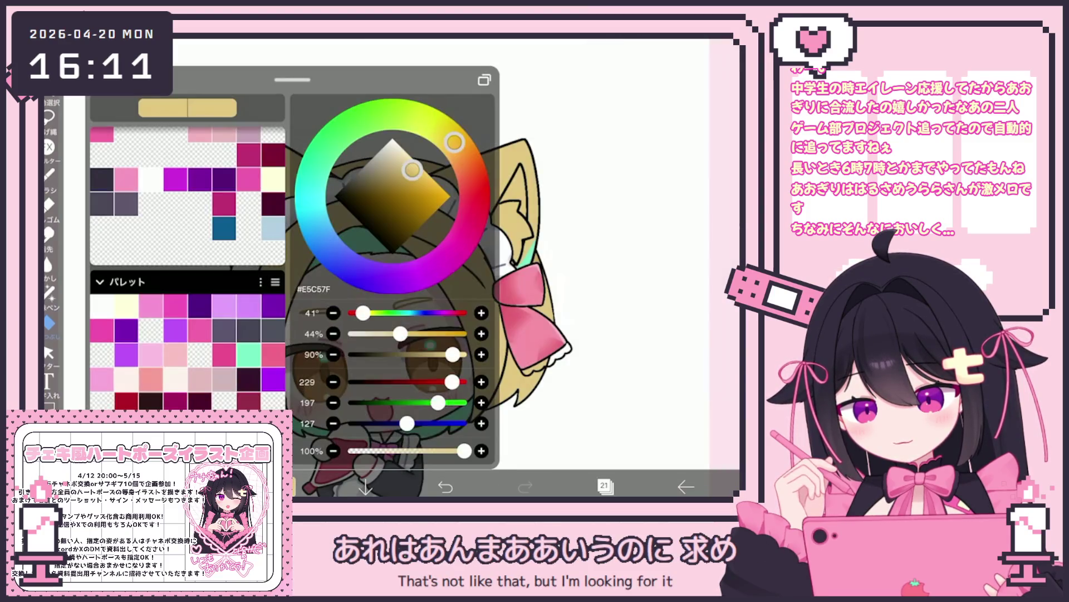
left_click_drag(455, 143, 458, 146)
left_click_drag(413, 170, 415, 180)
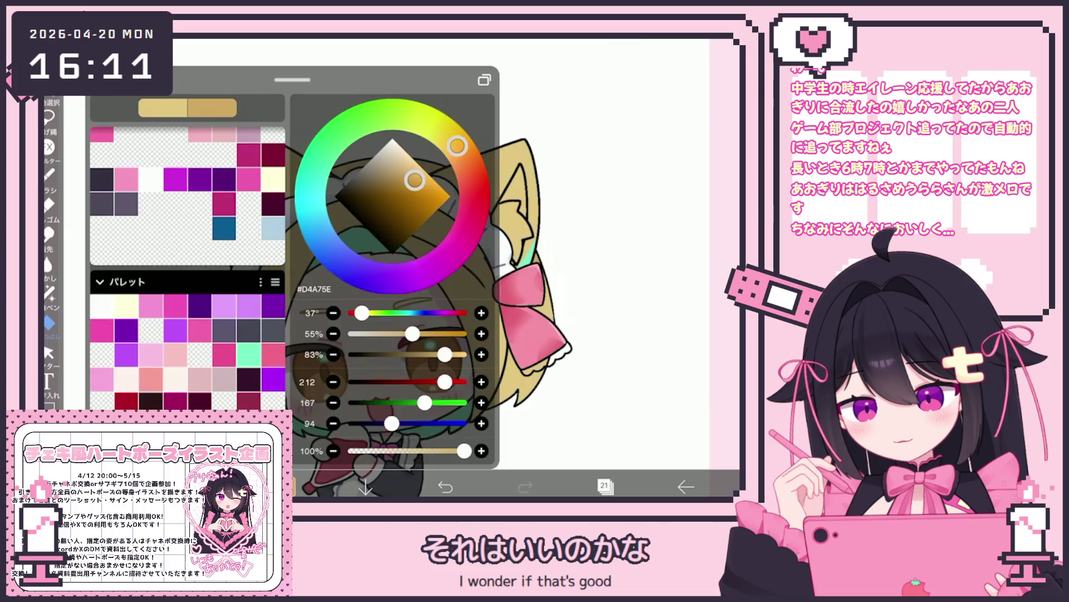
left_click(206, 486)
left_click(207, 486)
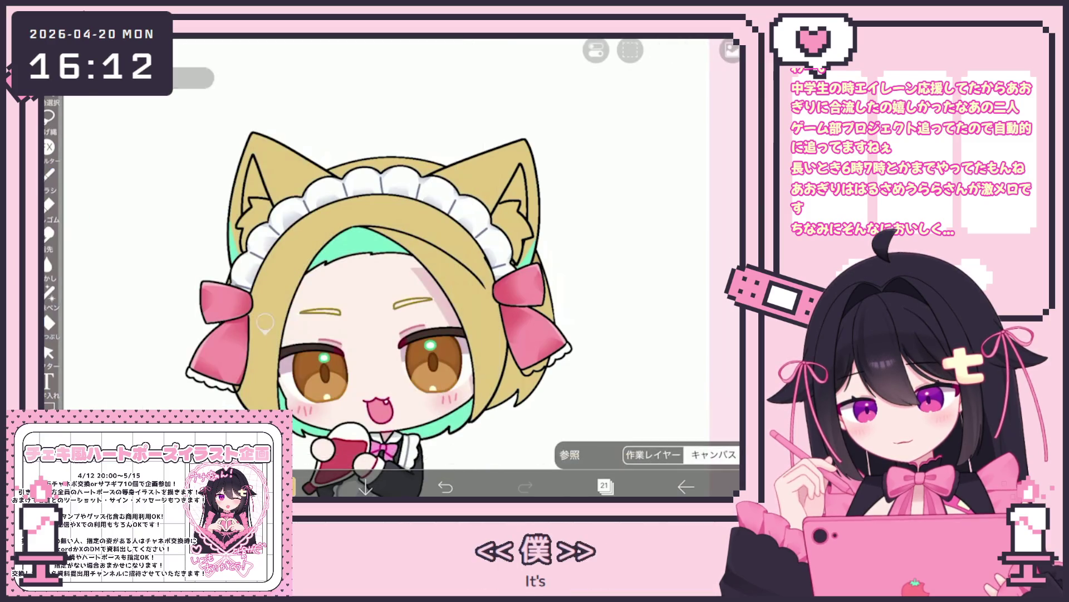
left_click(289, 486)
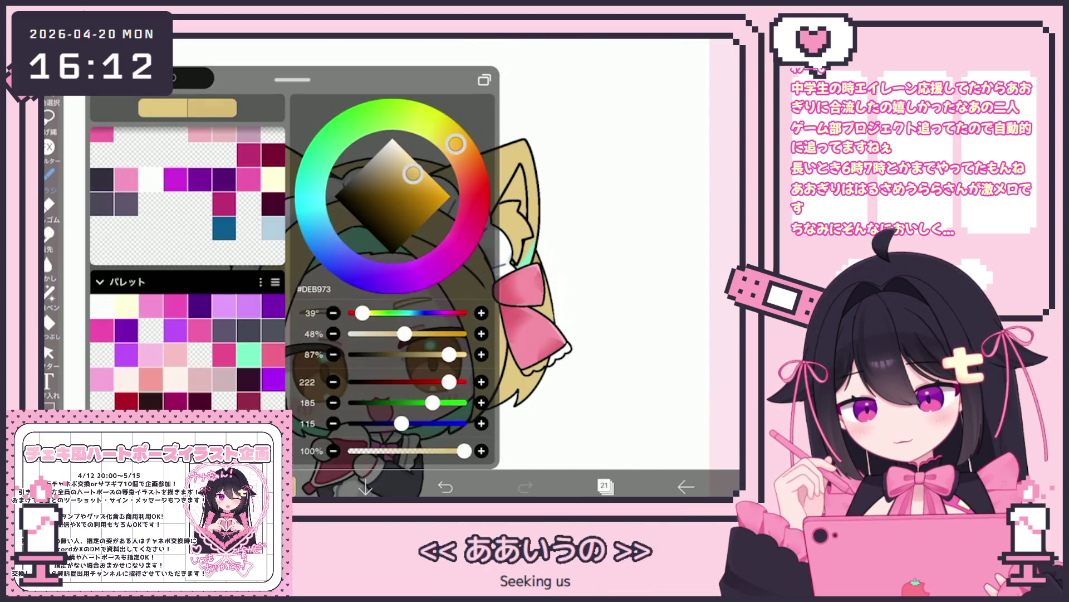
scroll(372, 279, "up", 3)
left_click_drag(290, 456, 333, 456)
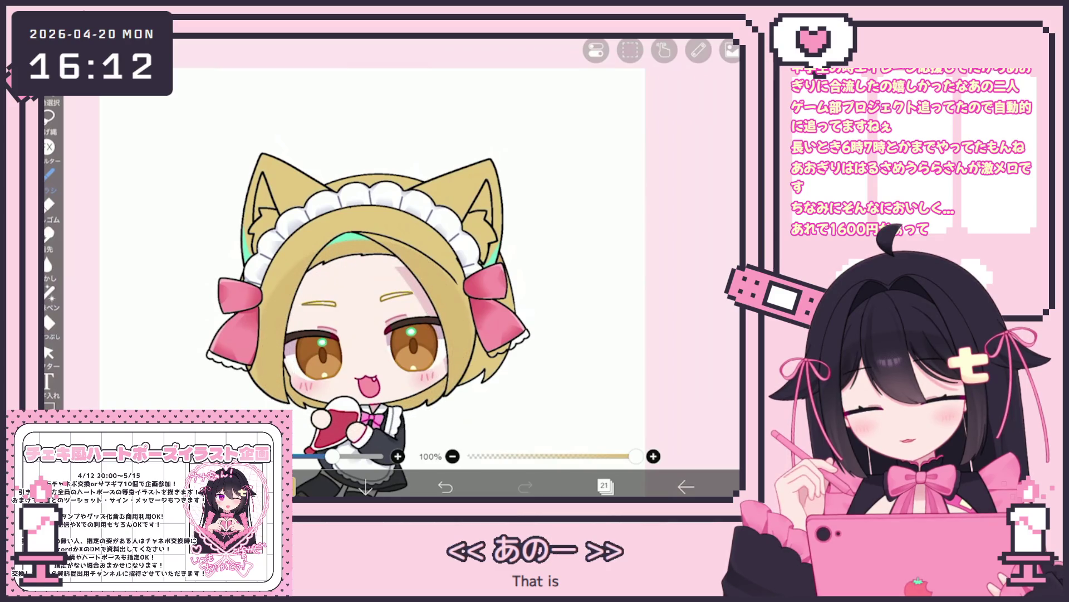
Set layer 21 to Multiply, clear it, and choose pale peach #F8E6DD.
left_click(604, 486)
left_click(688, 421)
left_click(643, 130)
left_click(287, 486)
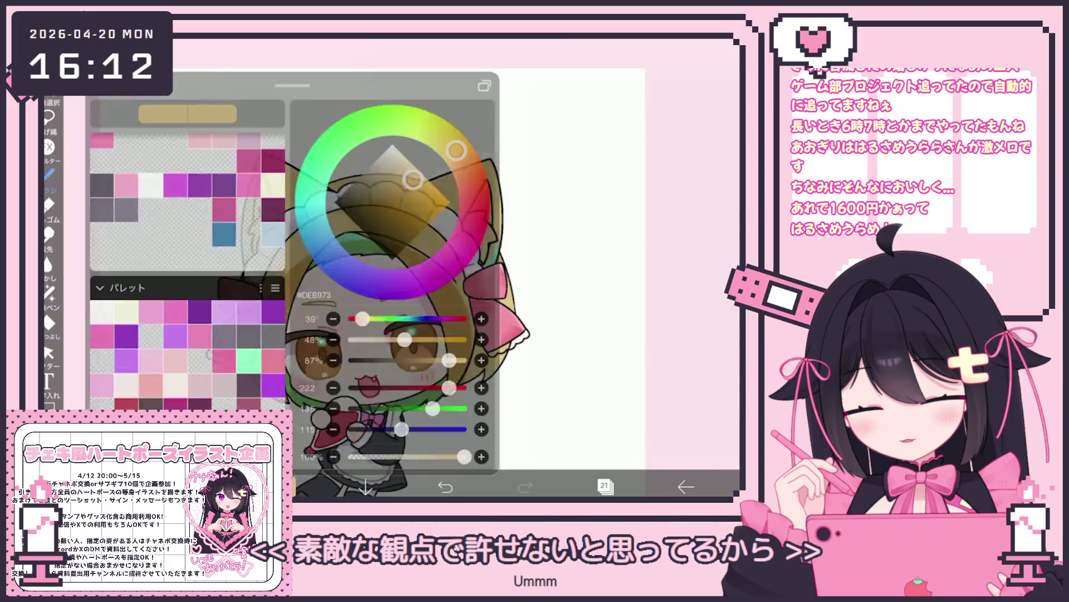
left_click(287, 486)
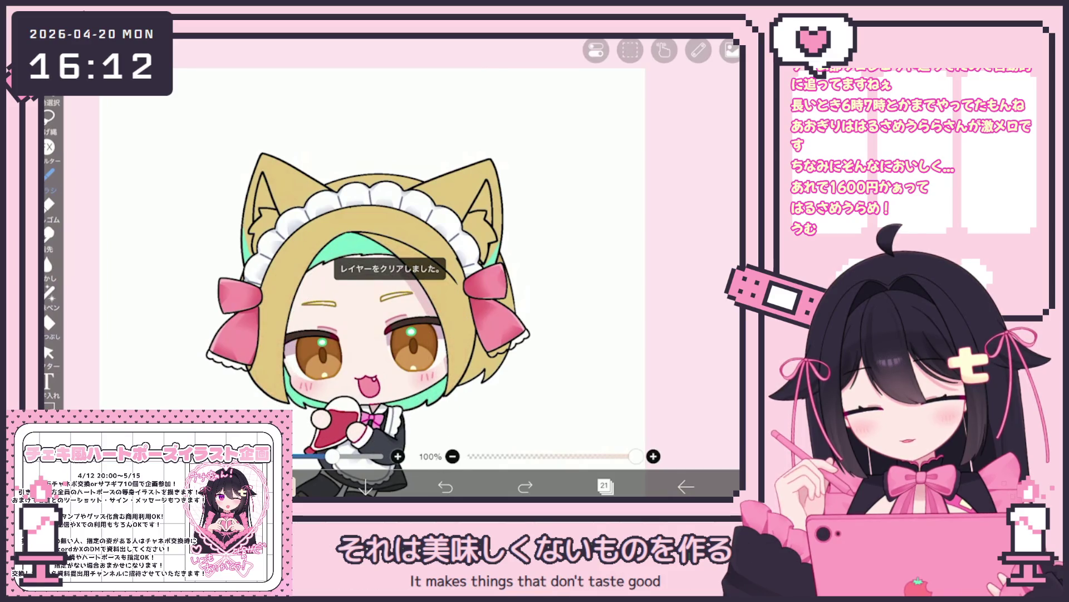
left_click(287, 486)
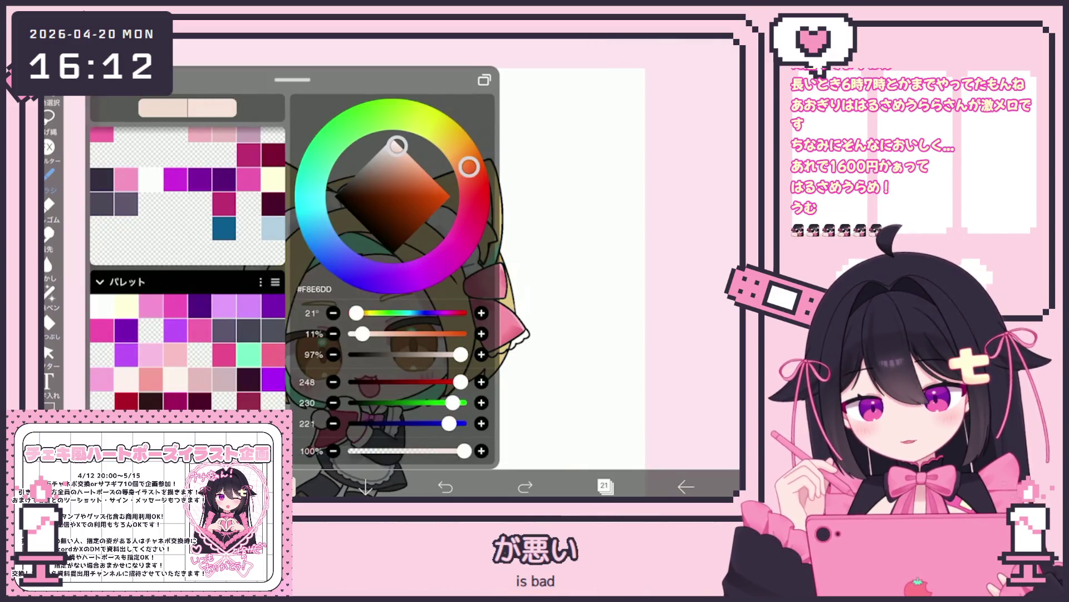
Lay pale peach shading over the forehead and hair on Multiply layer 21.
left_click(286, 486)
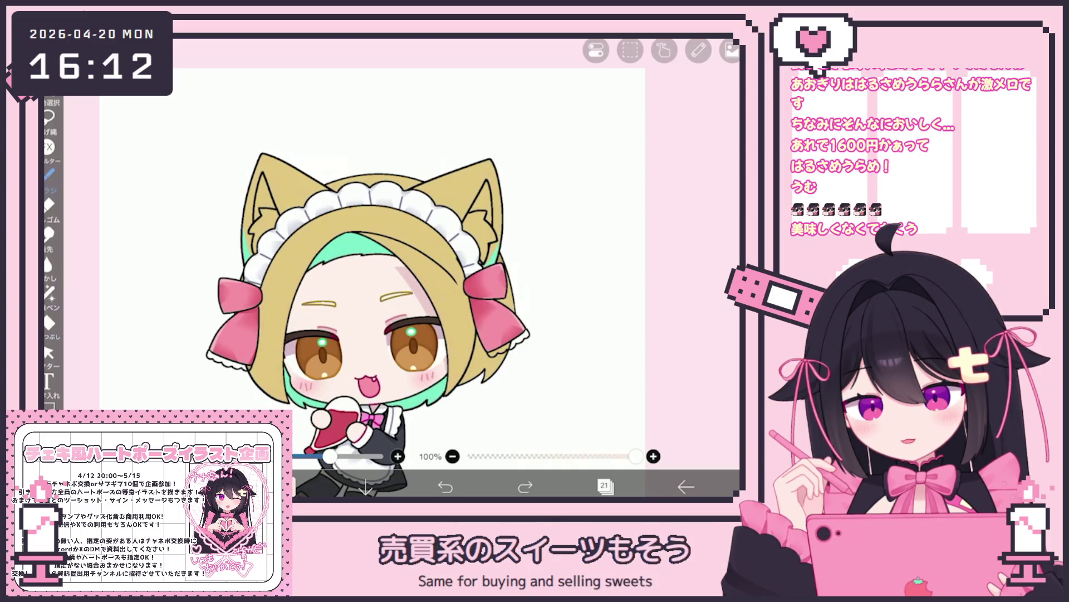
left_click(286, 486)
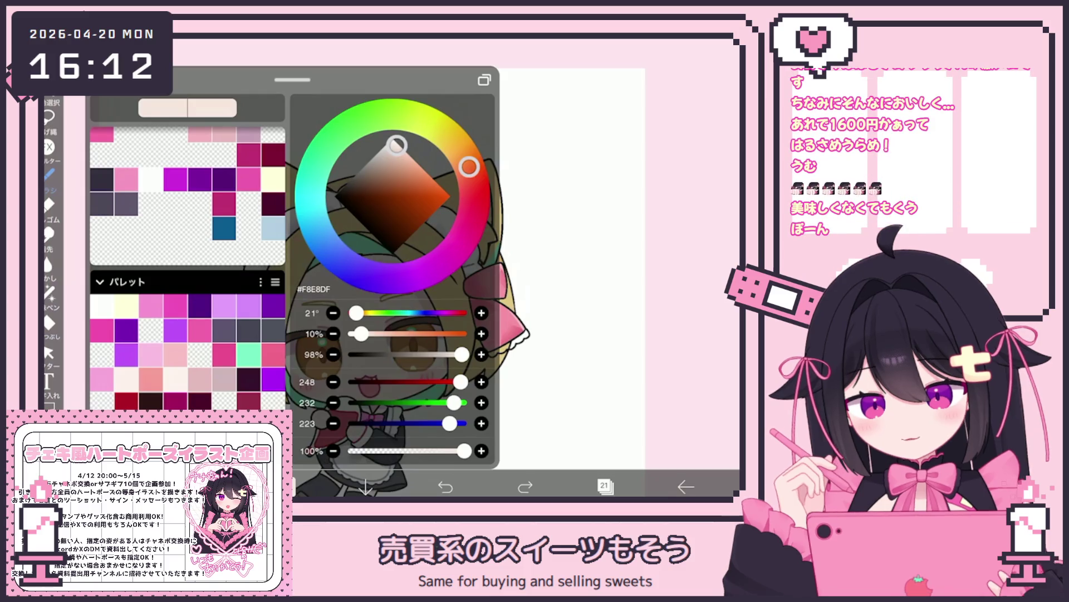
left_click(287, 486)
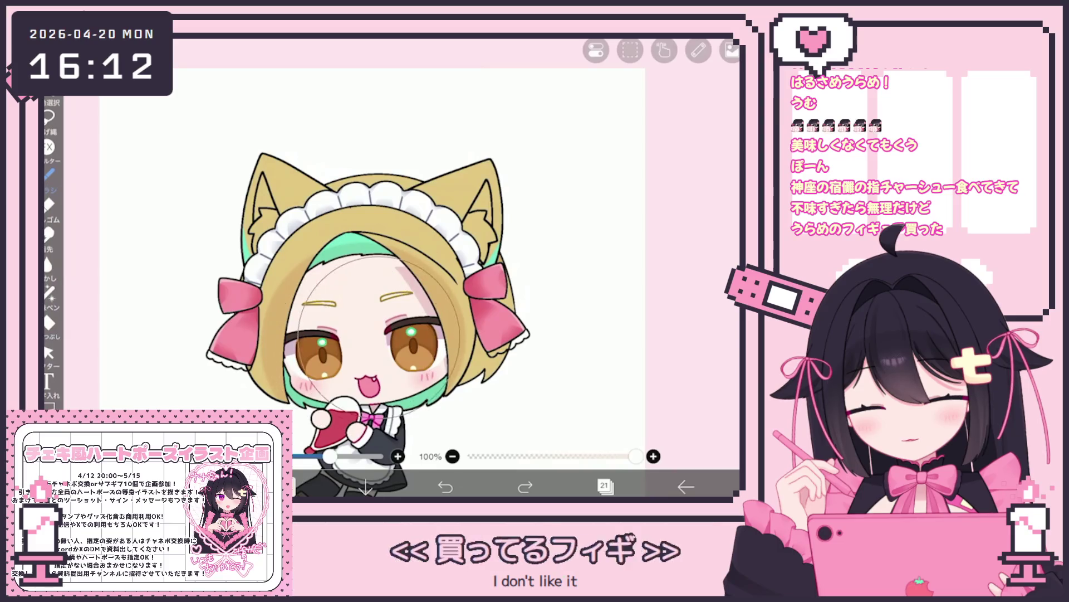
left_click(603, 486)
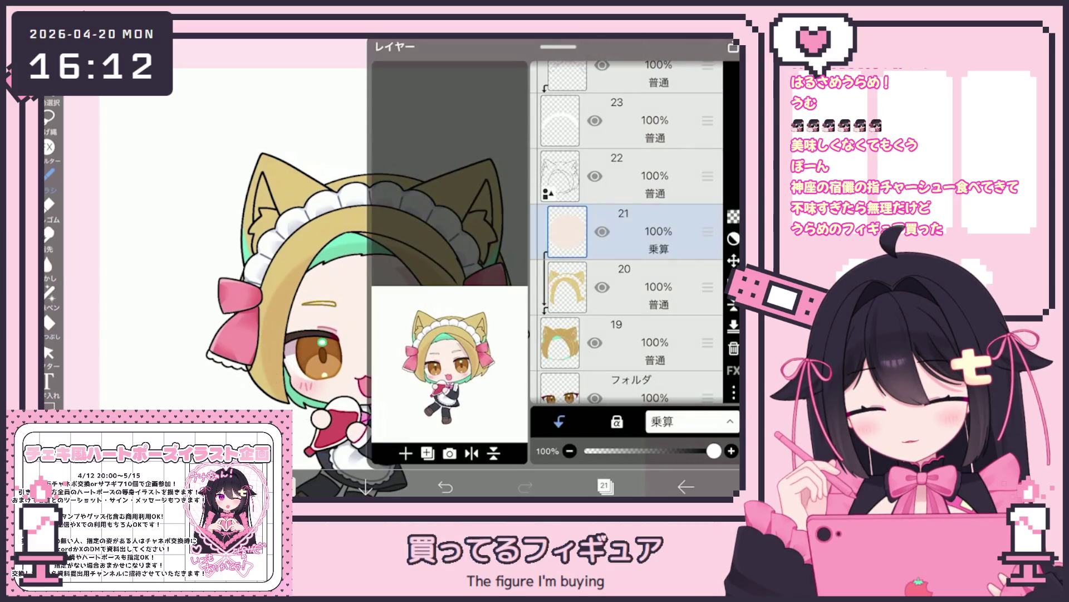
scroll(627, 251, "down", 1)
left_click(641, 282)
scroll(626, 232, "up", 1)
left_click(640, 308)
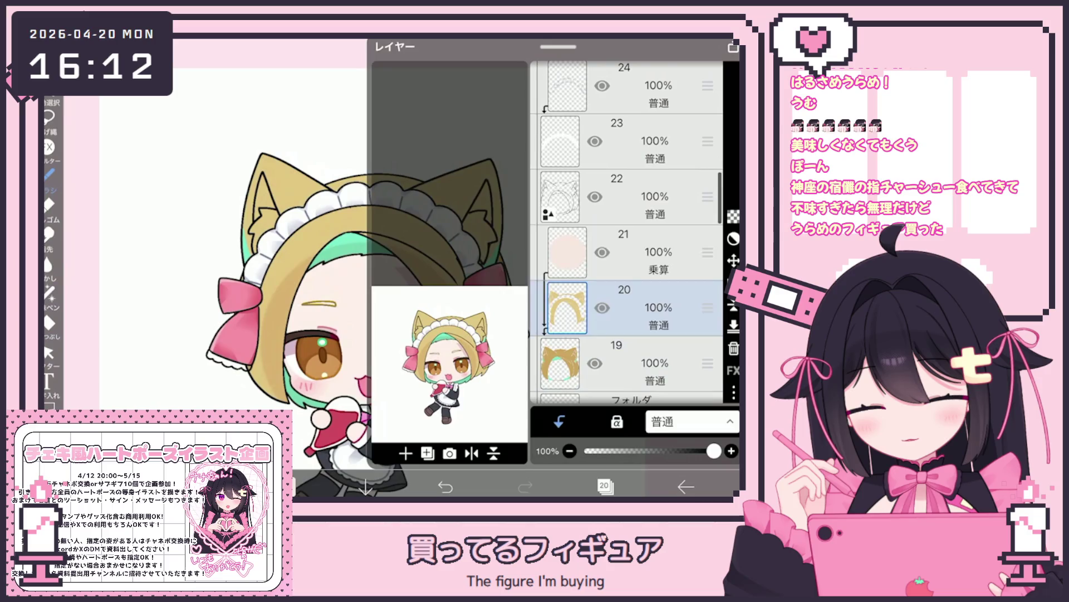
left_click(641, 252)
left_click(406, 452)
left_click(560, 421)
left_click(605, 485)
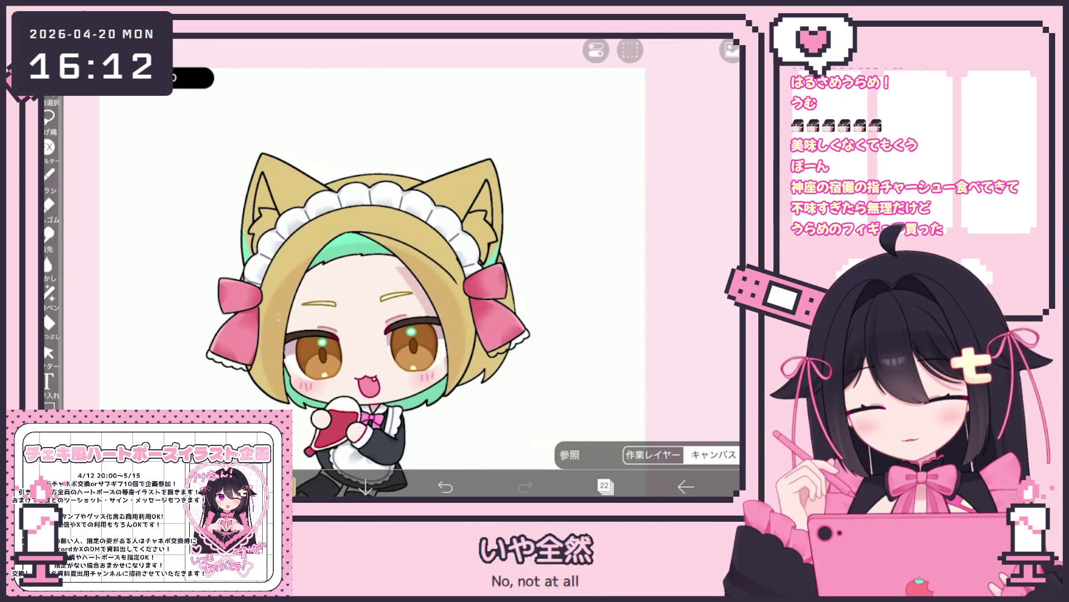
left_click(287, 486)
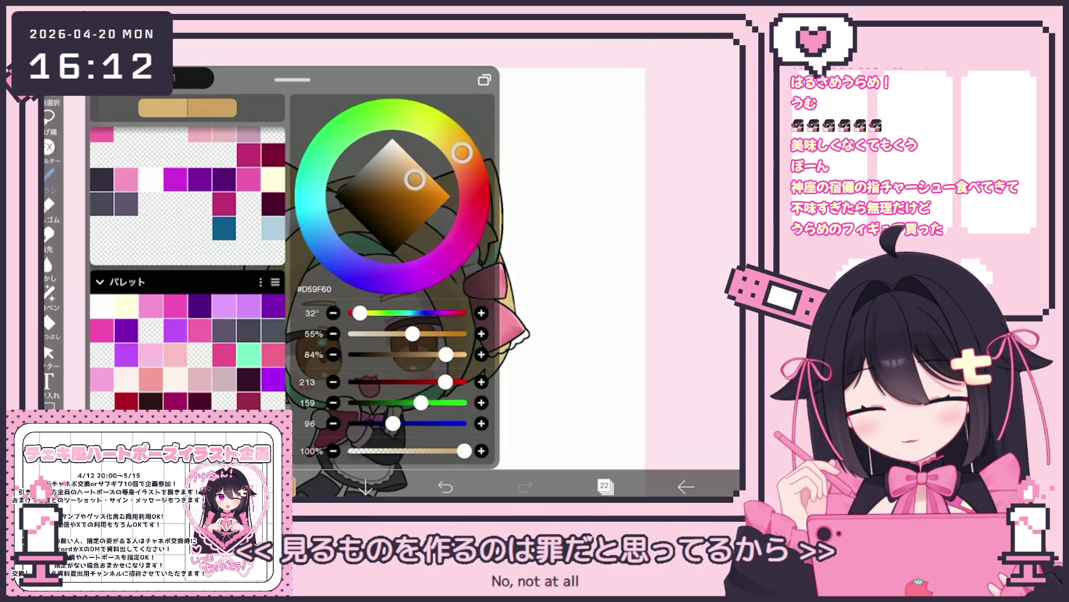
left_click(208, 485)
left_click(168, 368)
left_click(557, 223)
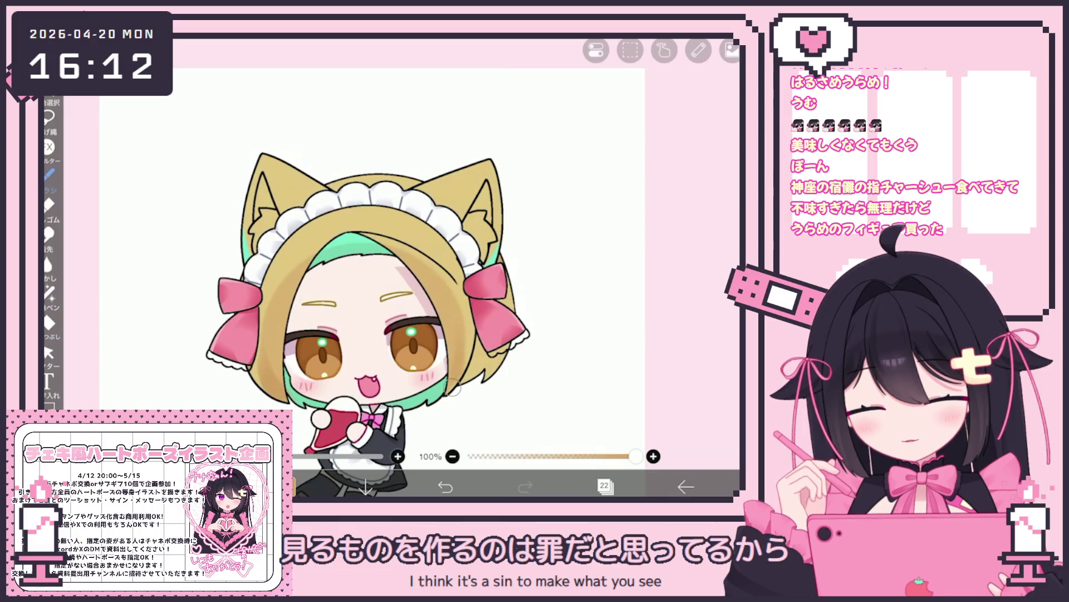
scroll(368, 268, "up", 2)
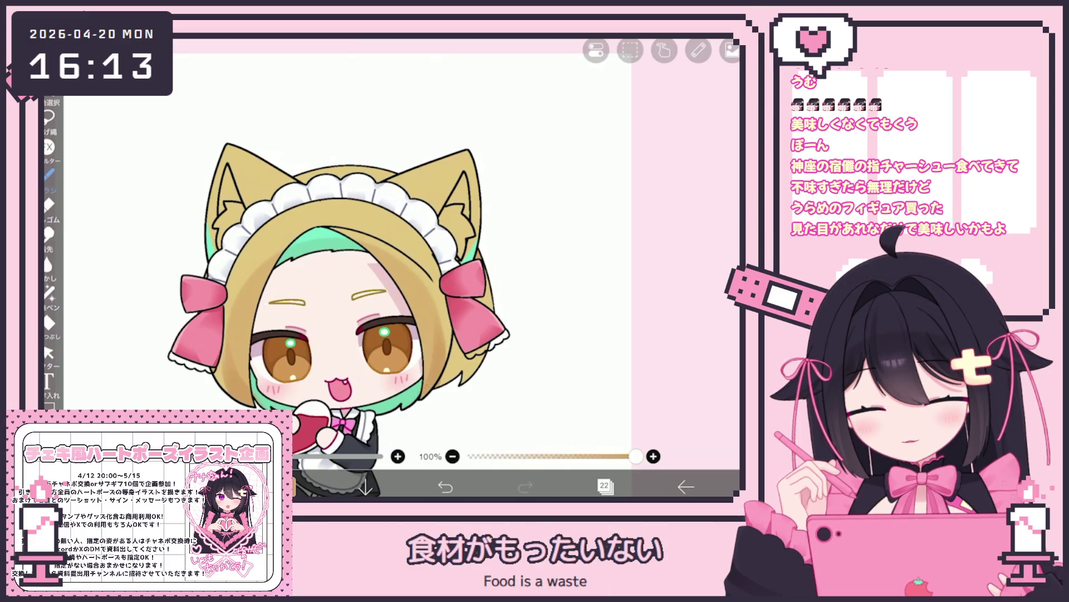
scroll(346, 251, "up", 2)
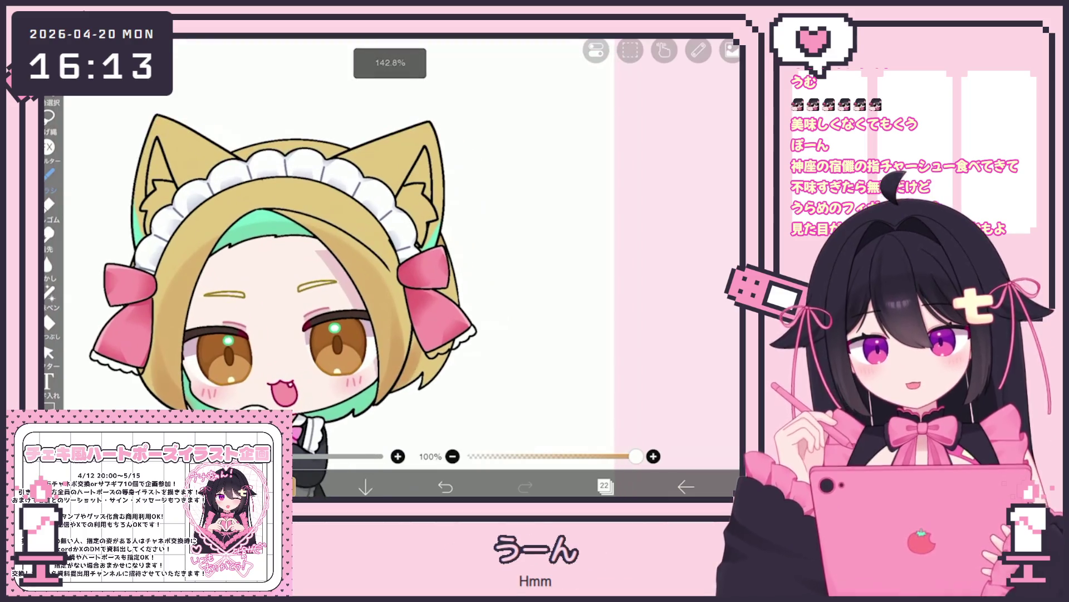
key("ctrl+z")
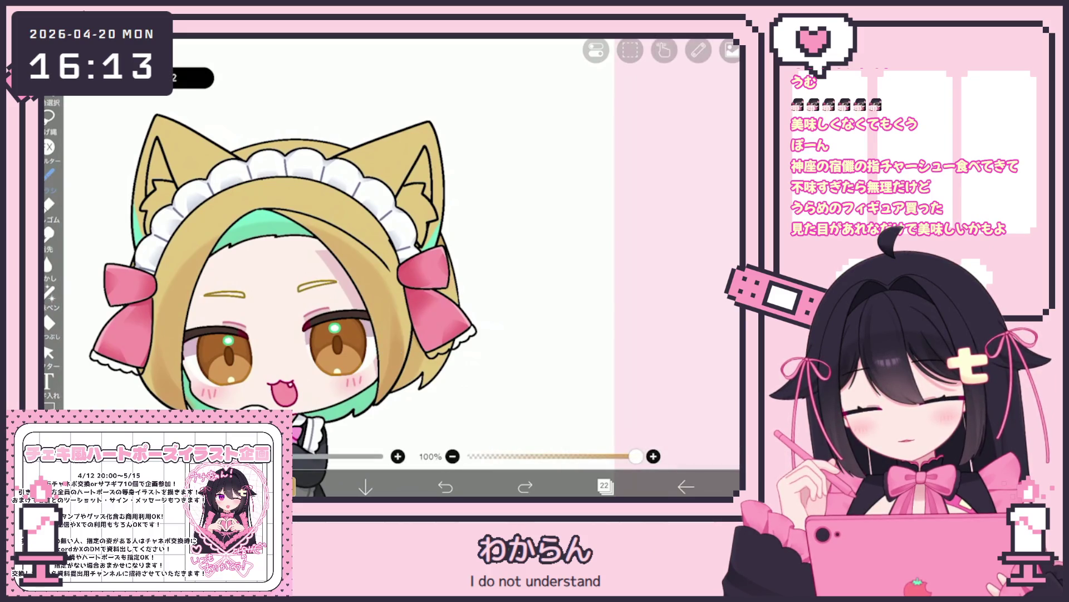
scroll(305, 305, "up", 2)
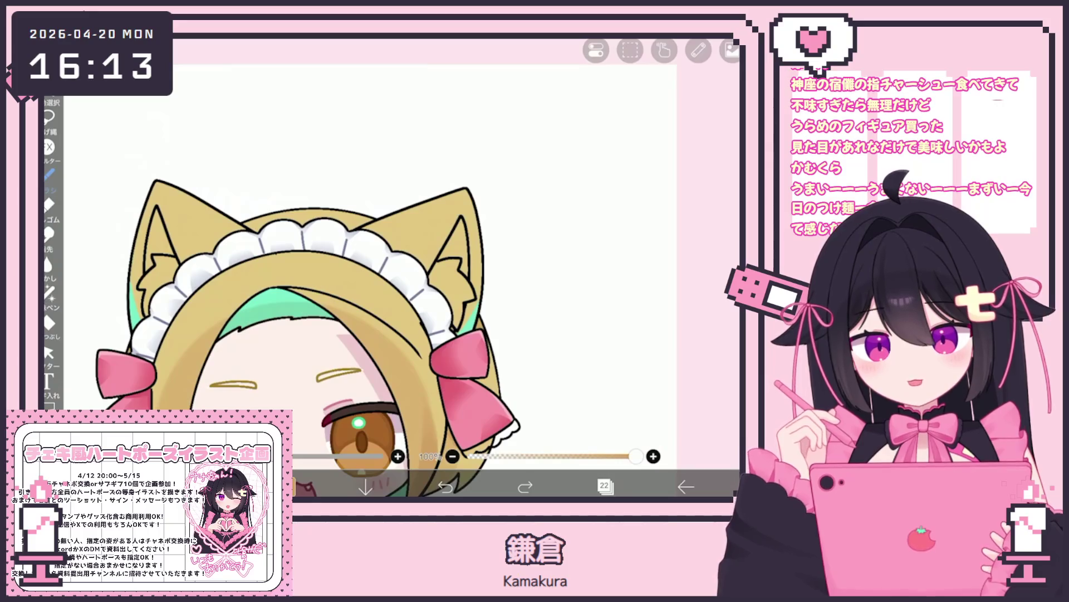
scroll(301, 340, "up", 3)
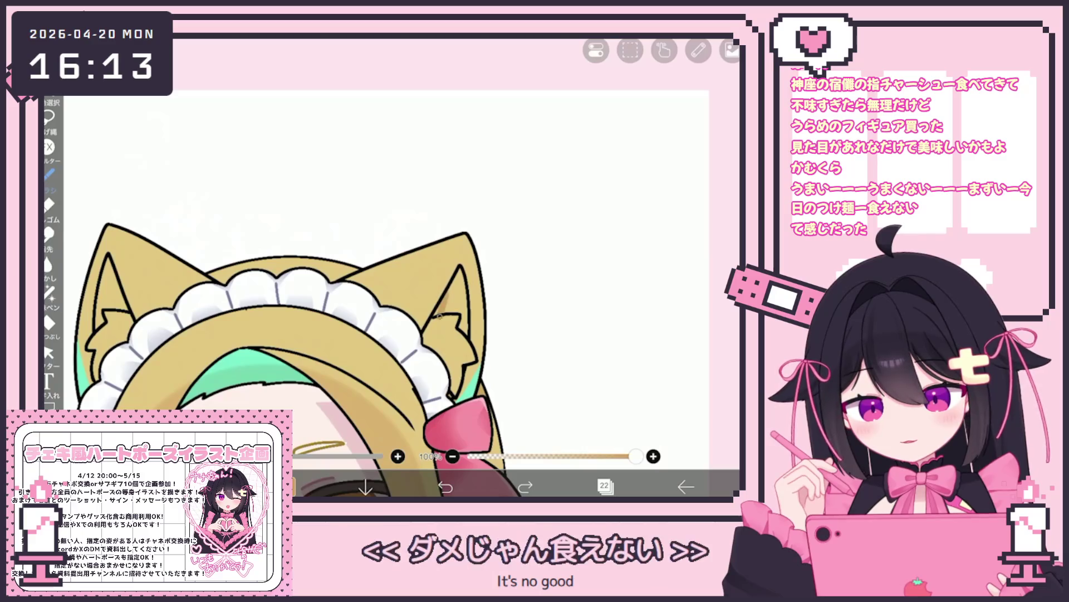
left_click(525, 486)
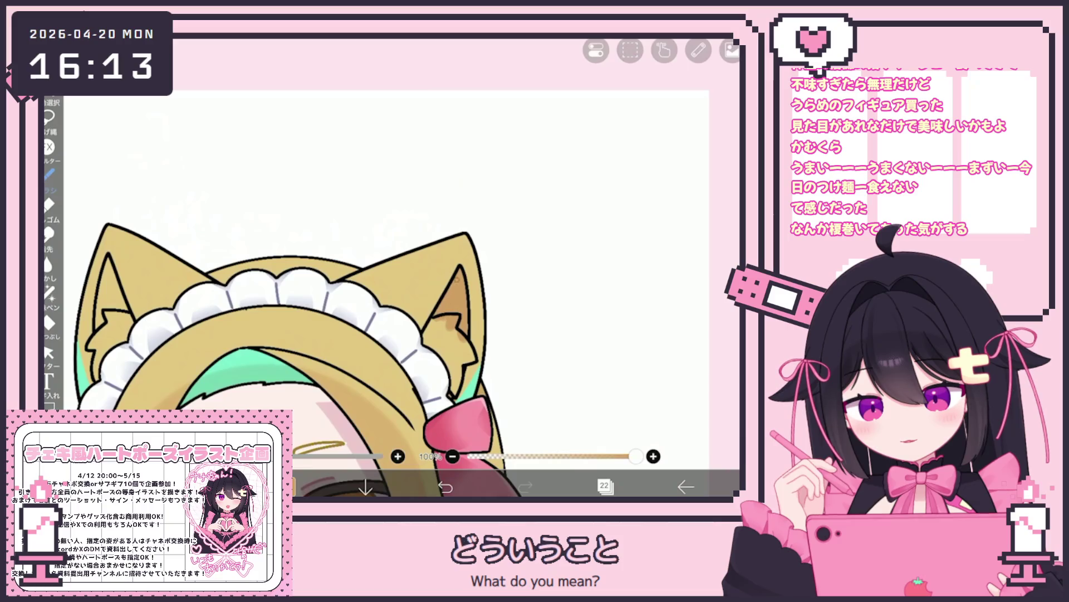
left_click_drag(300, 340, 390, 334)
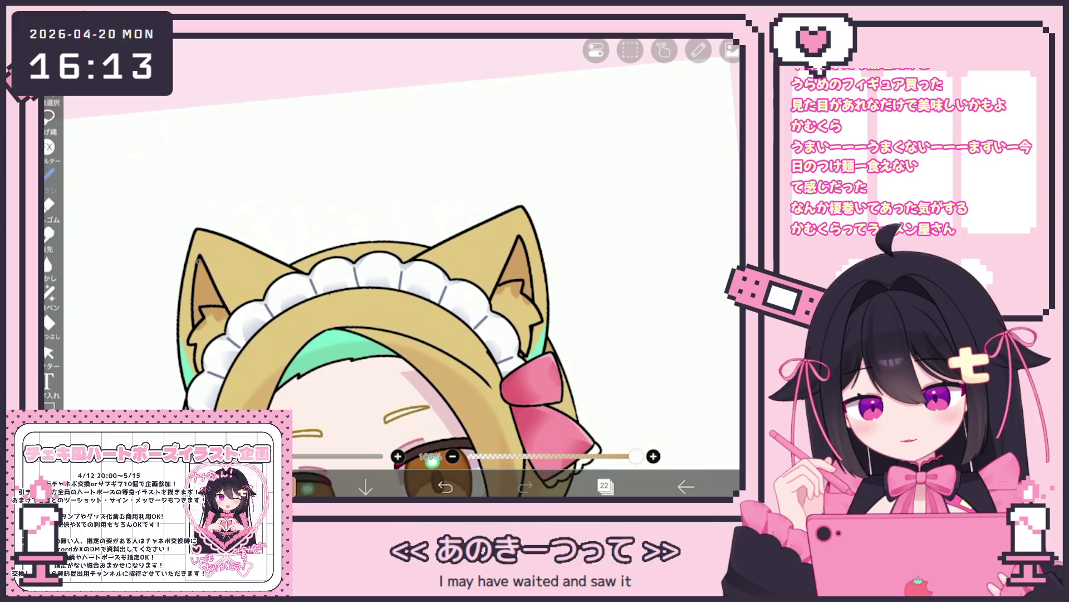
left_click(307, 489)
Add a new layer and bucket-fill the inside of the cat ear with a light colour.
left_click(49, 323)
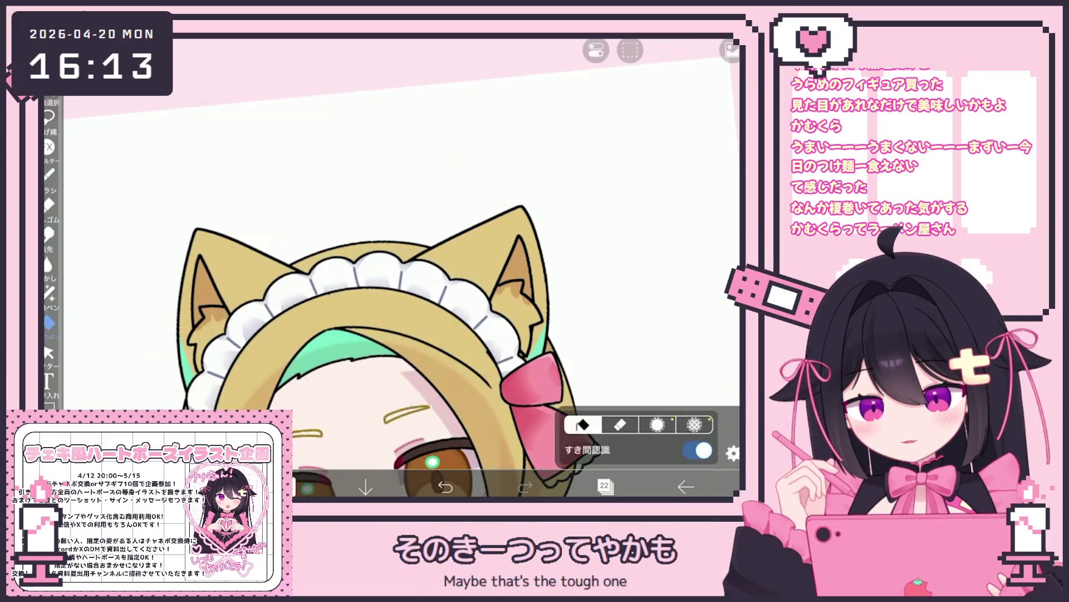
left_click(604, 486)
left_click(406, 453)
left_click(604, 486)
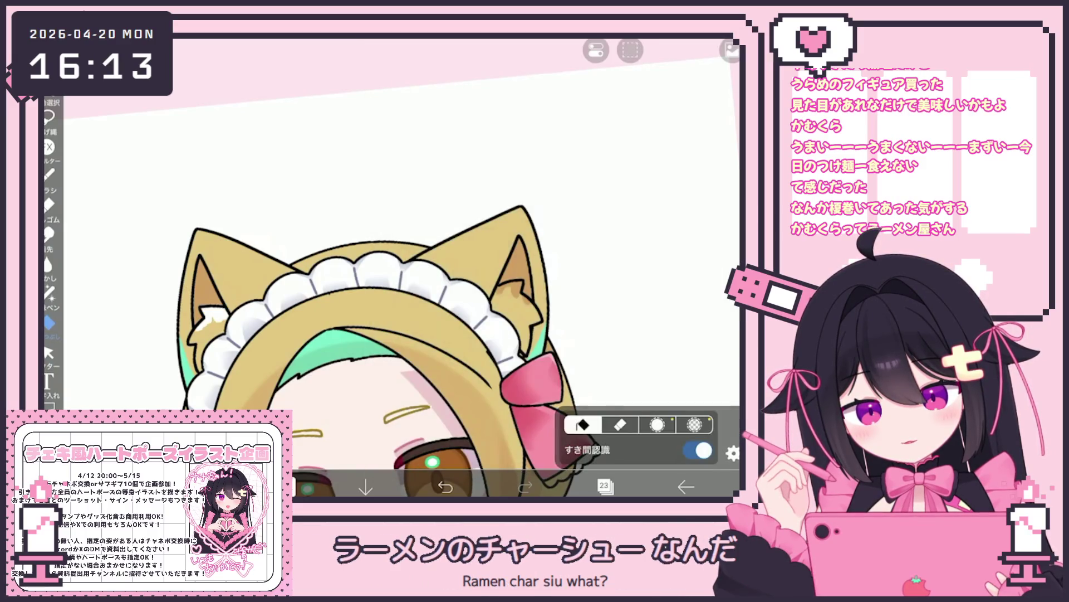
left_click(508, 291)
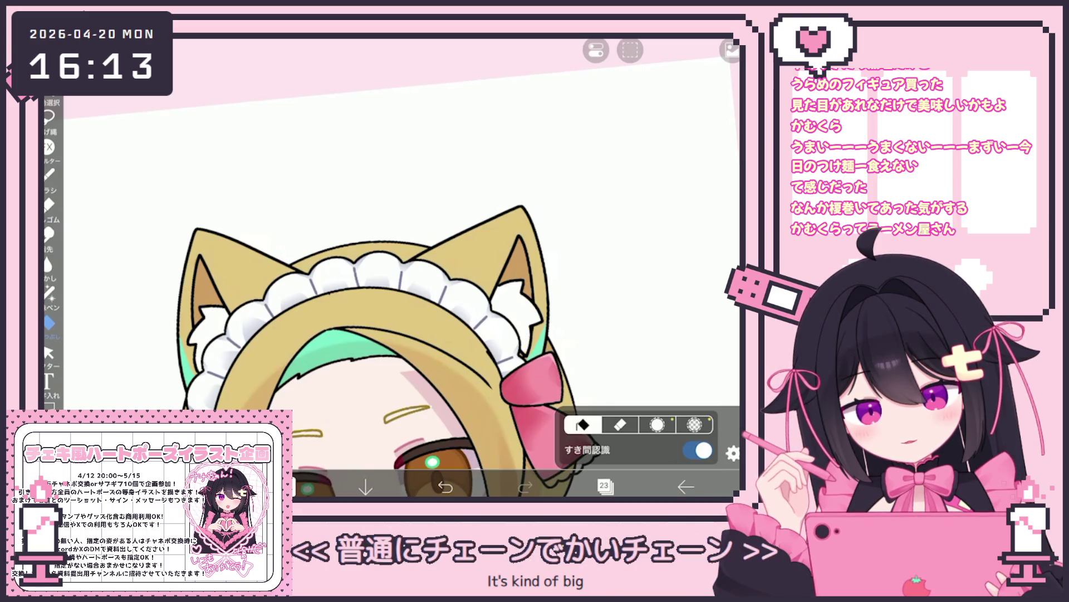
scroll(405, 317, "down", 5)
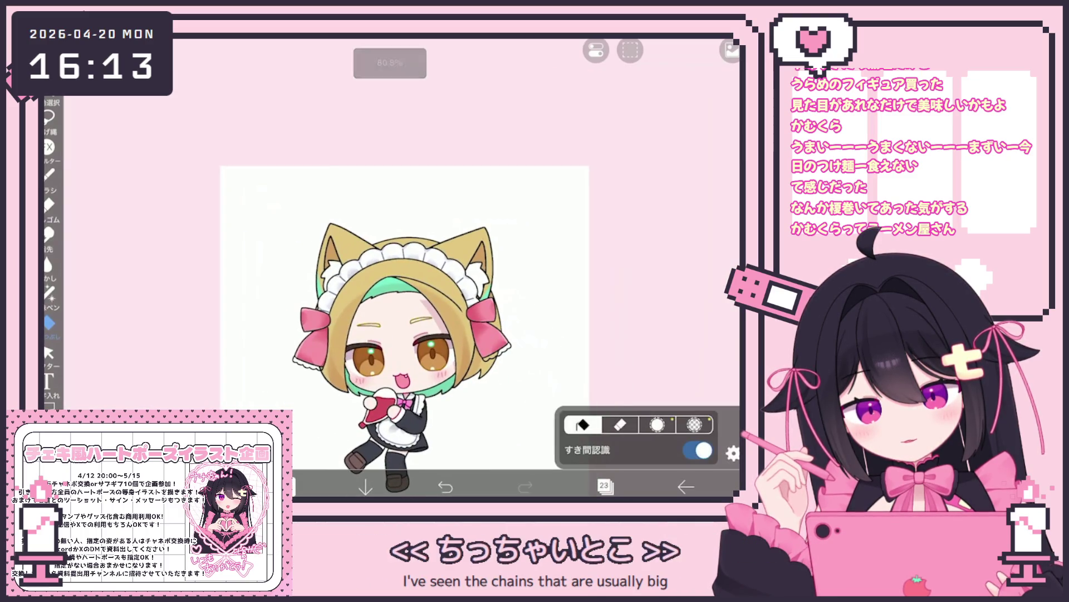
Select layer 31 in the layer list.
left_click(605, 487)
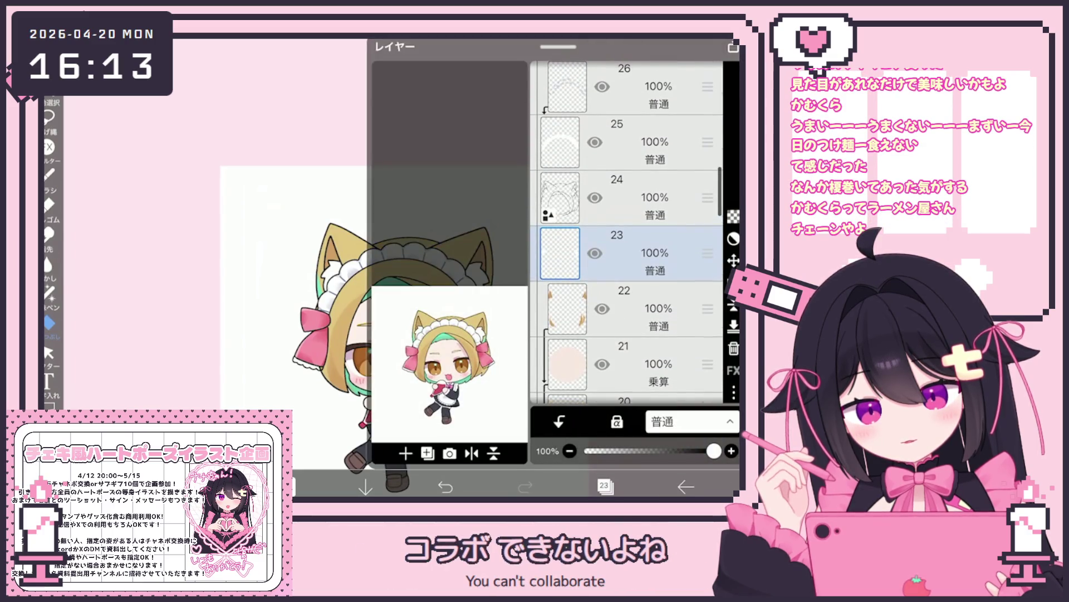
scroll(627, 234, "up", 8)
left_click(629, 243)
left_click(605, 486)
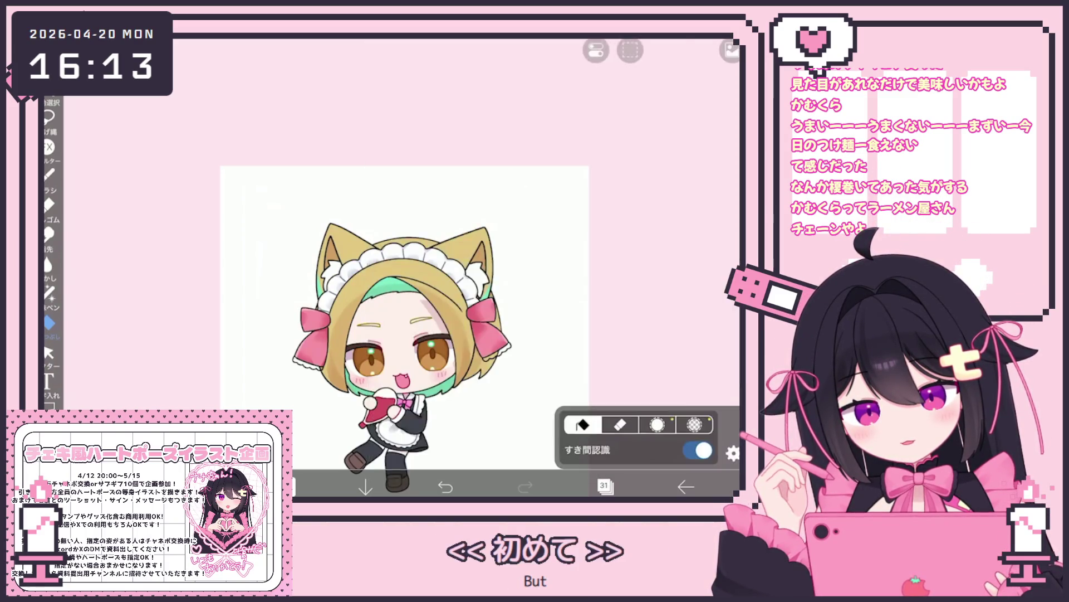
scroll(279, 278, "up", 5)
left_click(605, 486)
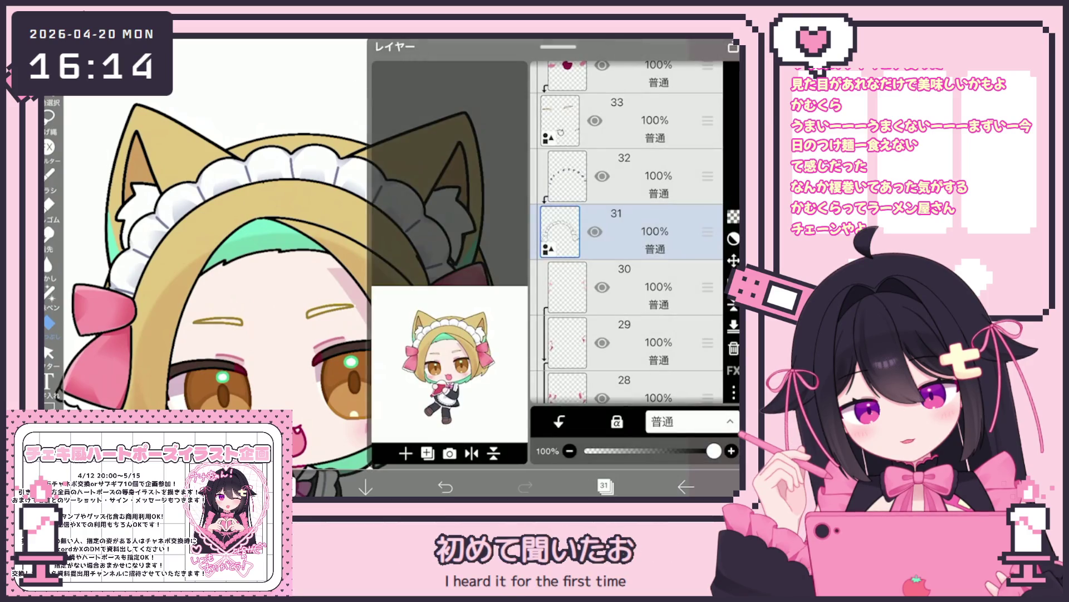
Create a folder from layer 24 and move layers 22, 21 and 20 into it.
scroll(627, 234, "up", 2)
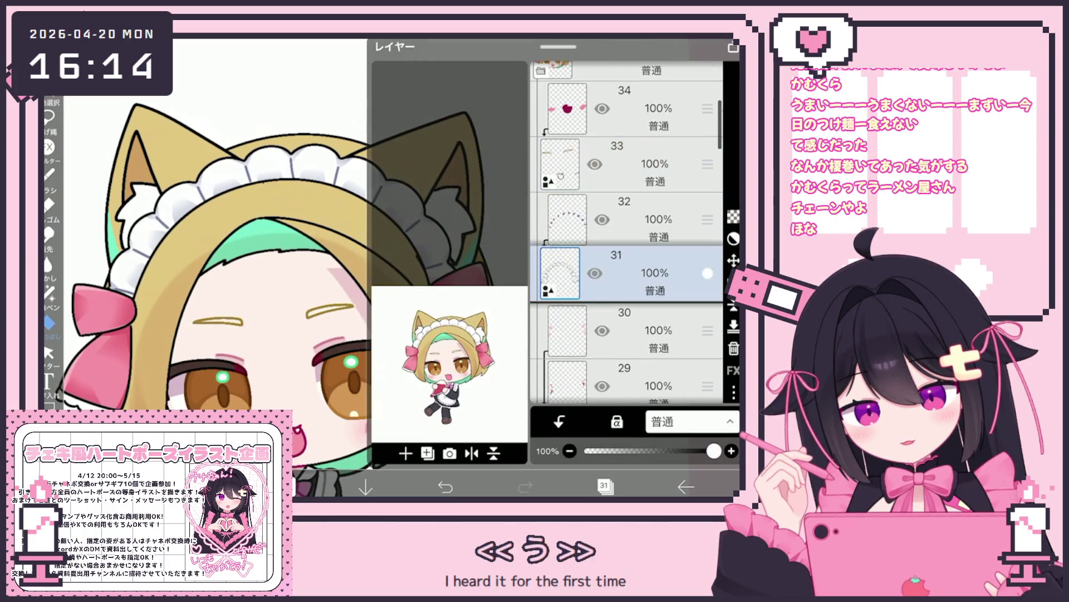
scroll(627, 234, "down", 4)
scroll(627, 234, "down", 3)
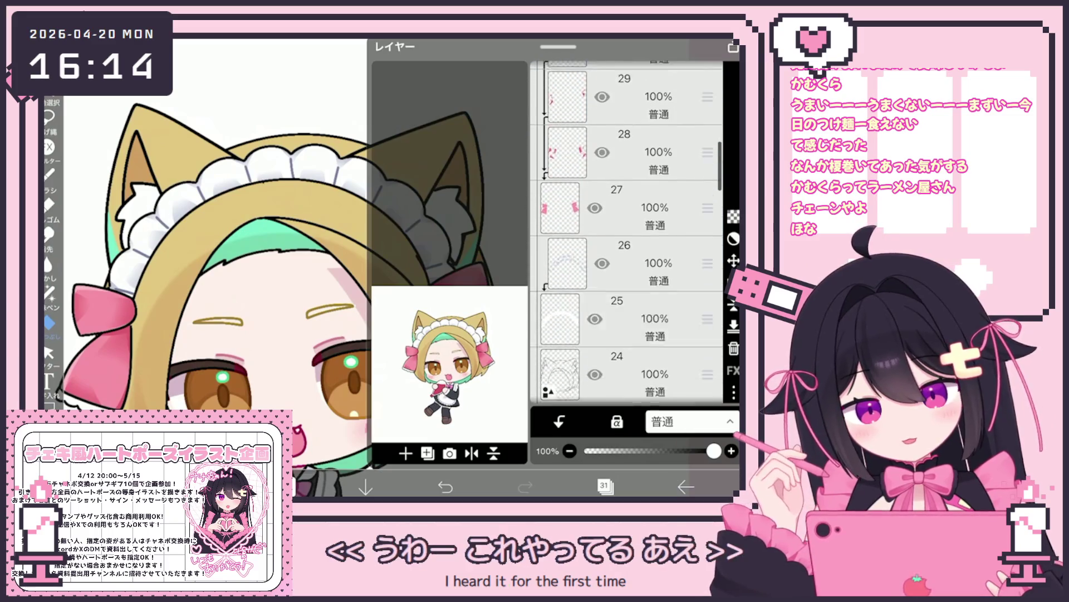
left_click(641, 299)
left_click(427, 453)
left_click(415, 332)
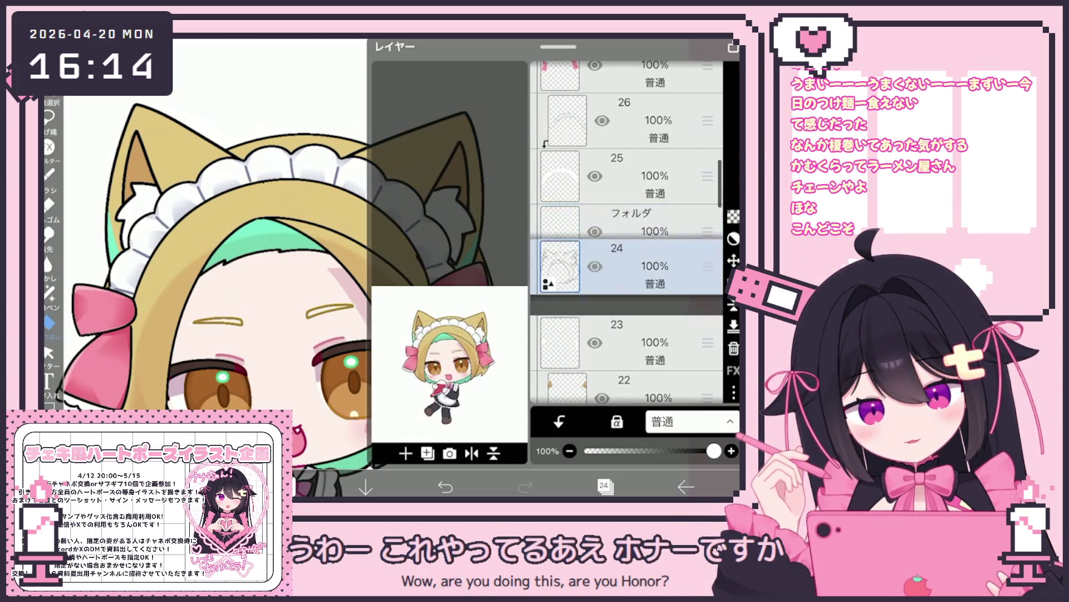
left_click_drag(641, 343, 640, 287)
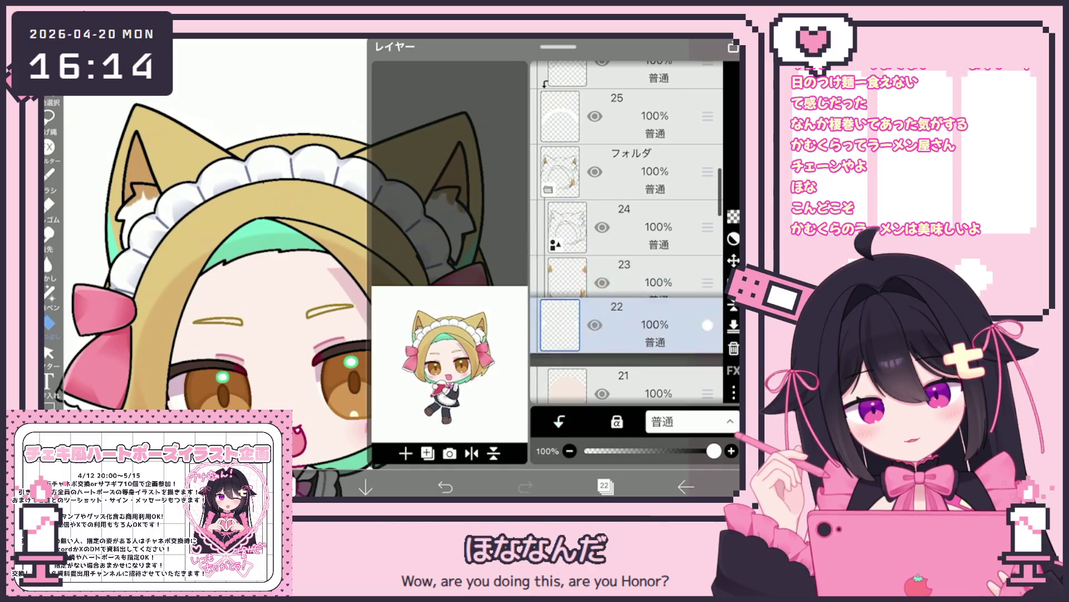
scroll(626, 234, "down", 2)
left_click(641, 310)
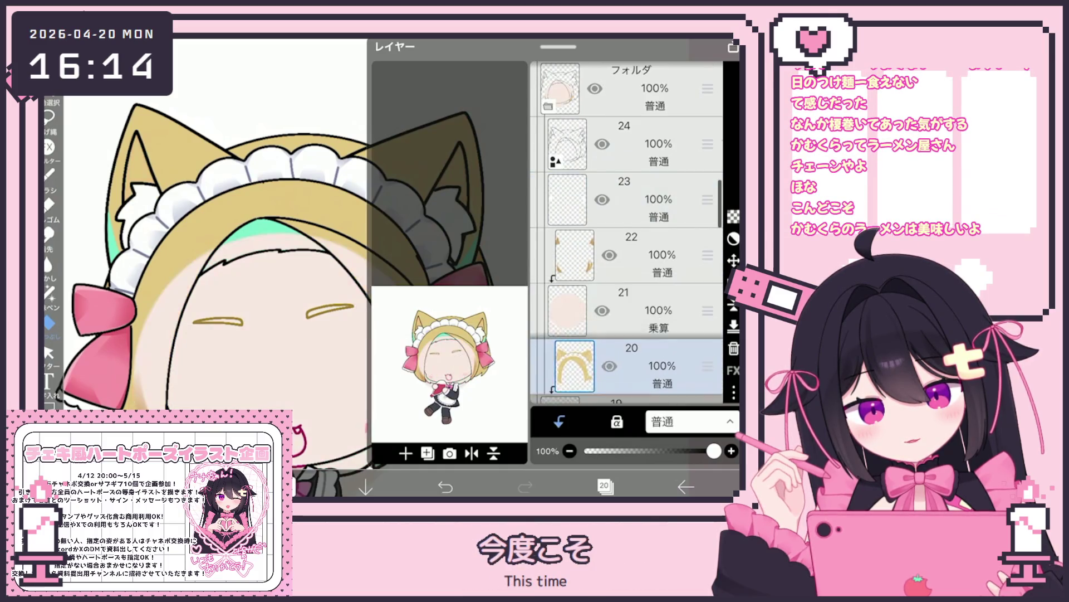
left_click(629, 397)
Collapse the new folder and undo moving it higher in the stack.
scroll(626, 234, "up", 2)
left_click(641, 212)
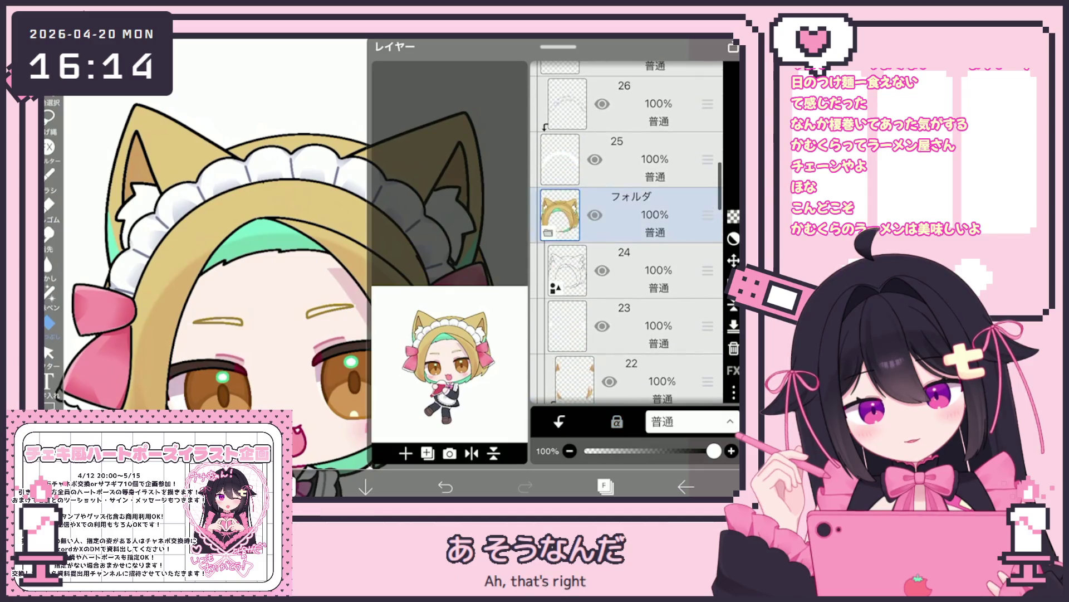
left_click(548, 246)
mouse_move(707, 231)
left_mouse_down()
mouse_move(707, 84)
mouse_move(708, 262)
mouse_move(707, 148)
left_mouse_up()
key("ctrl+z")
scroll(626, 231, "down", 7)
On layer 24, select the vector strokes near the right ribbon.
left_click(623, 287)
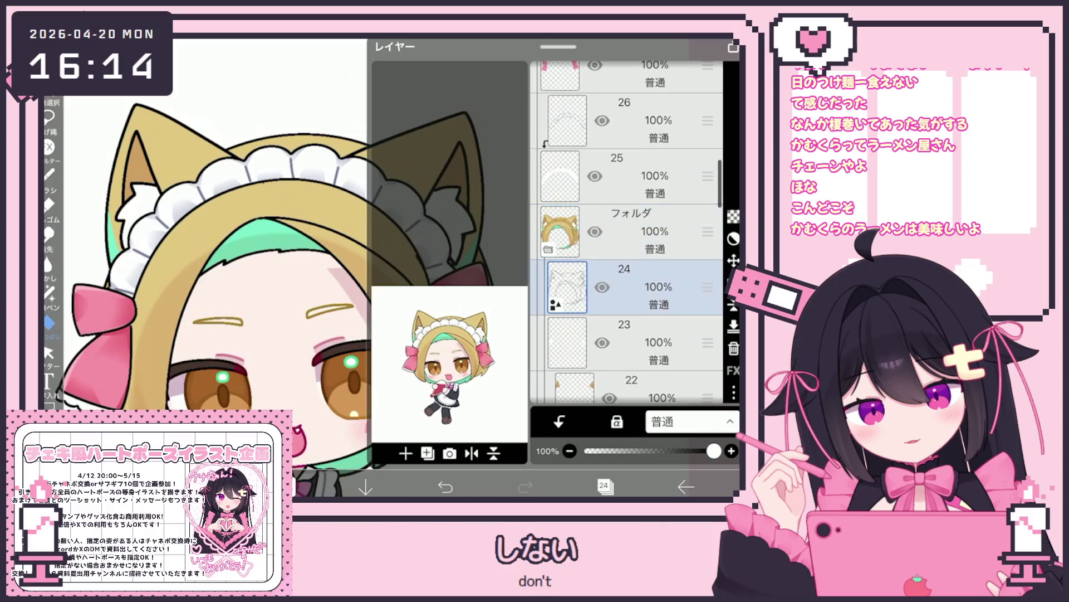
left_click(49, 353)
left_click_drag(418, 303, 441, 350)
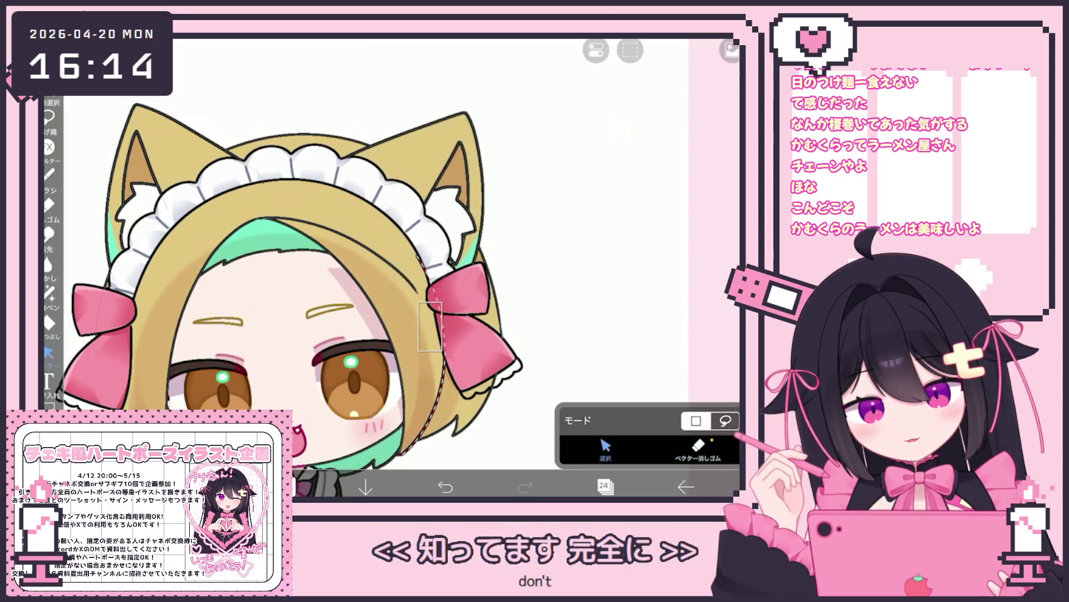
Select a face outline stroke, then switch back to the hard pen brush.
scroll(294, 295, "down", 3)
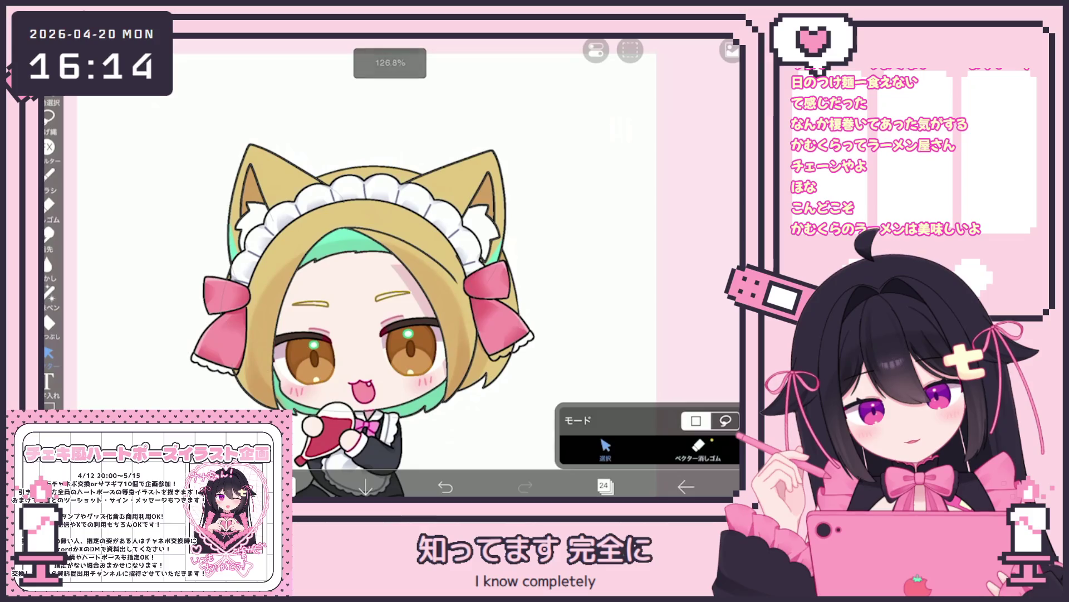
left_click(277, 378)
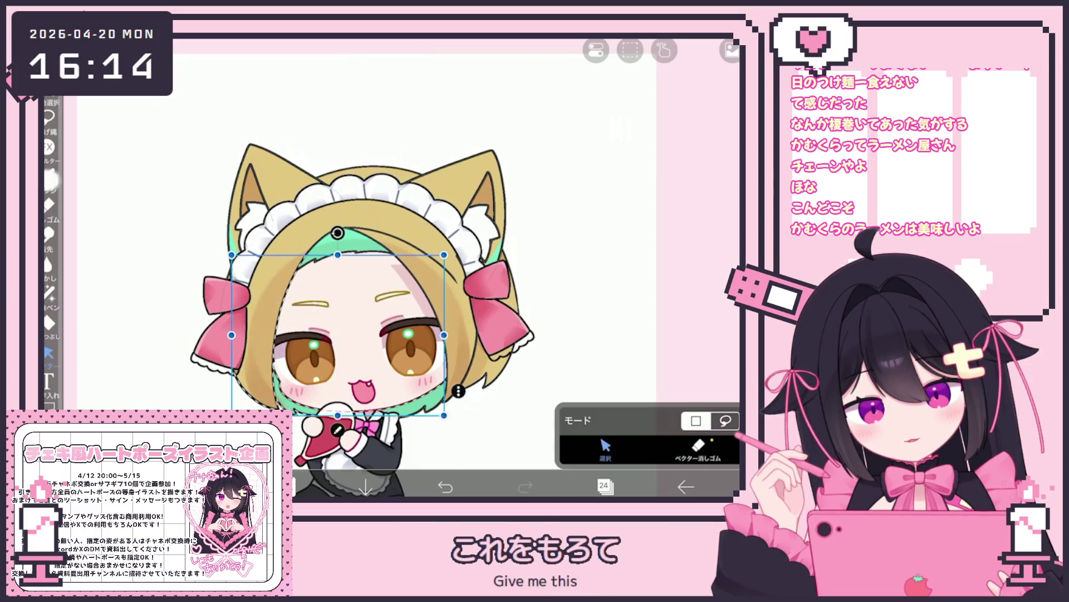
left_click(48, 174)
left_click(49, 174)
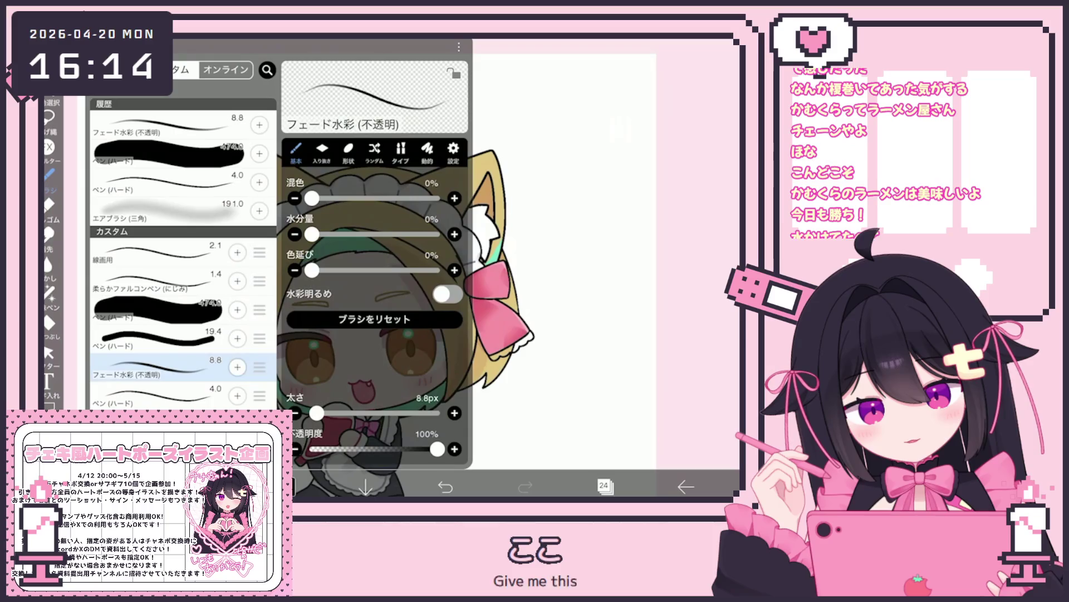
left_click(167, 395)
left_click(49, 174)
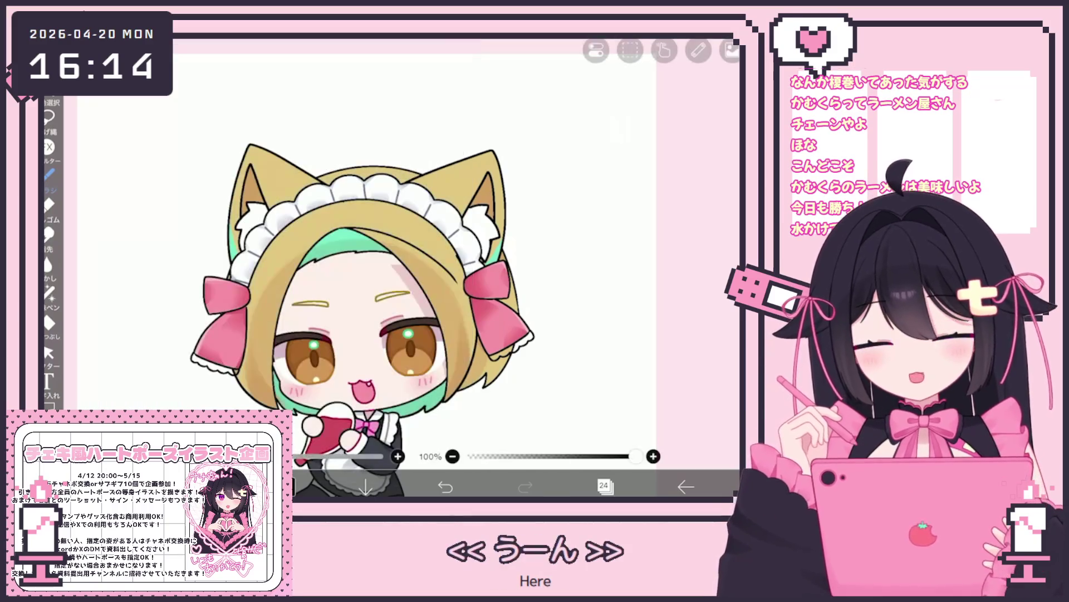
Select the hair and face outline strokes as vector objects and copy them.
scroll(417, 295, "up", 3)
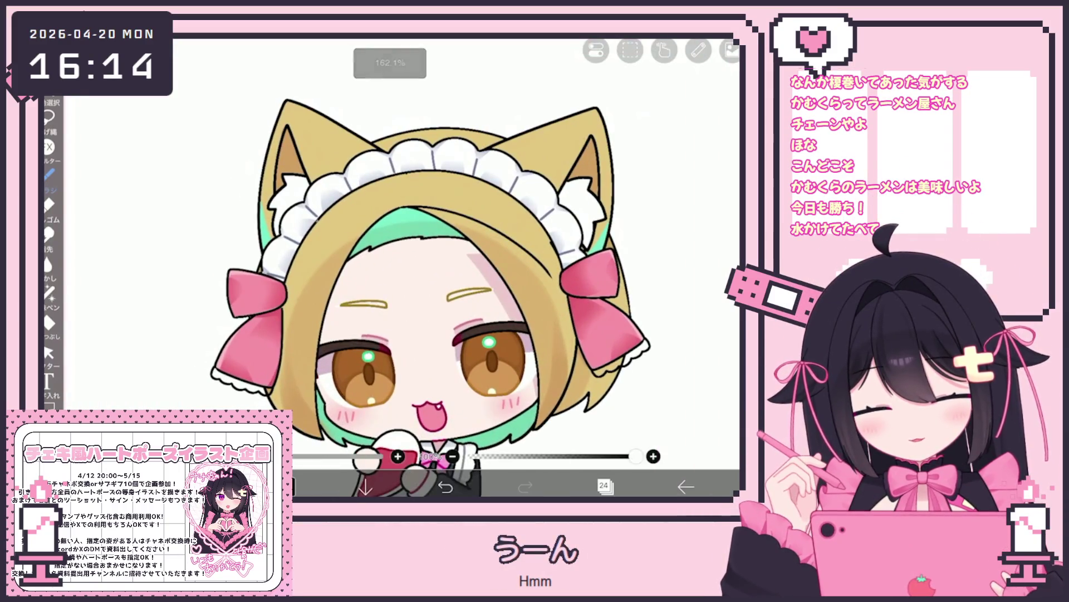
scroll(430, 292, "down", 1)
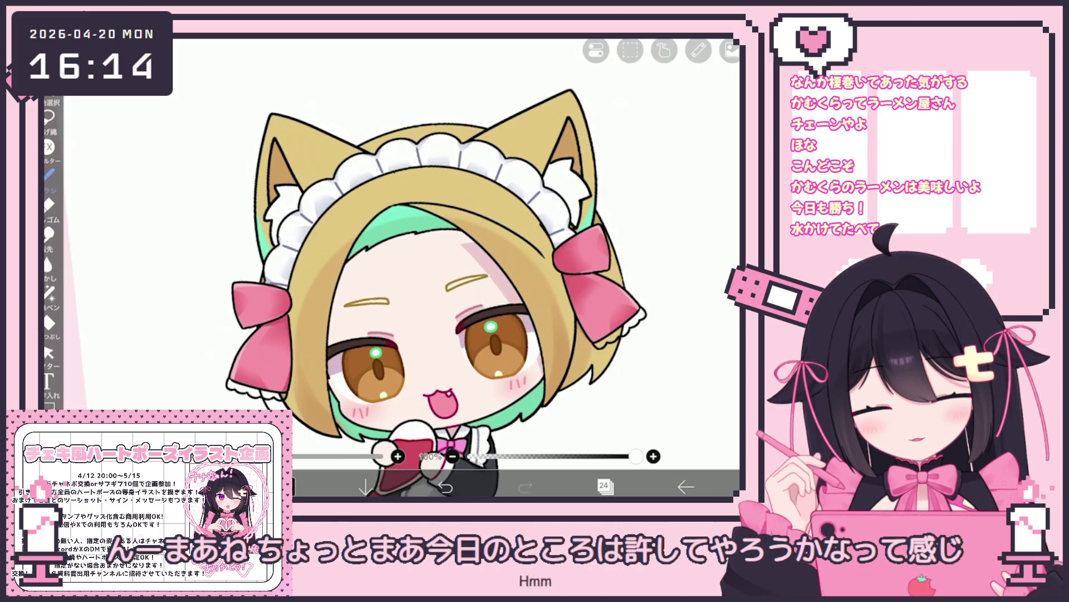
scroll(470, 267, "up", 3)
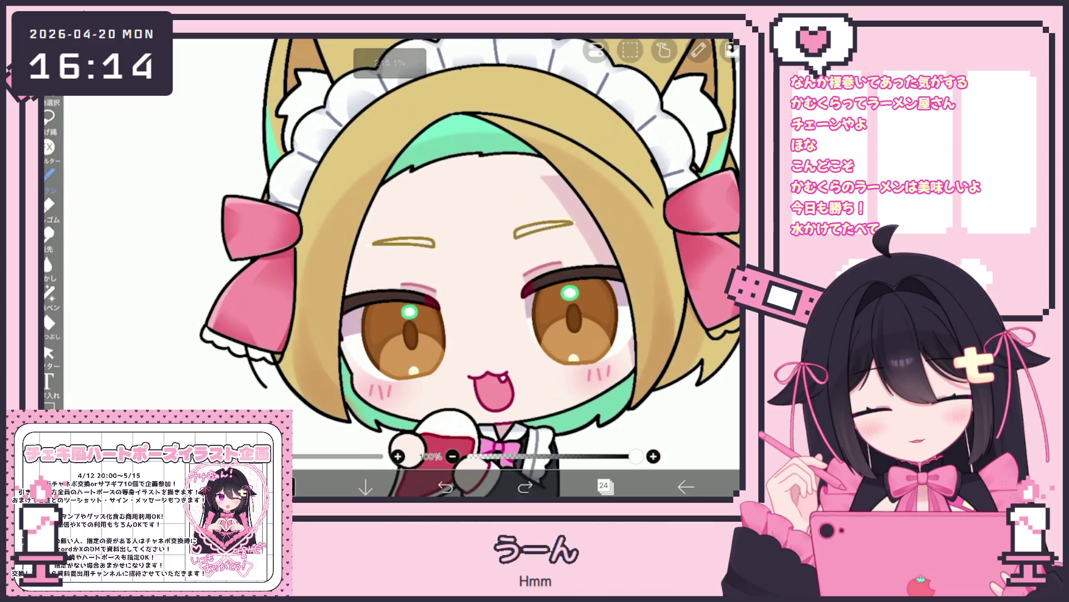
scroll(469, 267, "down", 5)
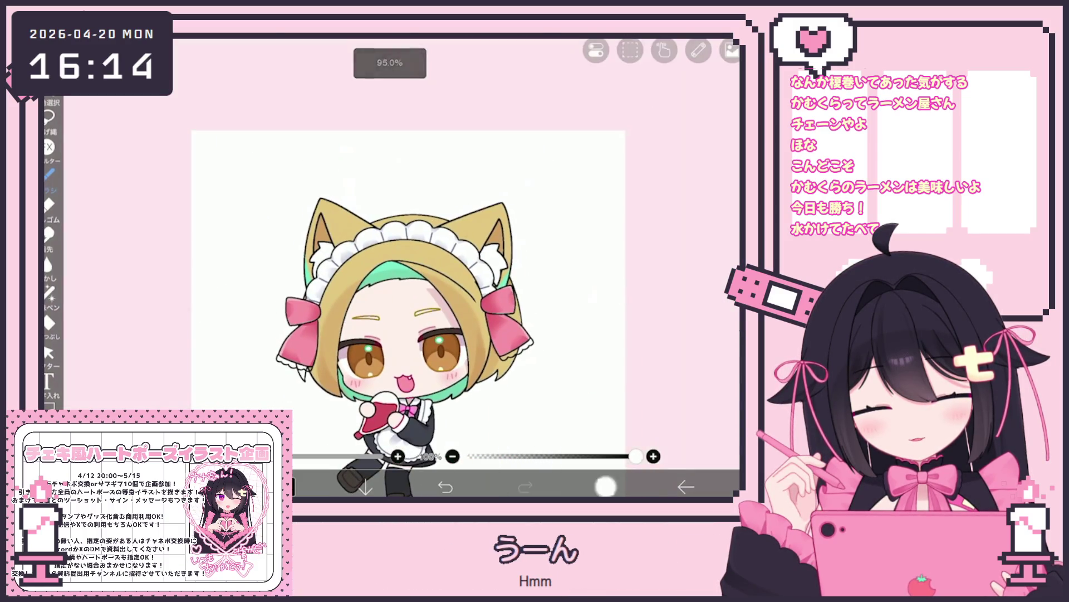
left_click(604, 486)
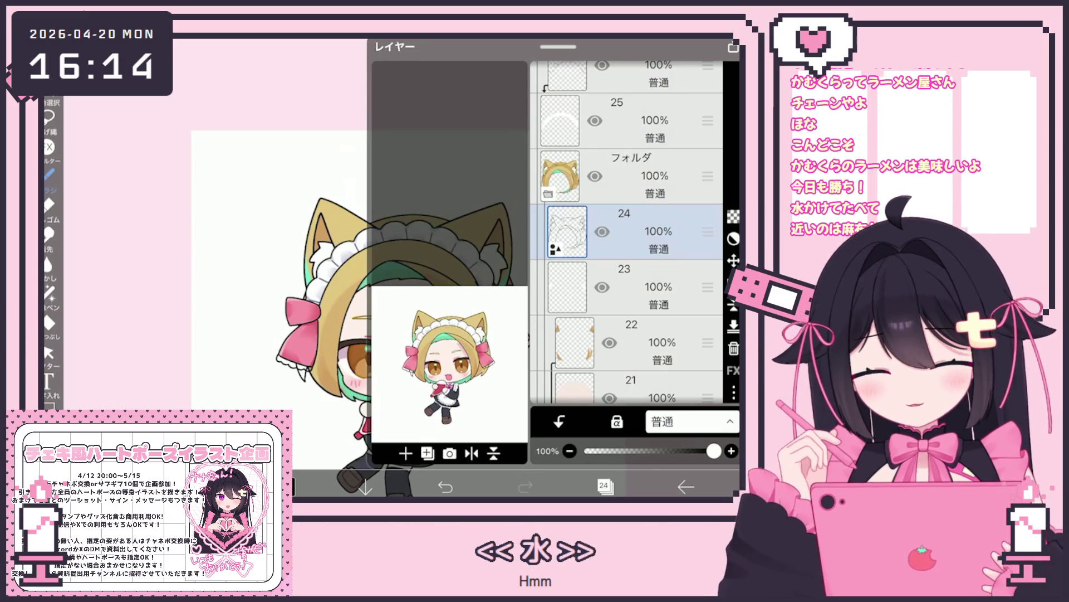
left_click(49, 352)
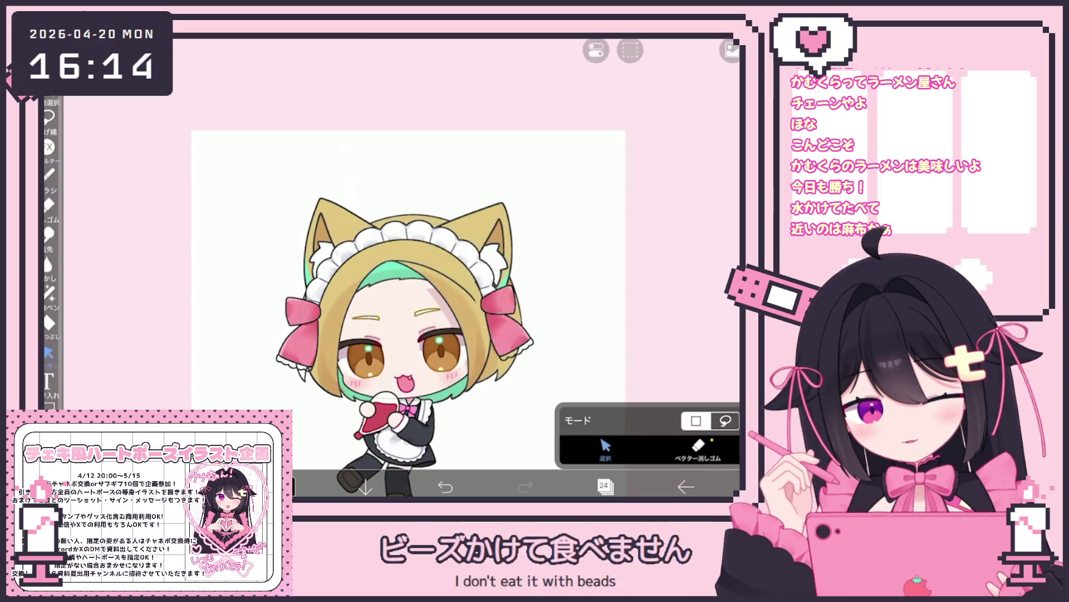
mouse_move(437, 393)
left_mouse_down()
mouse_move(348, 348)
mouse_move(301, 343)
left_mouse_up()
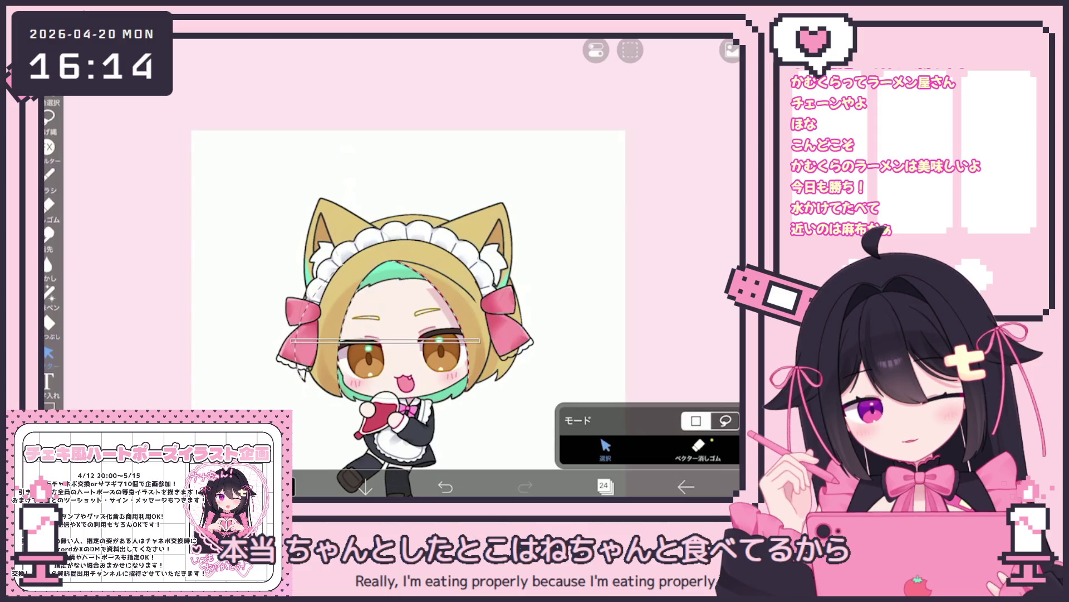
left_click(505, 390)
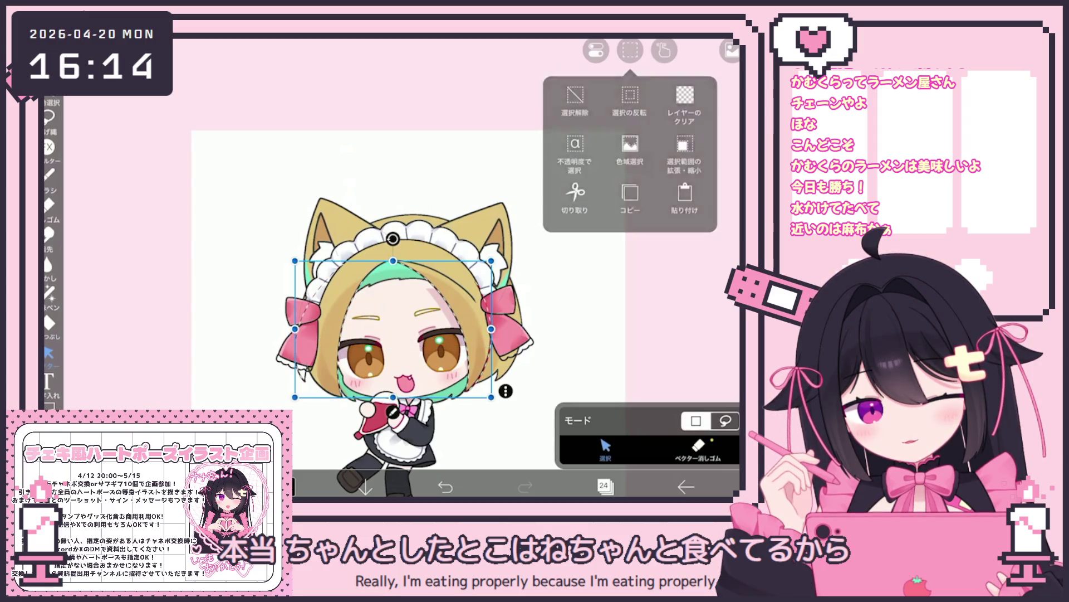
left_click(568, 100)
Paste the copied outline as a new vector layer.
left_click(605, 486)
scroll(627, 234, "up", 5)
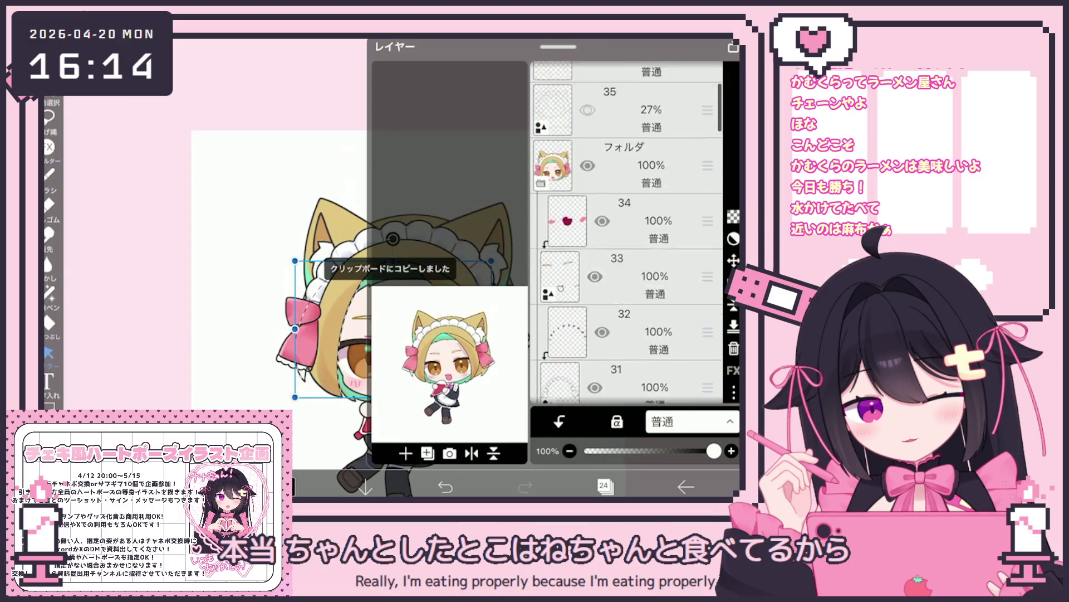
left_click(605, 485)
left_click(630, 51)
left_click(685, 195)
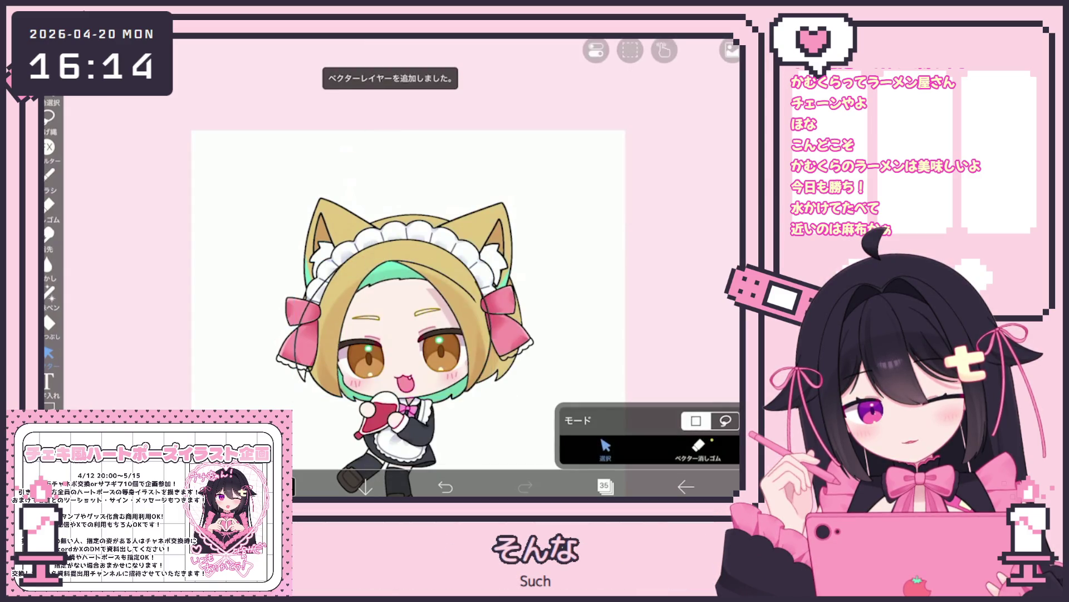
Add an empty layer directly beneath the pasted outline layer.
left_click(605, 486)
left_click(641, 287)
left_click(641, 232)
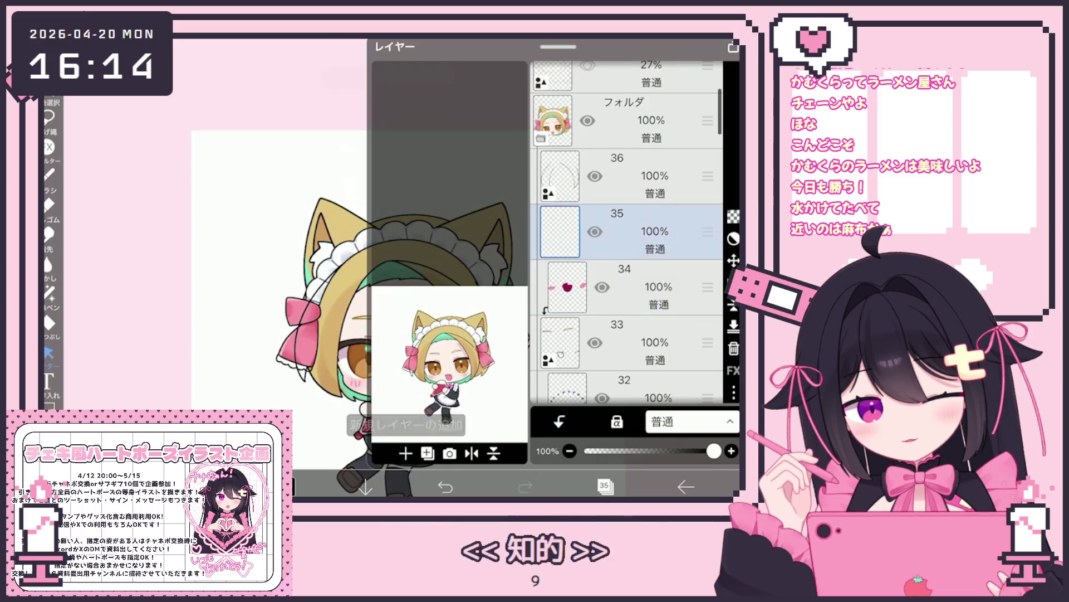
left_click(605, 486)
scroll(407, 267, "up", 3)
left_click(49, 291)
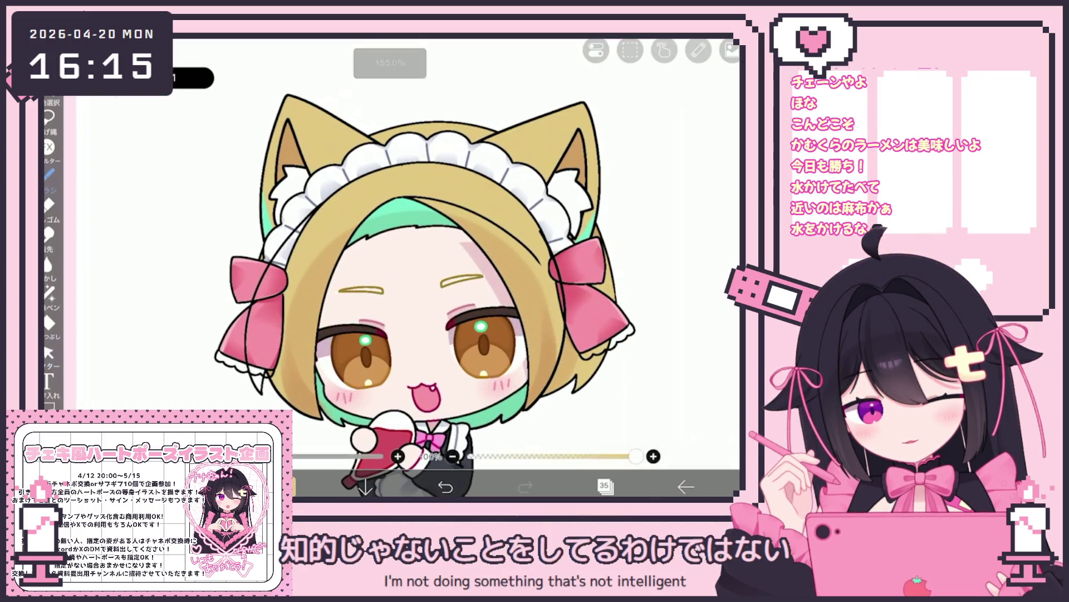
Lasso-fill the left side of the front hair tan, then select layer 24.
scroll(295, 355, "up", 3)
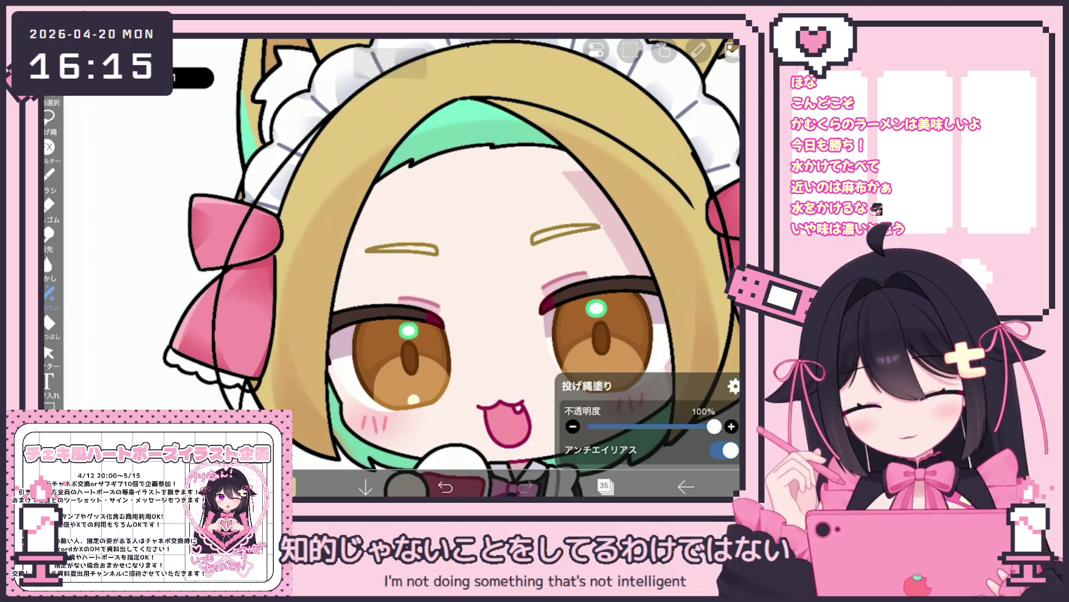
mouse_move(277, 312)
left_mouse_down()
mouse_move(239, 409)
mouse_move(284, 256)
left_mouse_up()
left_click(605, 485)
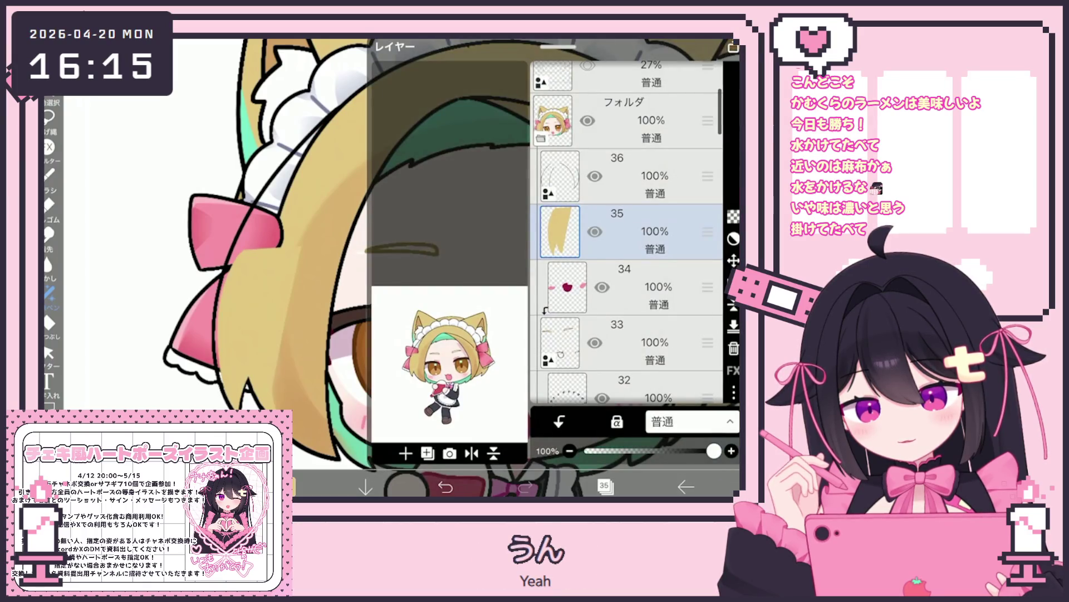
scroll(626, 231, "down", 3)
scroll(627, 232, "down", 3)
scroll(627, 231, "down", 5)
left_click(624, 365)
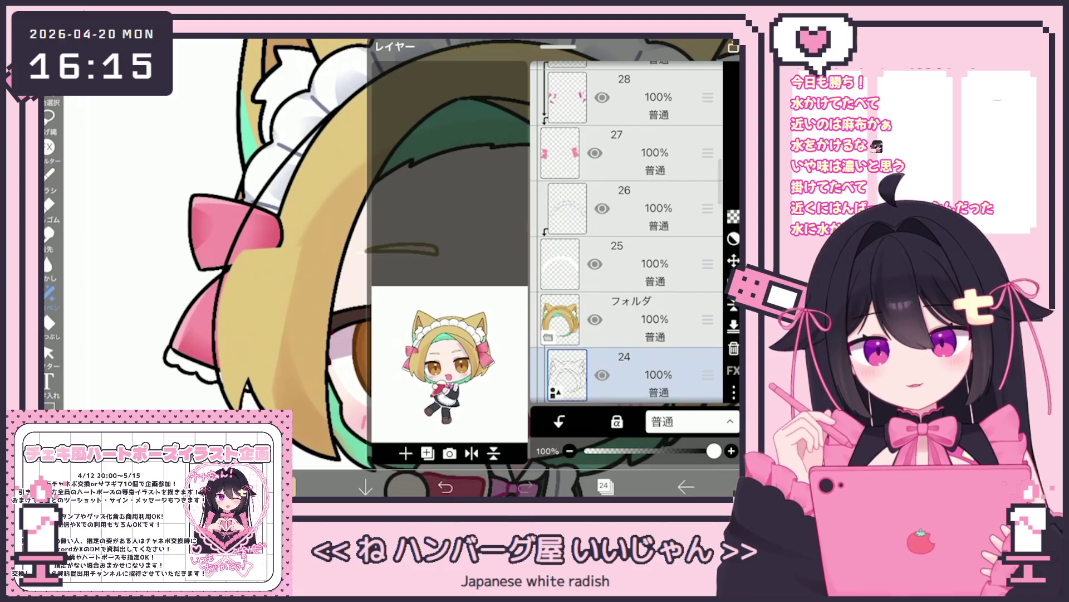
Copy a small piece of line art from layer 24 and paste it onto outline layer 36.
left_click(49, 352)
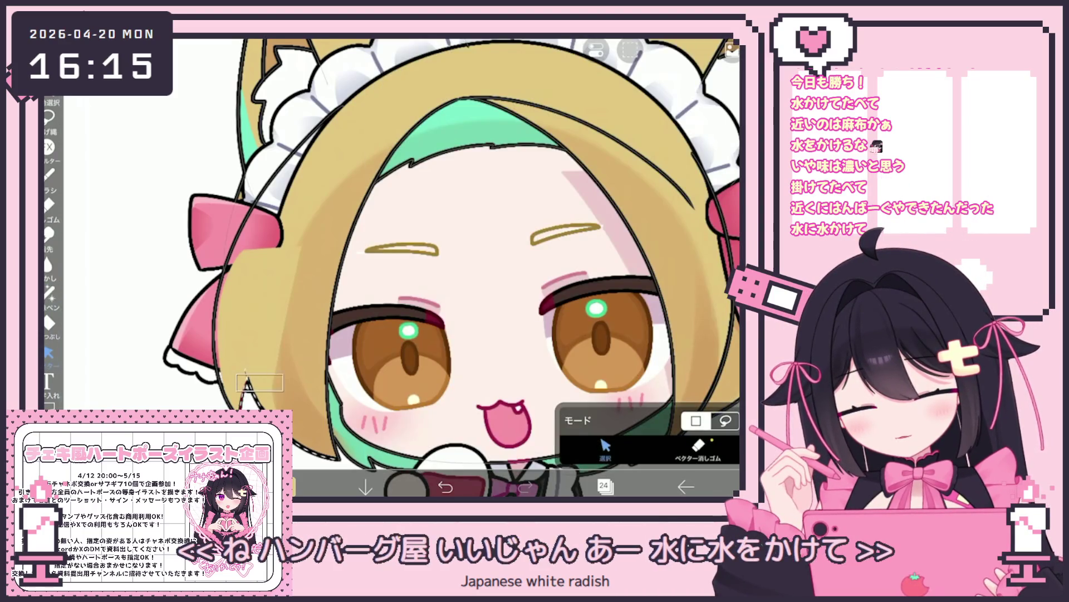
left_click_drag(240, 368, 339, 460)
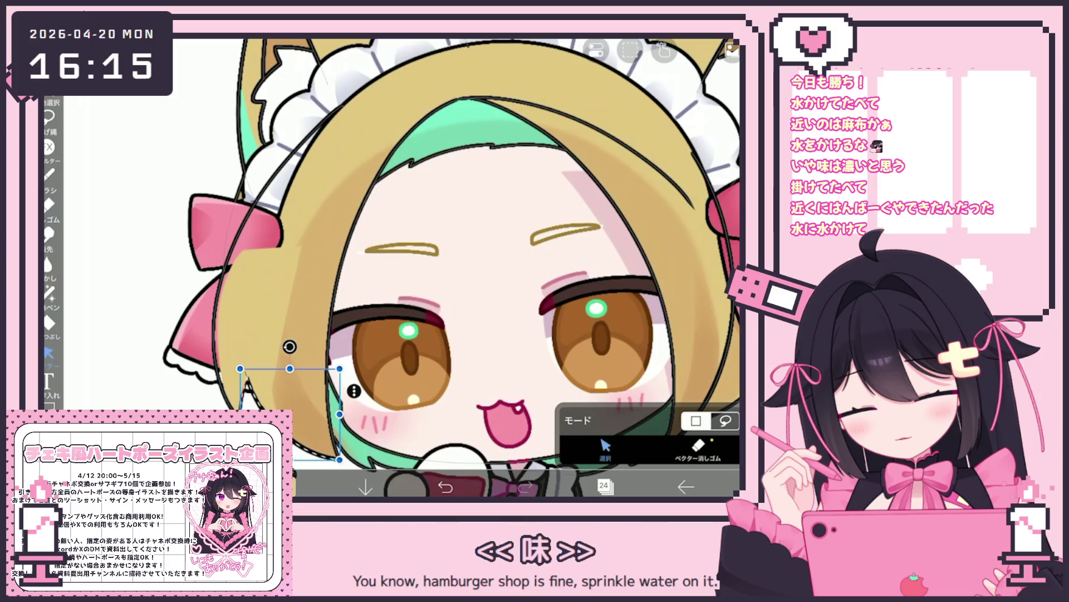
left_click(596, 50)
left_click(574, 111)
left_click(605, 486)
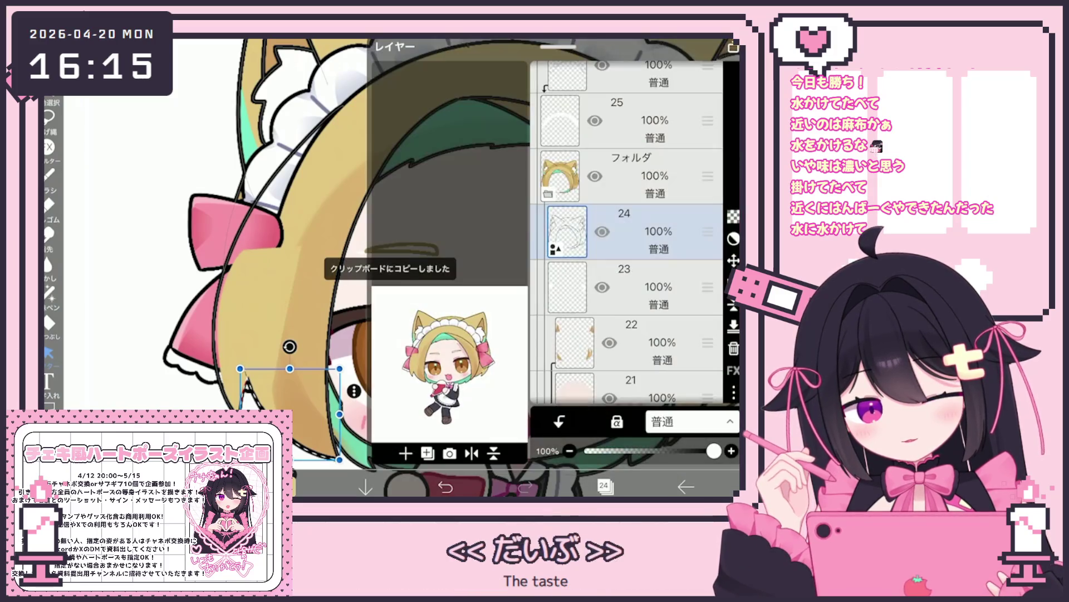
scroll(624, 223, "up", 3)
left_click(612, 245)
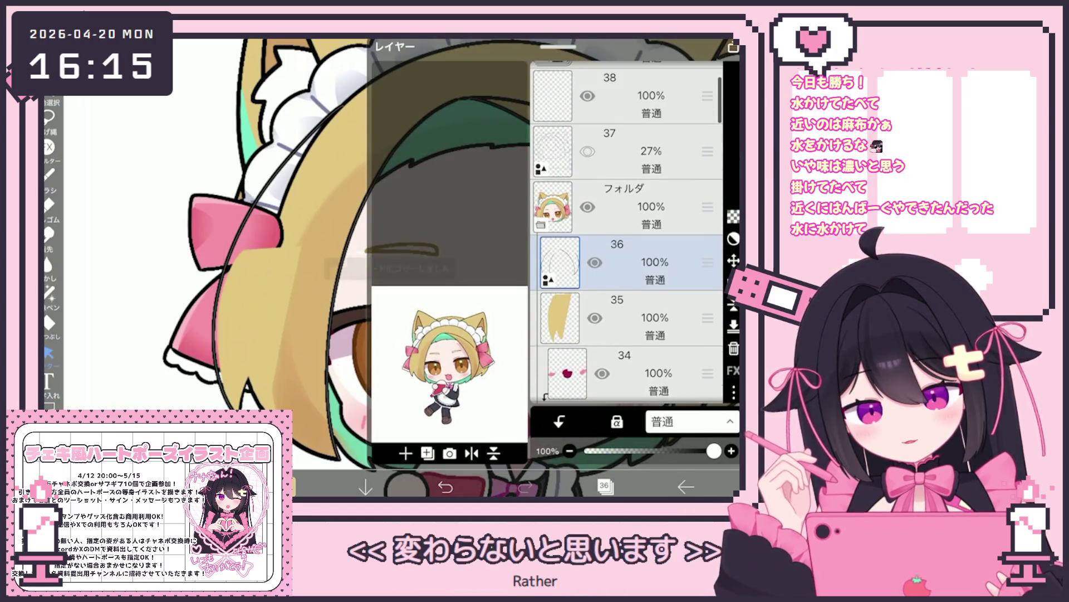
left_click(605, 486)
left_click(596, 50)
left_click(574, 111)
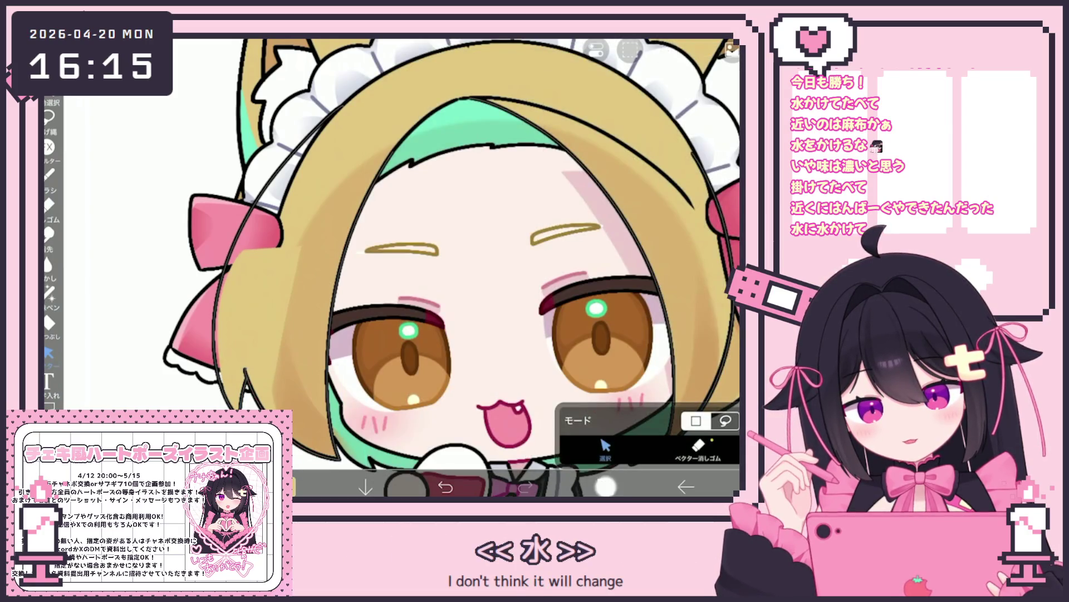
Lasso-fill another part of the hair tan, then undo that stray fill.
left_click(605, 486)
left_click(604, 487)
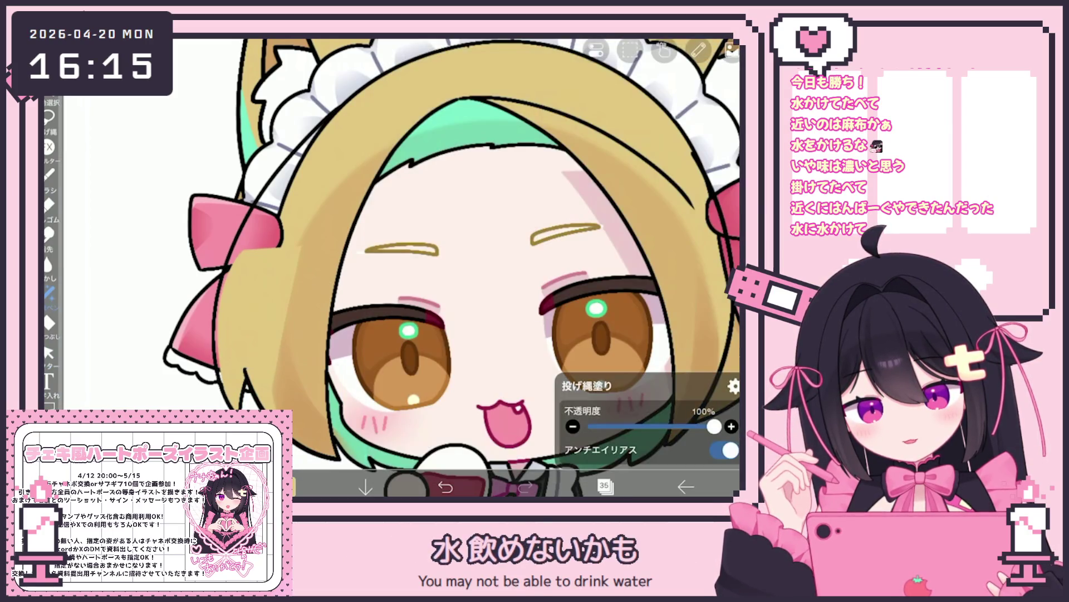
scroll(451, 267, "up", 3)
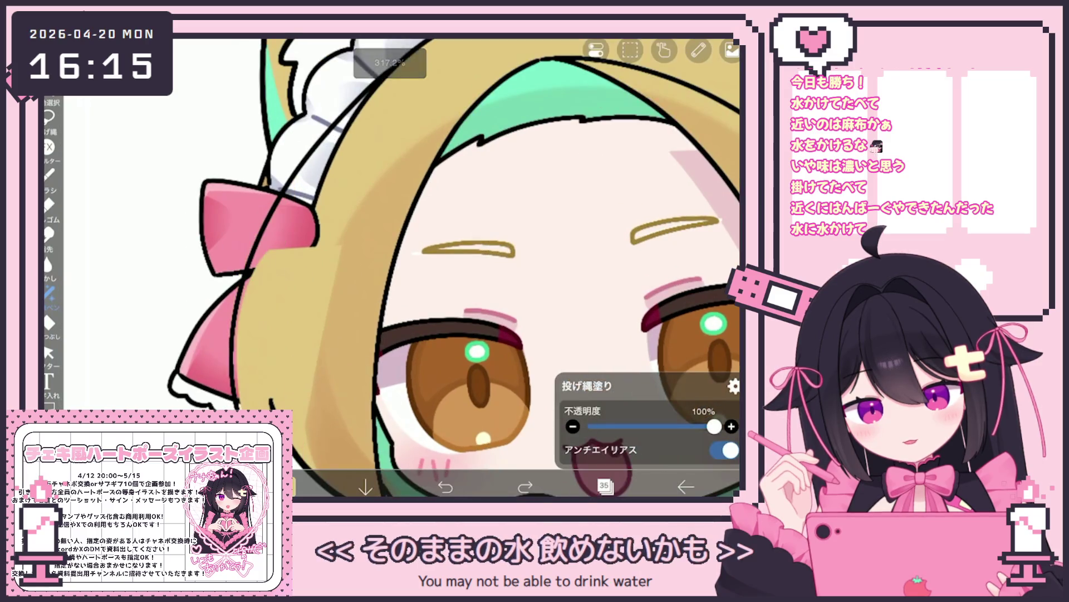
left_click_drag(242, 268, 243, 385)
scroll(446, 268, "up", 2)
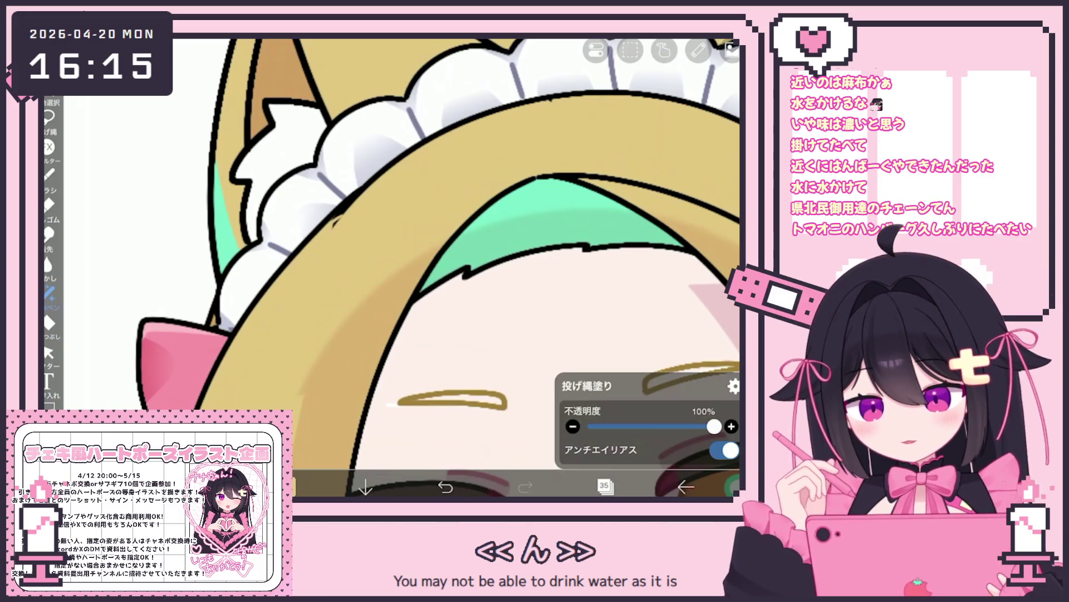
key("ctrl+z")
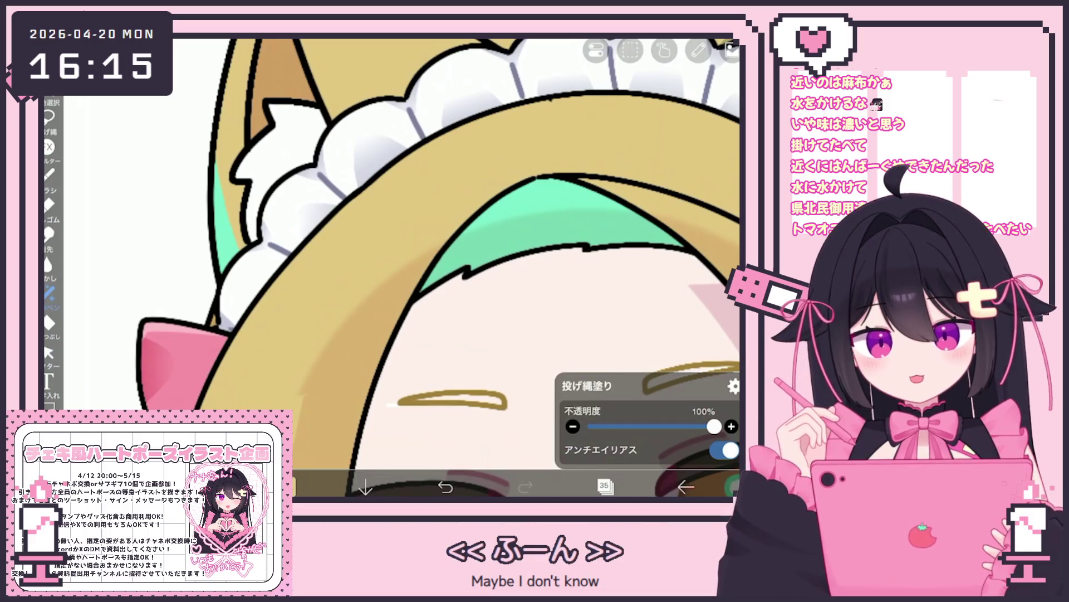
scroll(438, 267, "down", 5)
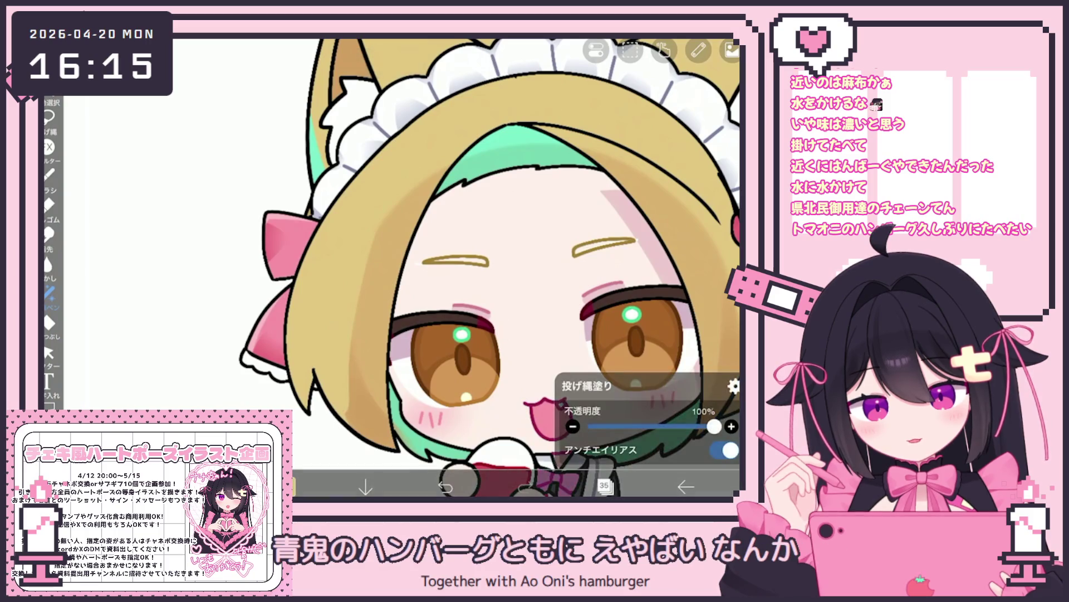
left_click(605, 487)
scroll(627, 234, "down", 5)
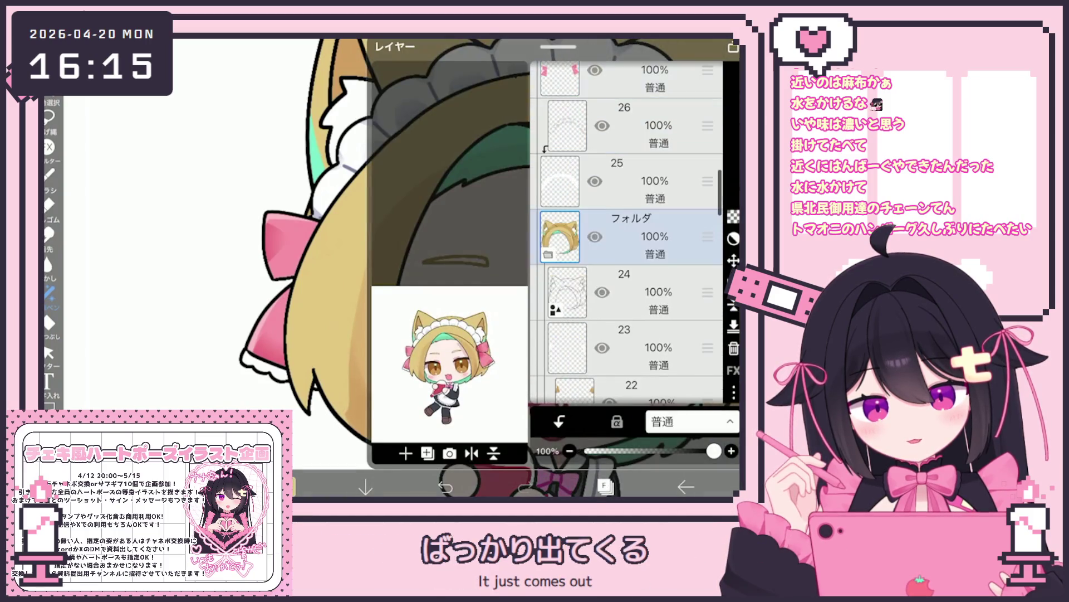
Duplicate multiply shading layer 21 and drag the copy above the hair fill layer.
left_click(629, 261)
left_click(632, 316)
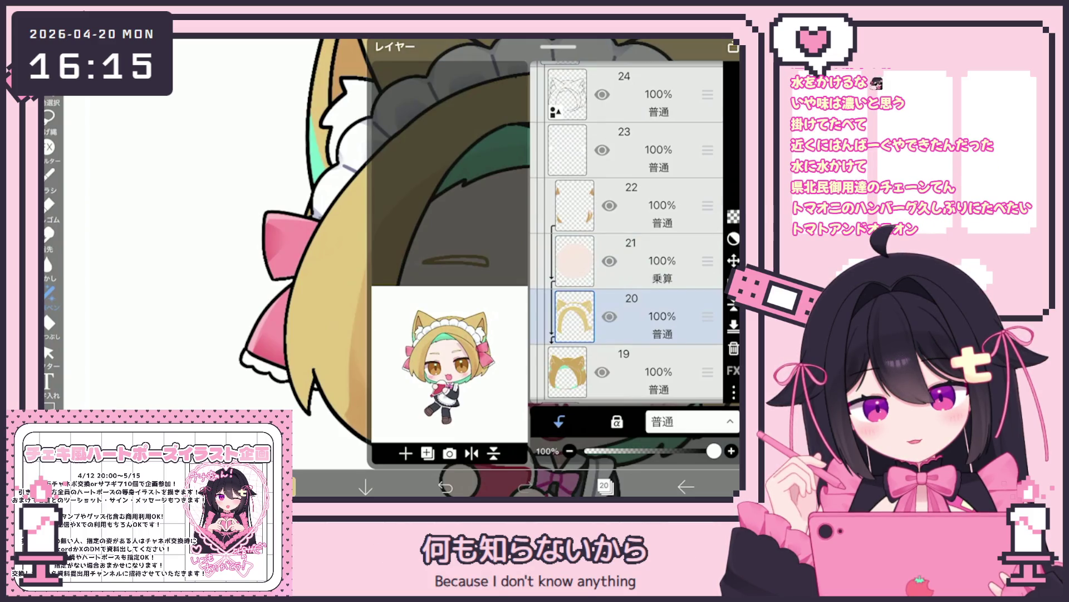
scroll(627, 234, "up", 3)
left_click(632, 289)
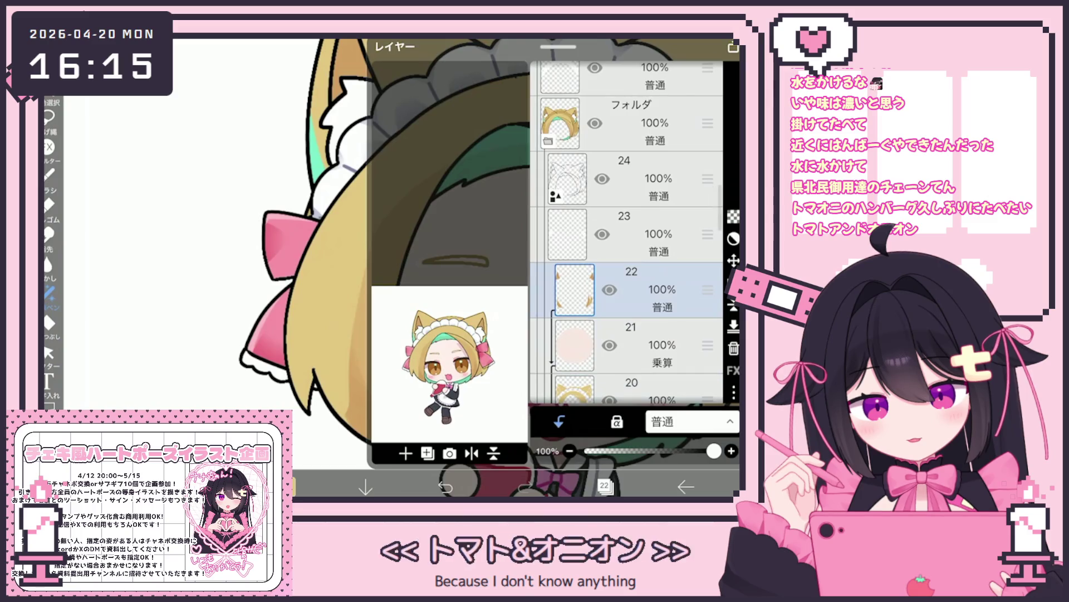
left_click(629, 345)
left_click(428, 453)
left_click_drag(707, 234, 707, 89)
left_click_drag(624, 88, 624, 334)
On layer 22, freehand-select the area around the right side of the hair and copy it.
scroll(626, 231, "down", 10)
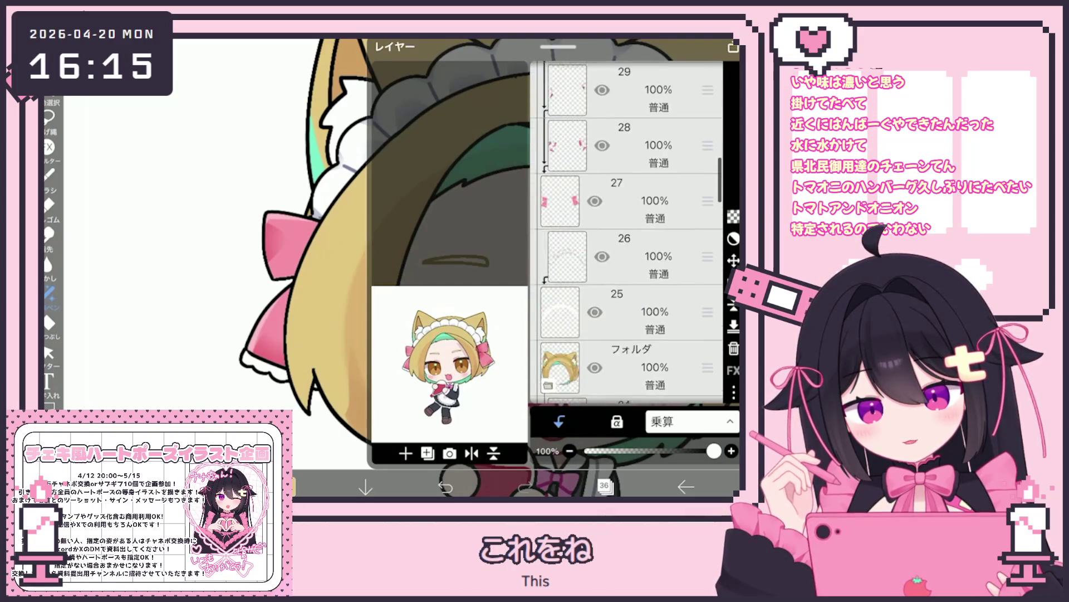
left_click(629, 301)
left_click(629, 357)
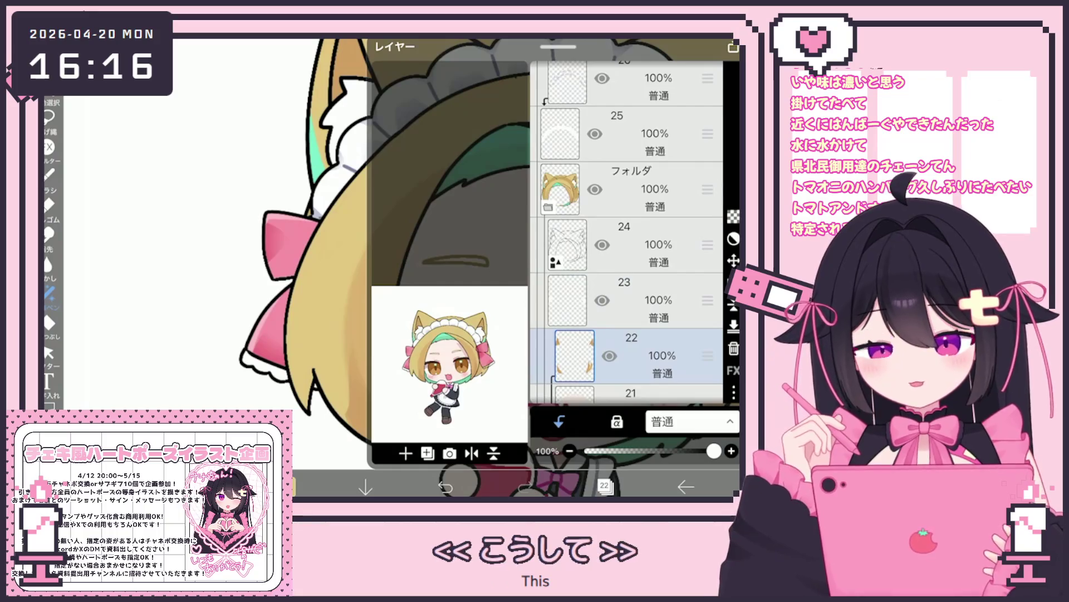
left_click(49, 117)
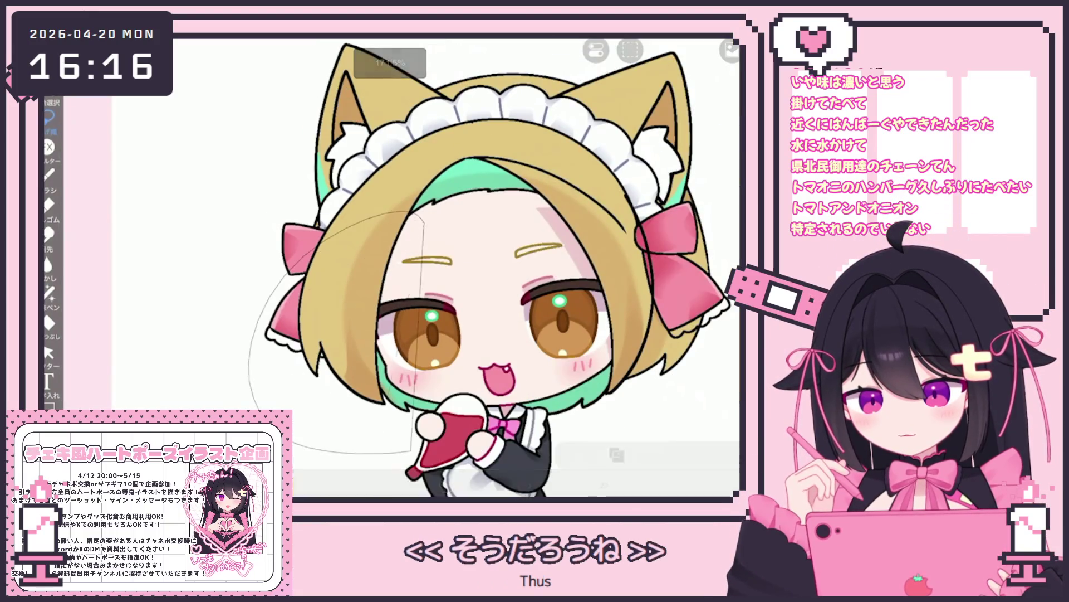
left_click_drag(557, 222, 691, 390)
left_click(630, 50)
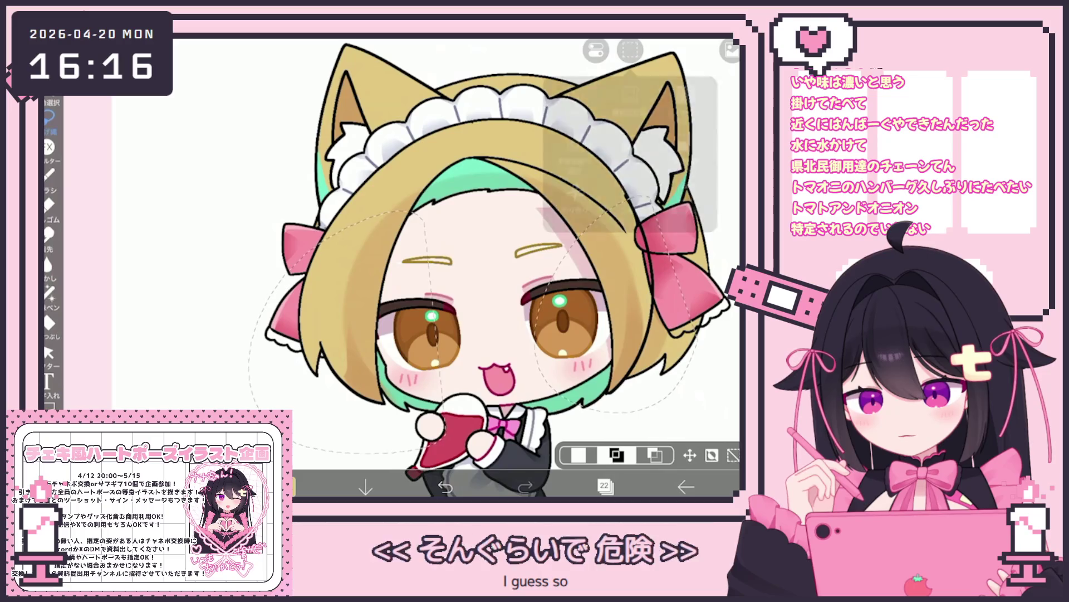
left_click(630, 200)
Select the multiply shading copy, layer 36, and apply a Transform to it.
left_click(604, 486)
scroll(624, 234, "up", 5)
left_click(624, 248)
scroll(624, 234, "up", 5)
left_click(624, 249)
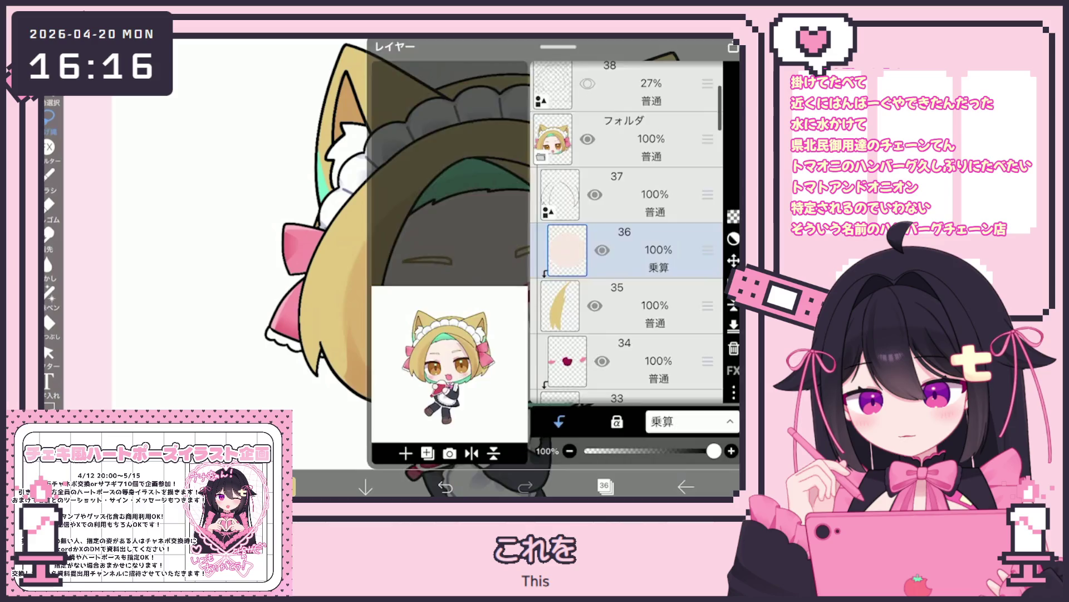
left_click(604, 486)
left_click(630, 50)
left_click(630, 168)
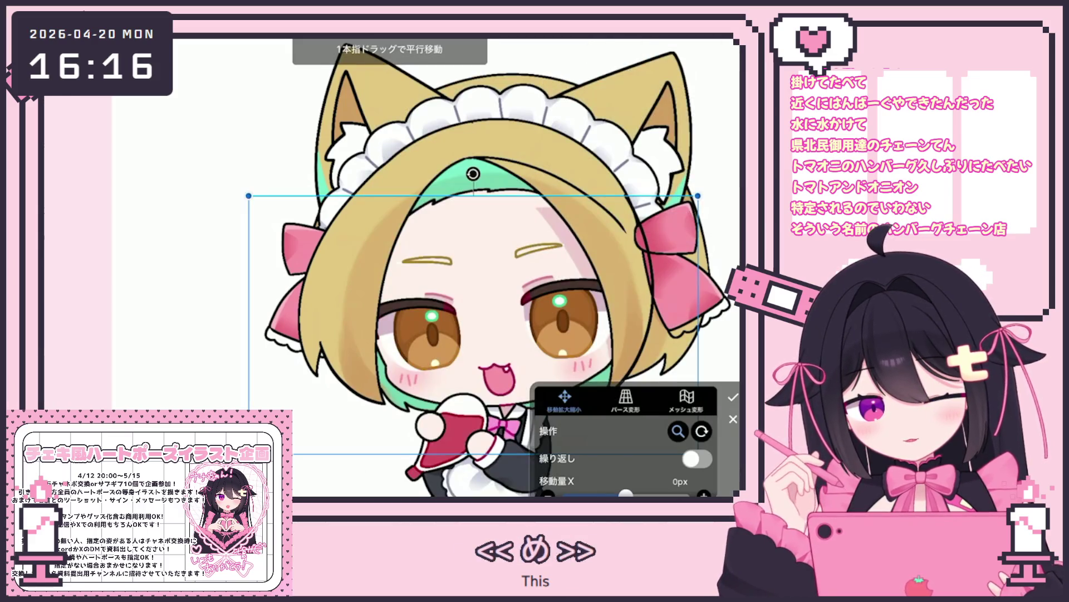
left_click(733, 396)
Eyedrop a colour from the artwork.
scroll(468, 278, "down", 5)
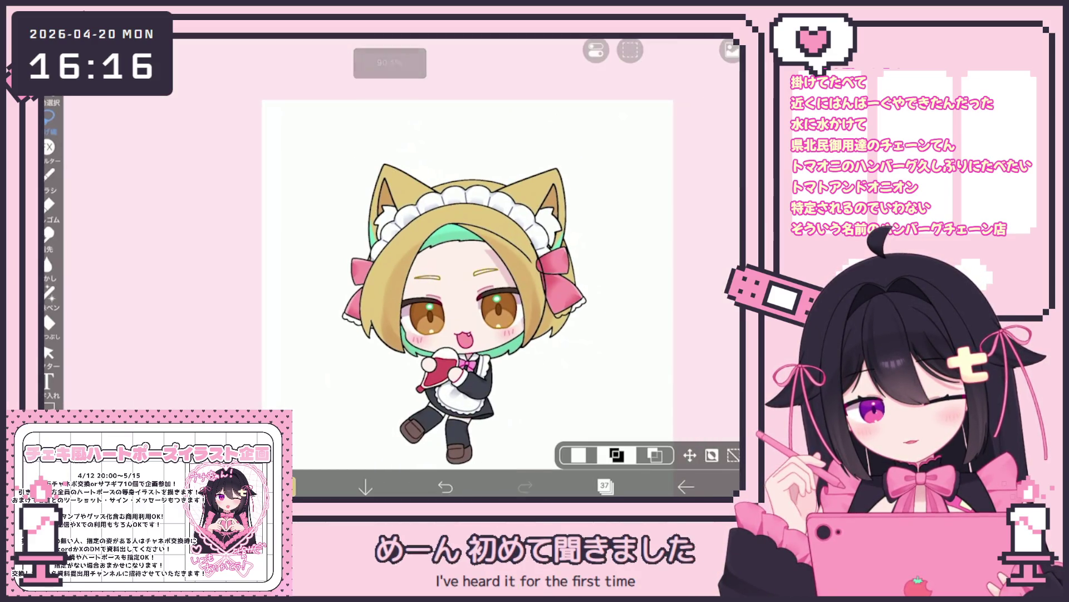
left_click(50, 102)
left_click(49, 174)
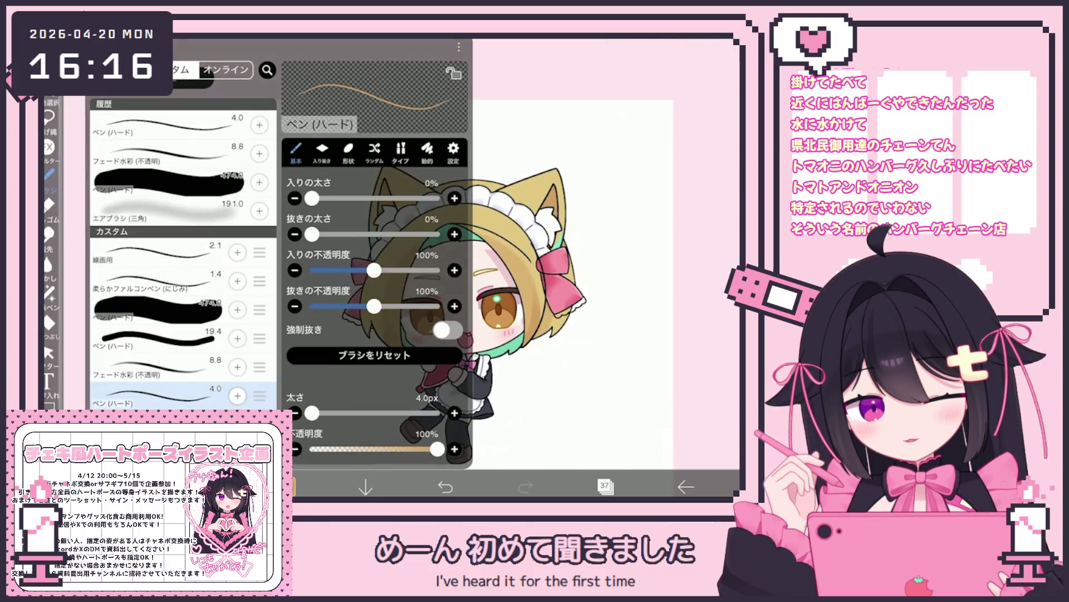
Choose the 8.8 フェード水彩 brush.
left_click(167, 368)
left_click(557, 139)
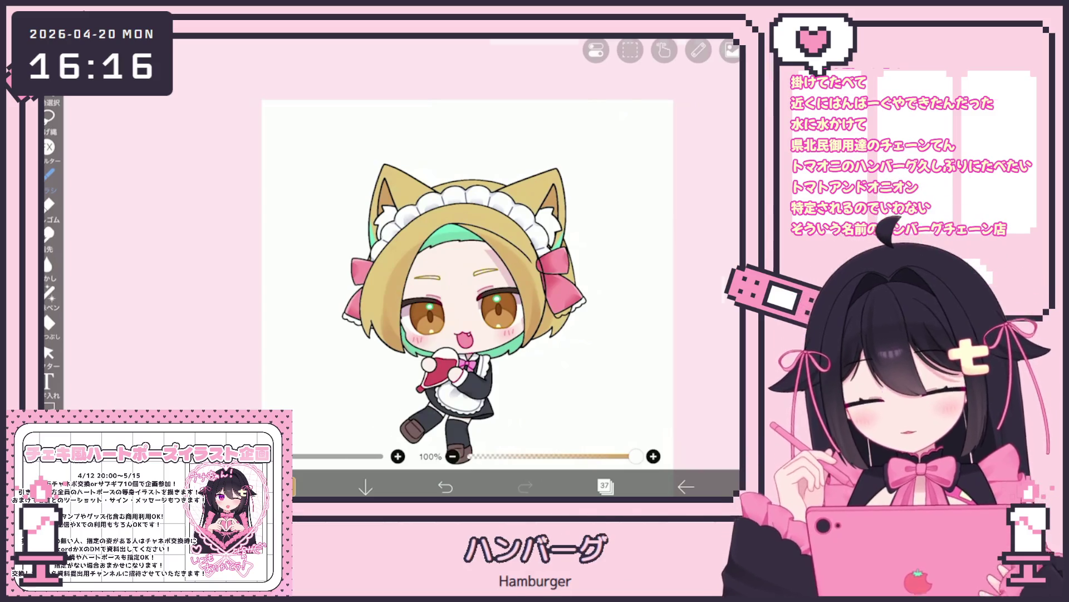
scroll(476, 323, "up", 5)
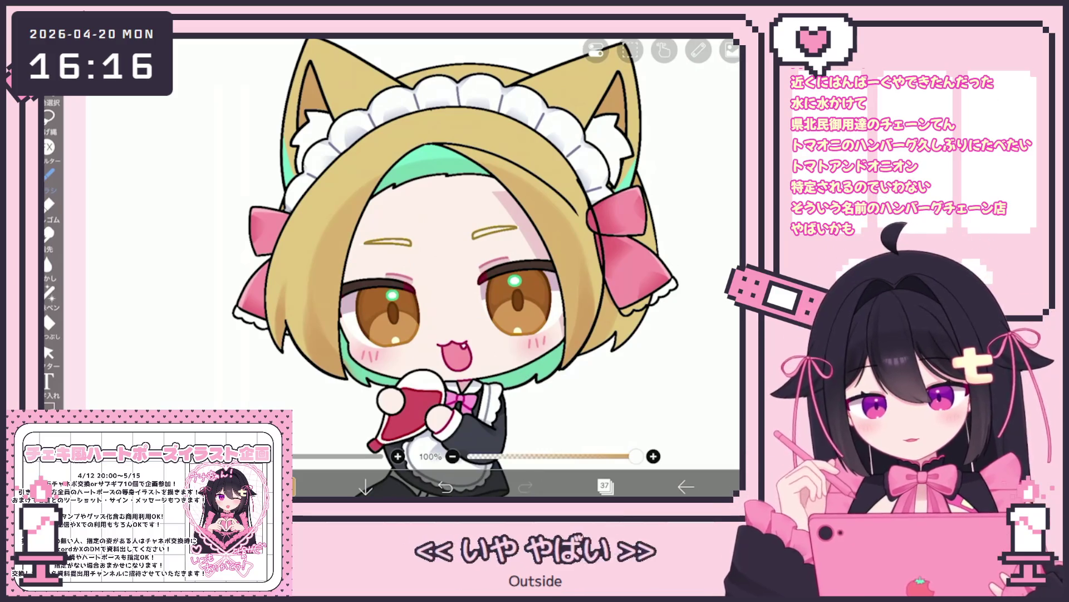
scroll(412, 267, "down", 3)
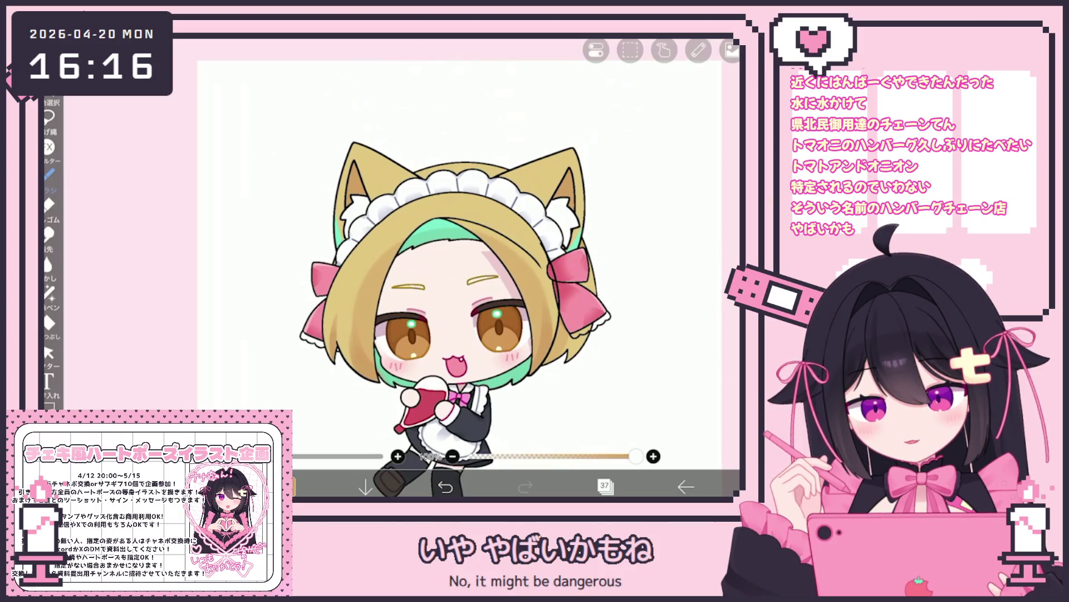
Add a new empty layer above layer 23 and clip it to the layer below.
left_click(605, 487)
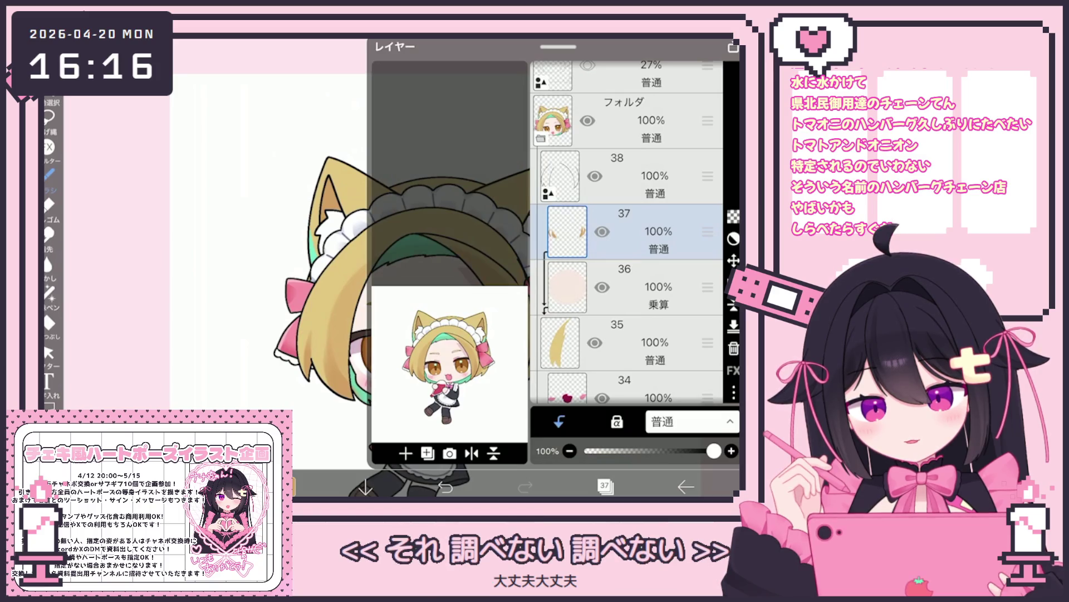
scroll(627, 232, "down", 10)
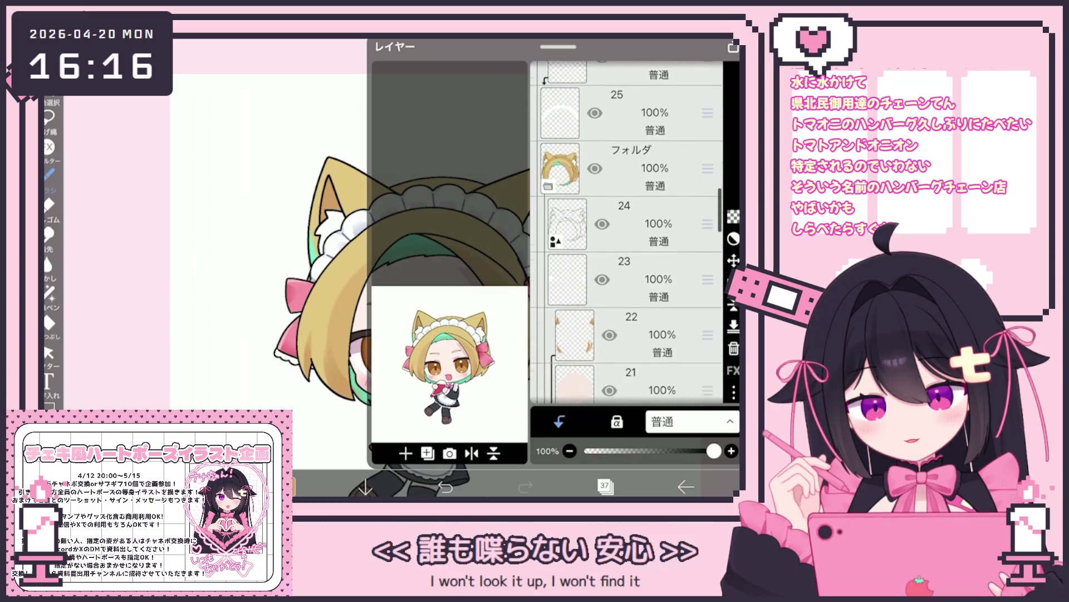
left_click(624, 279)
left_click(406, 452)
left_click(559, 422)
left_click(604, 486)
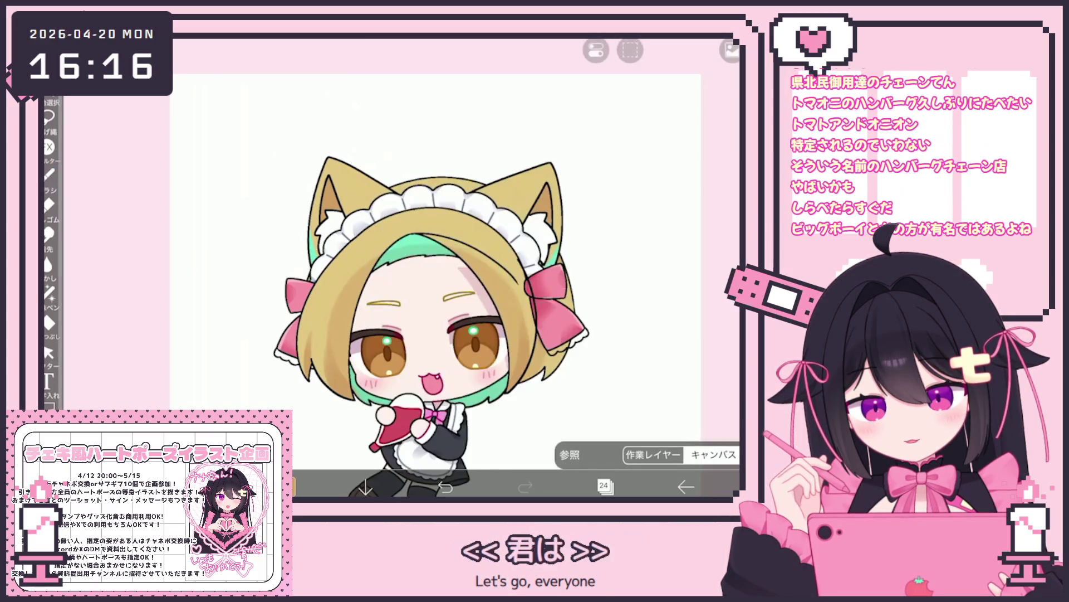
Turn on Clipping for layer 23, then reselect mint hair layer 24.
scroll(401, 267, "up", 5)
scroll(285, 355, "up", 2)
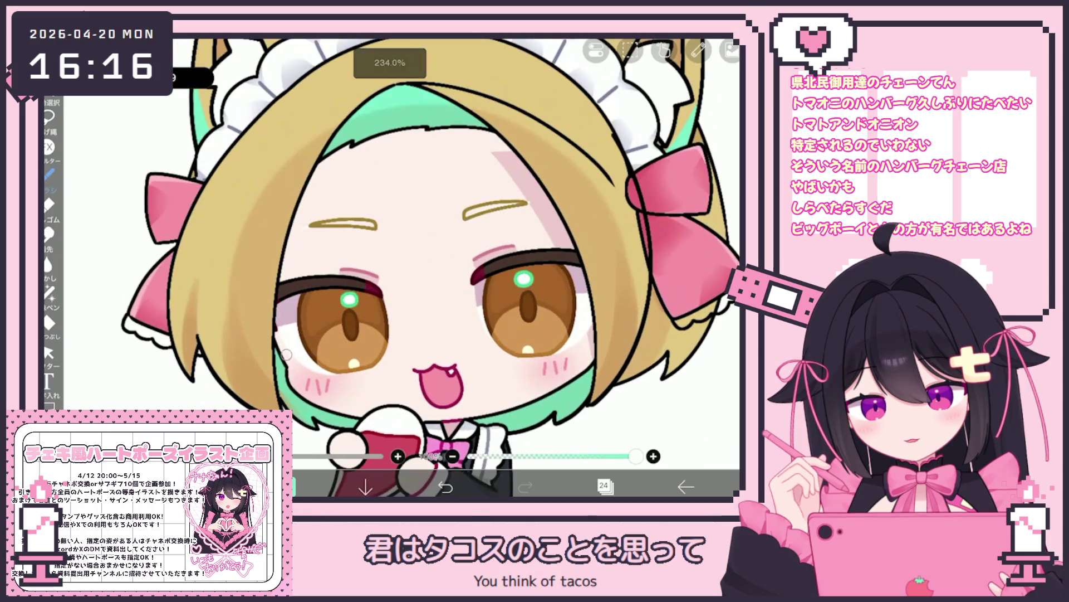
left_click(606, 487)
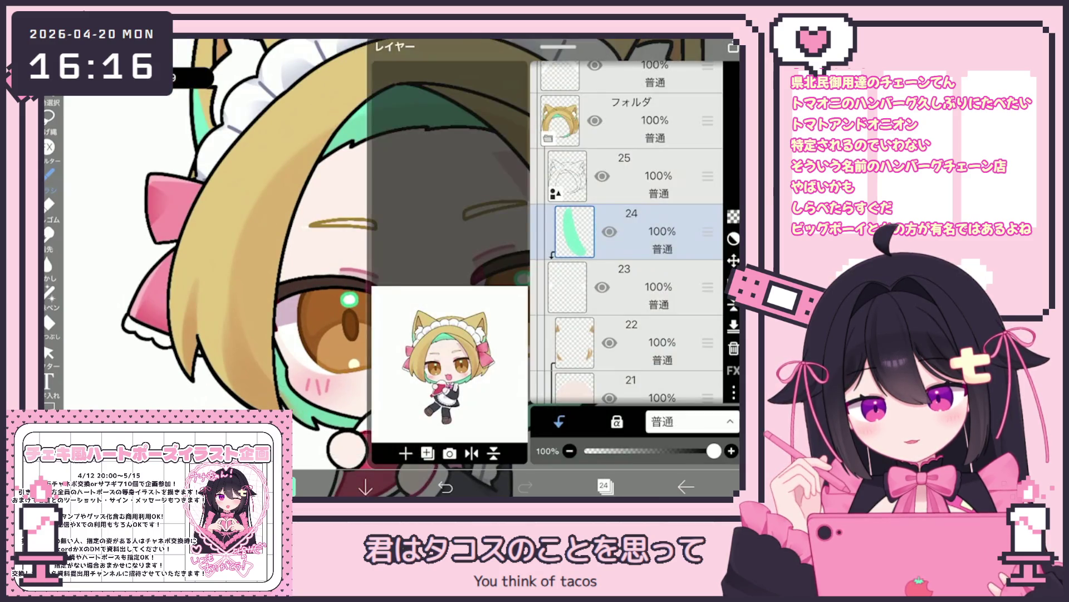
left_click(641, 287)
left_click(558, 421)
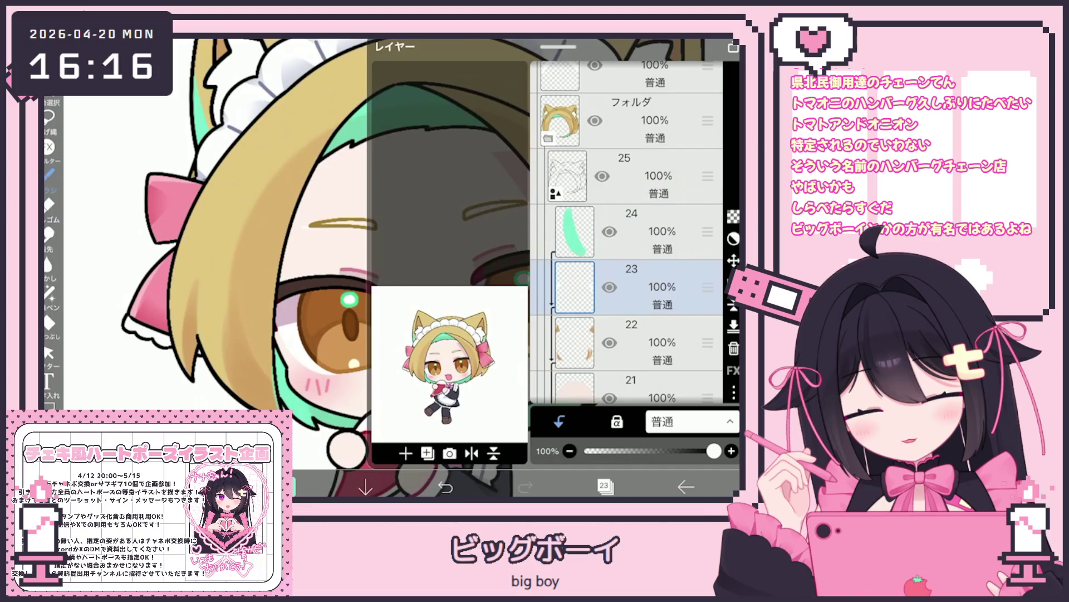
left_click(641, 232)
left_click(605, 486)
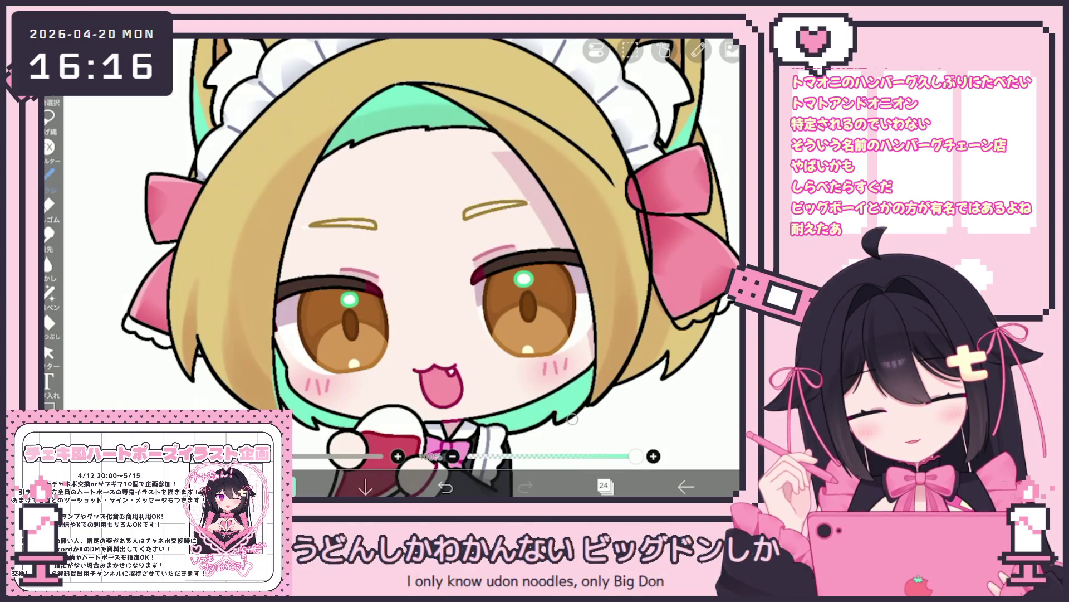
Bring up the colour settings with mint #73E1CB as the current colour.
scroll(401, 268, "down", 5)
scroll(401, 267, "up", 3)
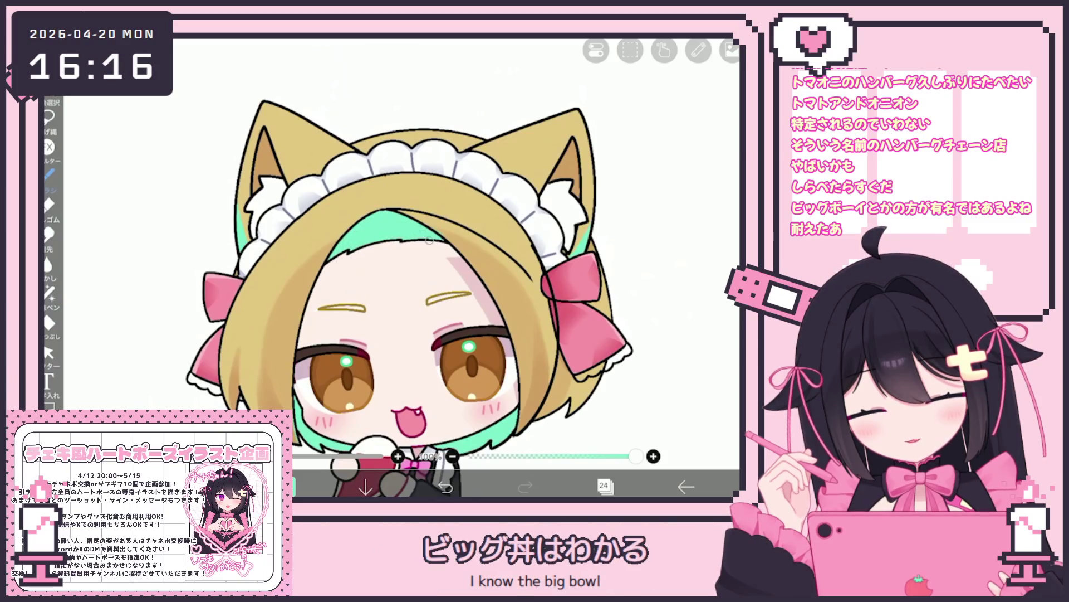
scroll(401, 267, "down", 3)
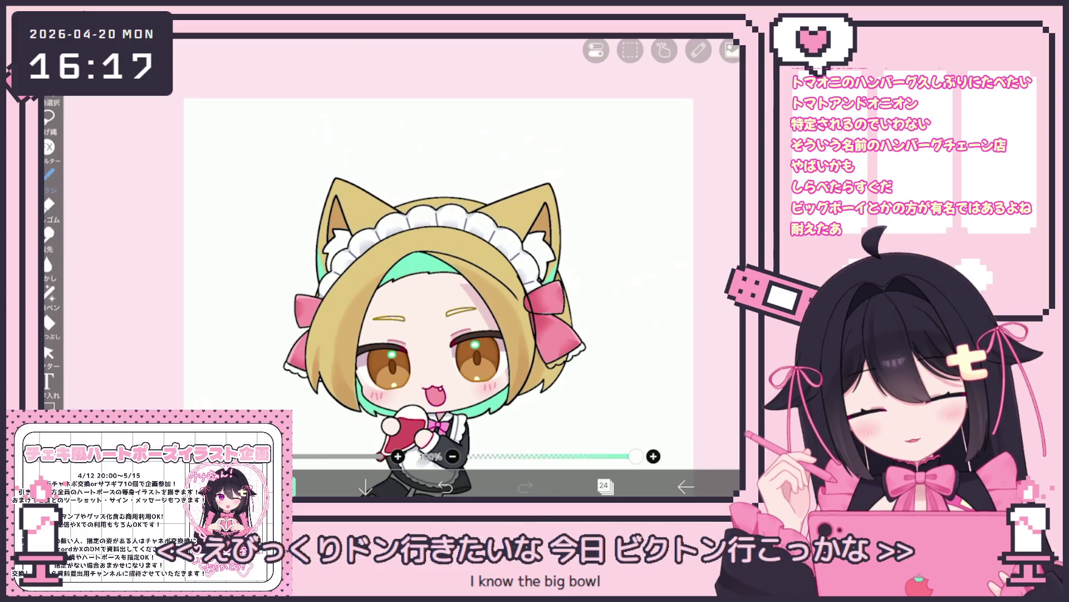
left_click(604, 486)
left_click(290, 486)
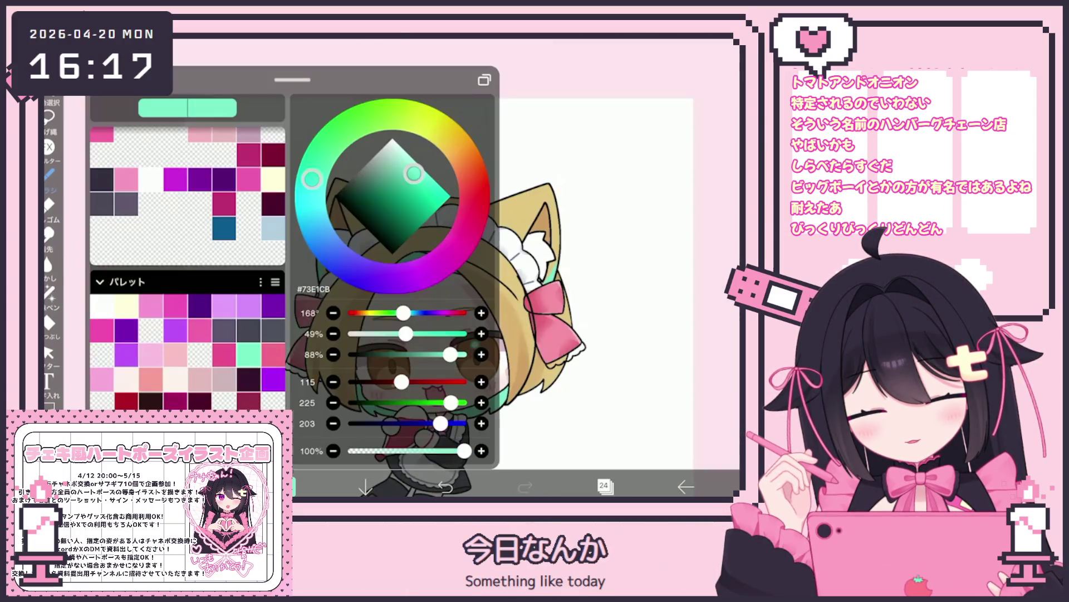
Close the mint colour panel, zoom around the chibi's head, and reopen the layer list.
left_click(291, 486)
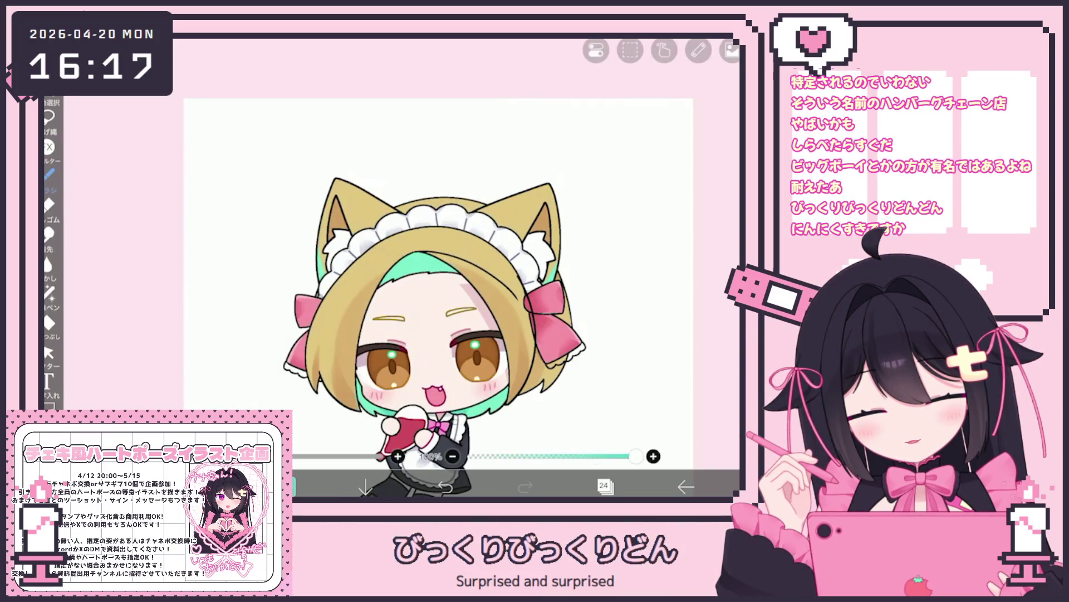
scroll(426, 312, "up", 5)
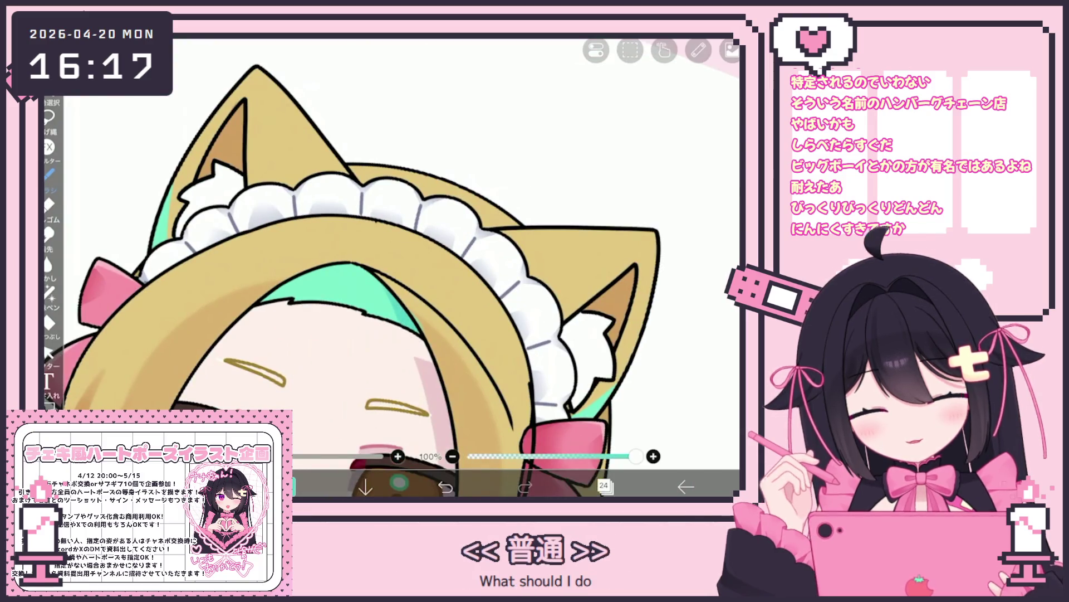
scroll(426, 268, "down", 5)
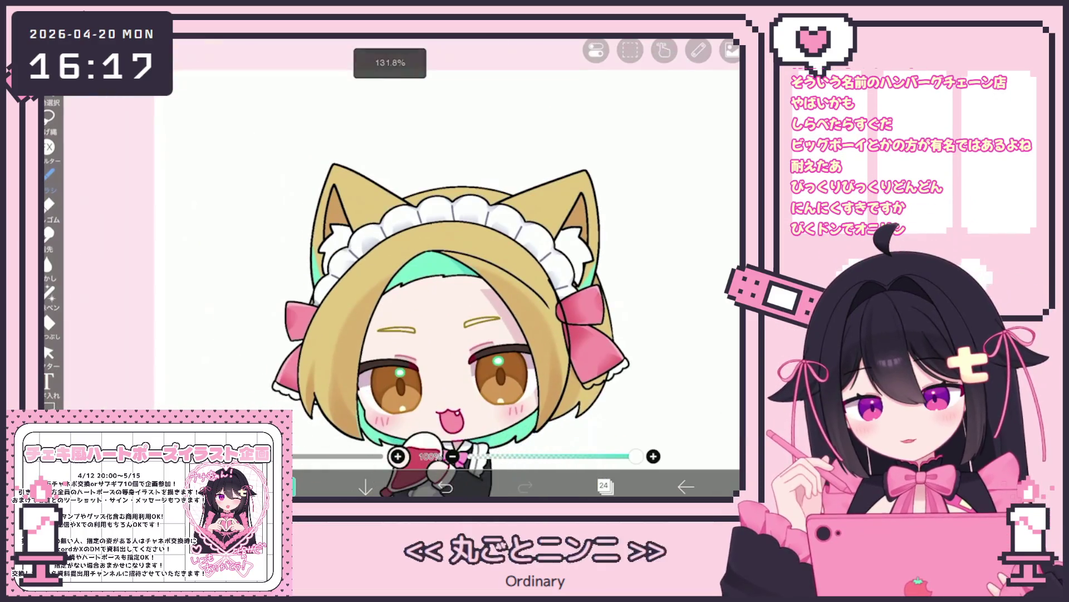
scroll(440, 312, "up", 2)
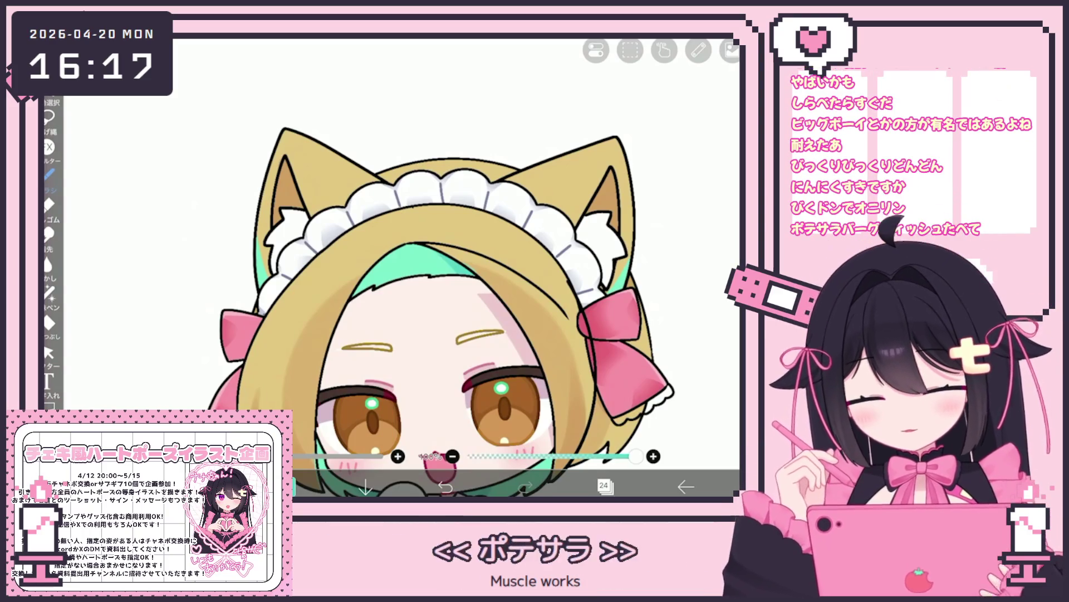
scroll(426, 268, "down", 3)
scroll(426, 267, "up", 3)
left_click(604, 486)
scroll(630, 231, "up", 1)
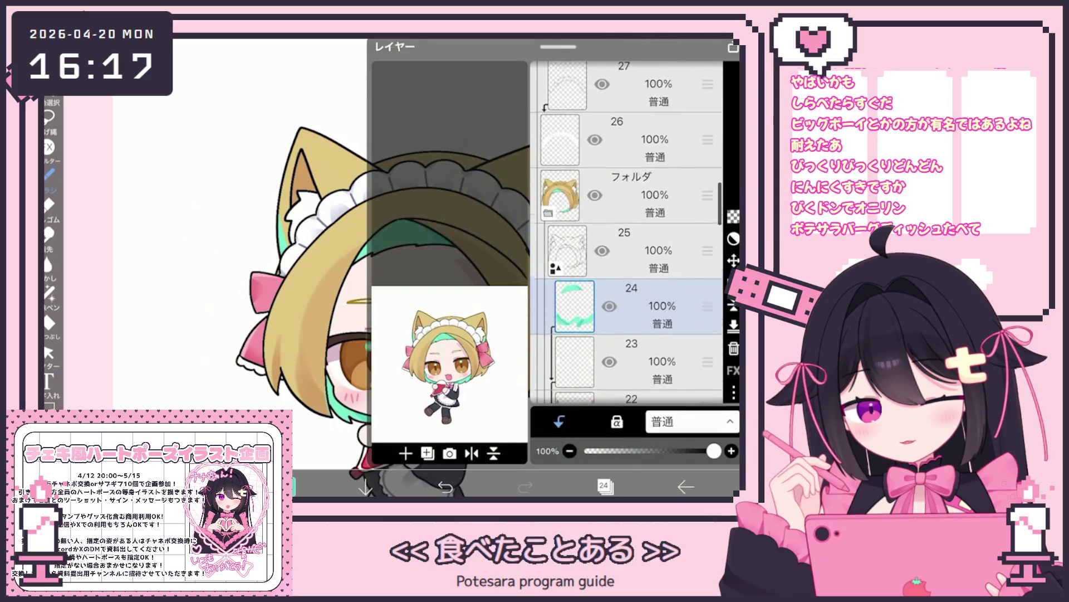
Add layer 26 above layer 25 and eyedrop brown #A66F31 from the artwork.
left_click(629, 287)
left_click(406, 453)
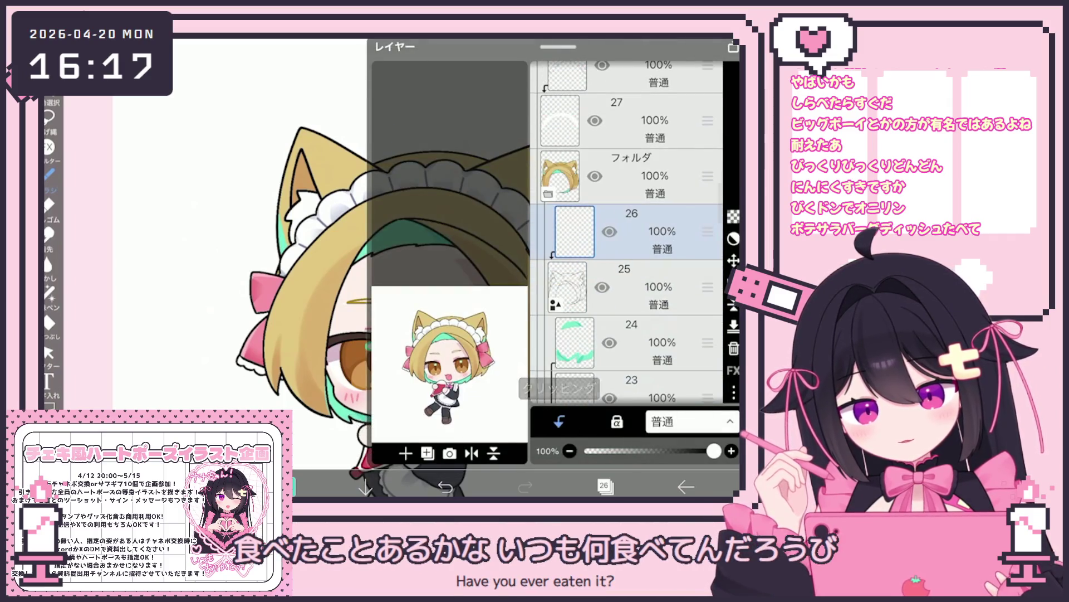
left_click(604, 486)
left_click(287, 486)
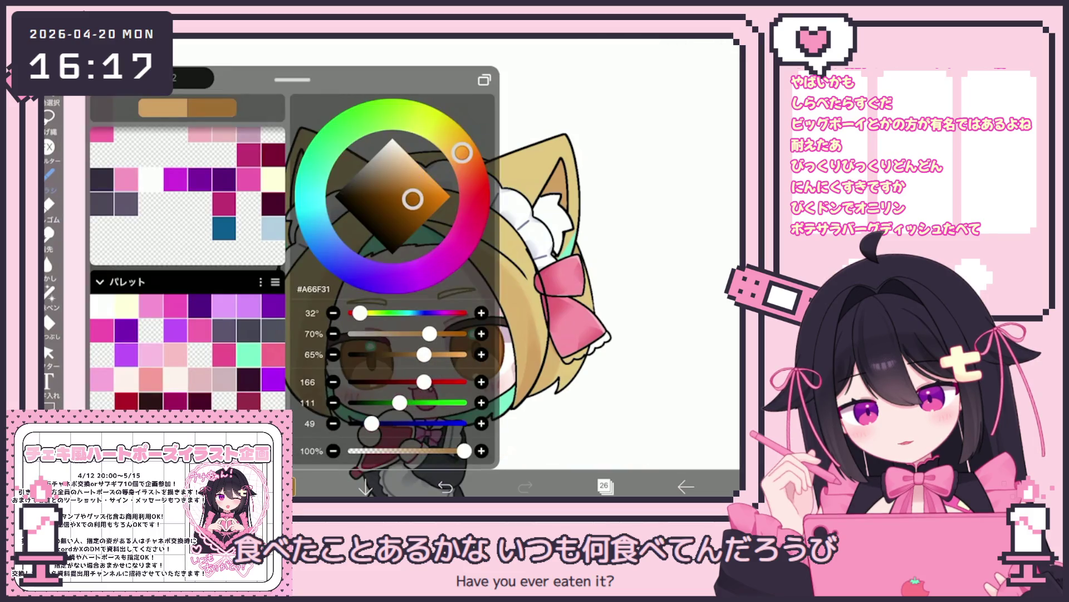
left_click(287, 487)
Lasso-fill a brown shading area inside the cat ear on layer 26.
scroll(446, 267, "up", 5)
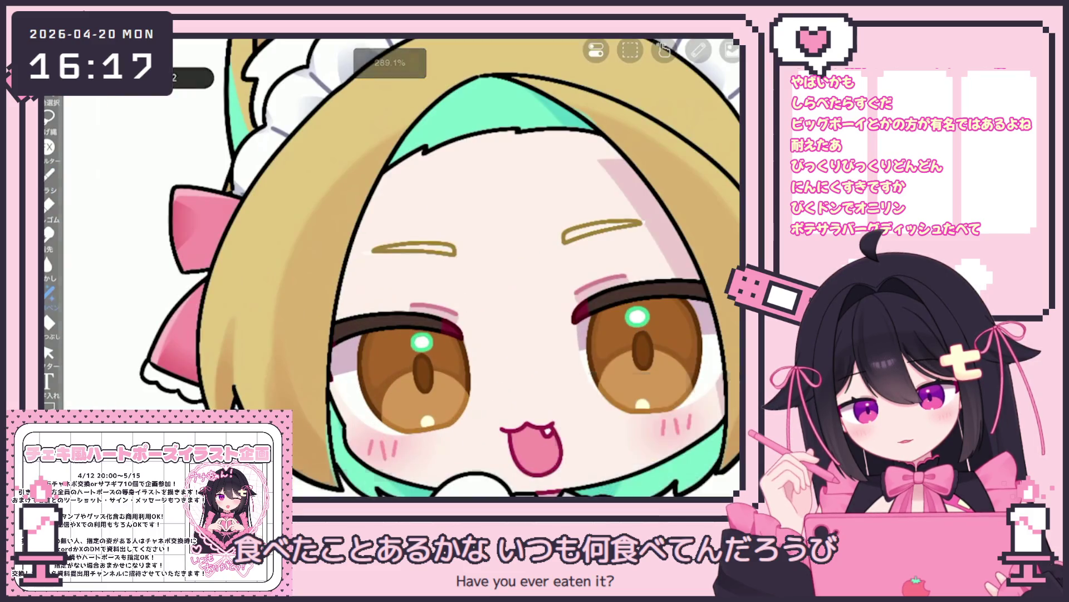
scroll(424, 267, "up", 5)
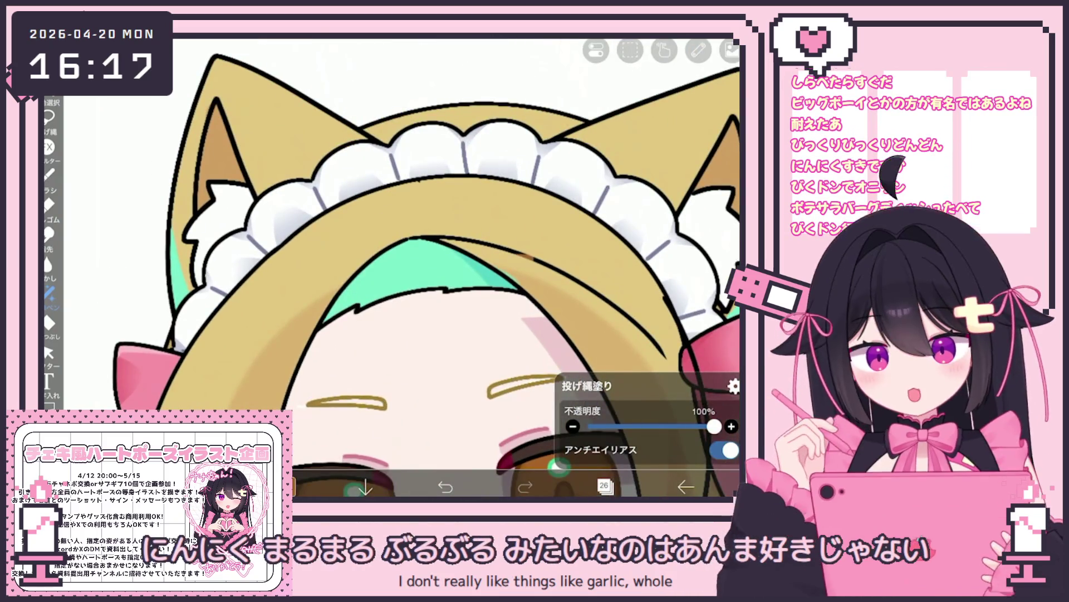
scroll(412, 267, "down", 2)
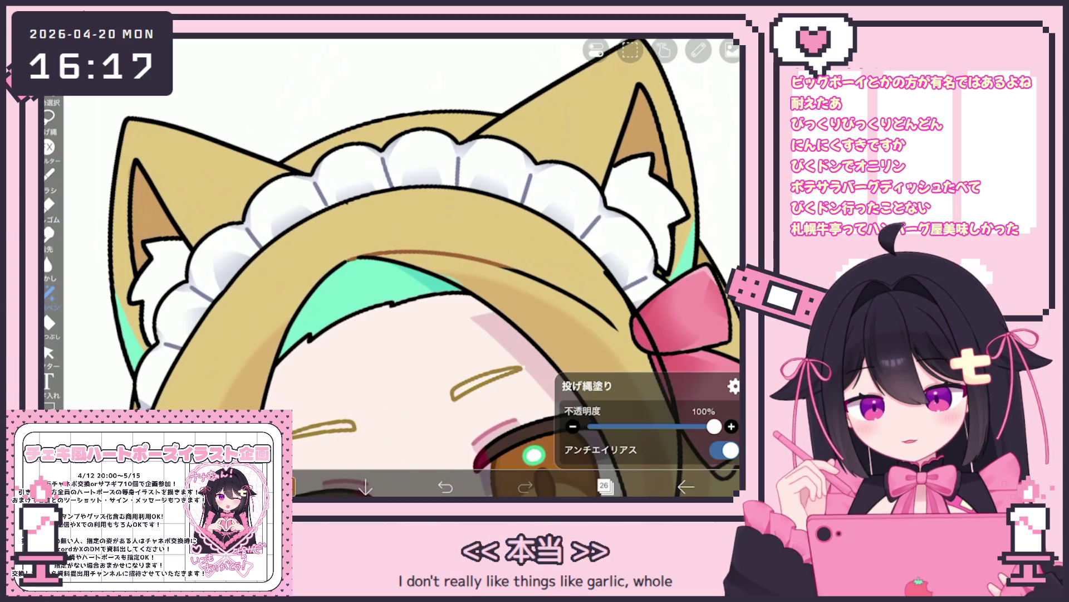
left_click_drag(651, 379, 724, 479)
scroll(401, 268, "down", 2)
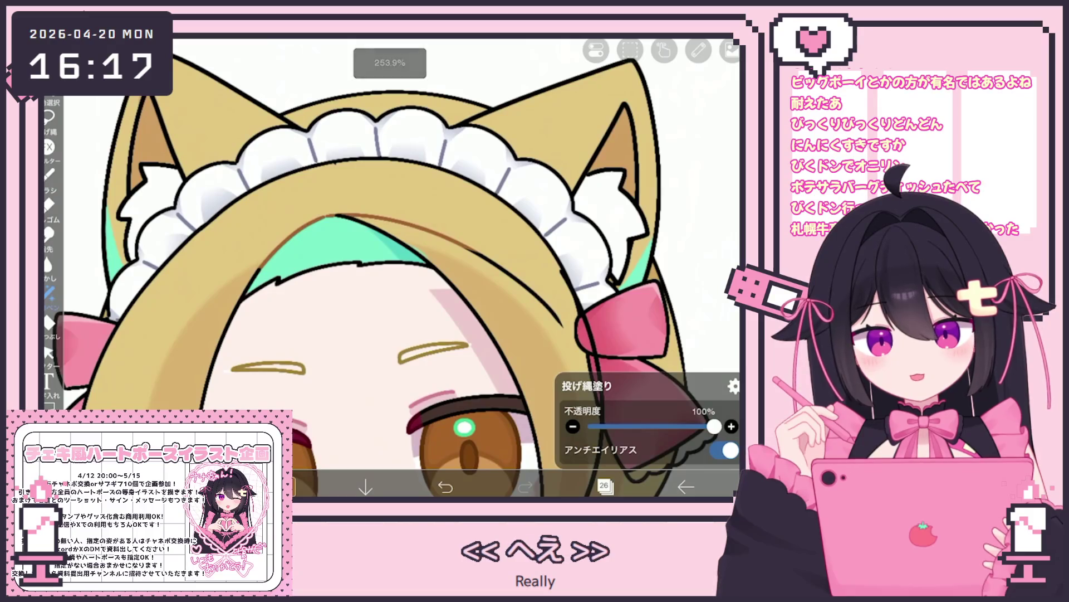
scroll(390, 268, "down", 1)
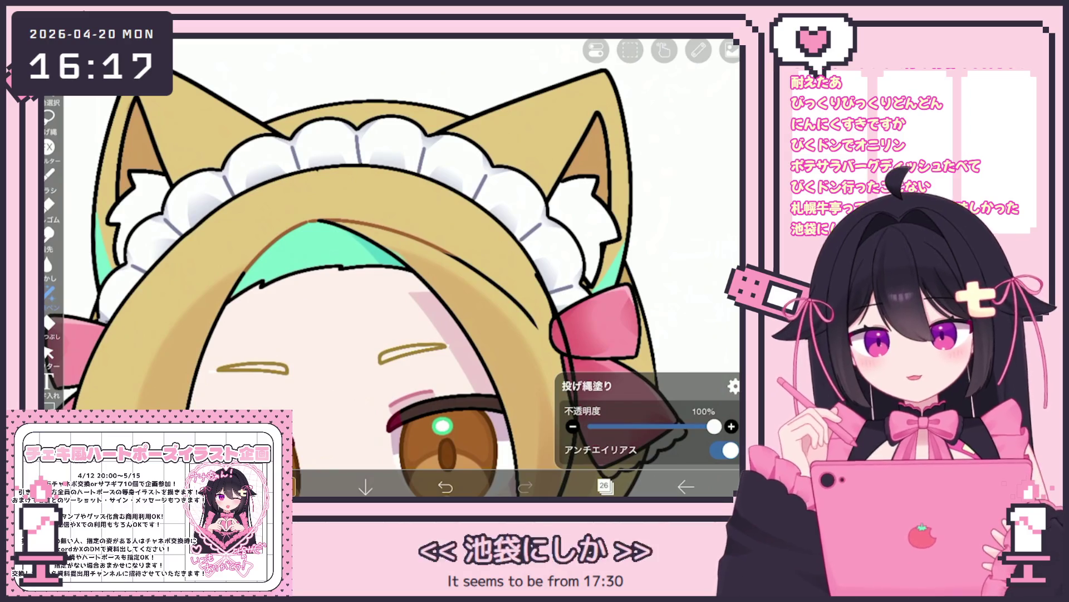
scroll(356, 284, "down", 2)
scroll(357, 268, "up", 2)
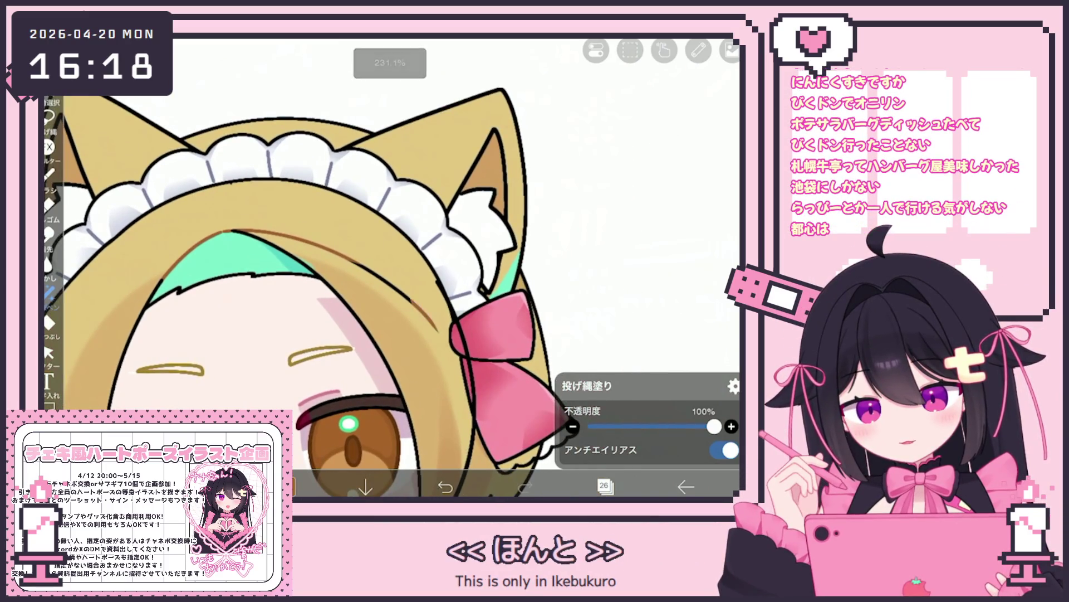
scroll(312, 268, "up", 2)
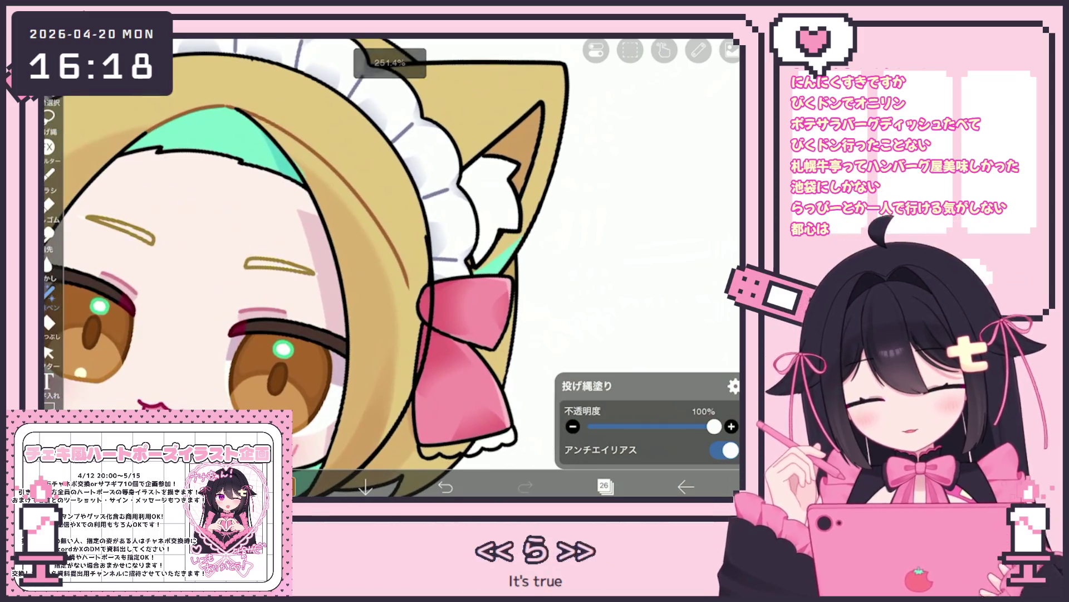
scroll(356, 268, "down", 3)
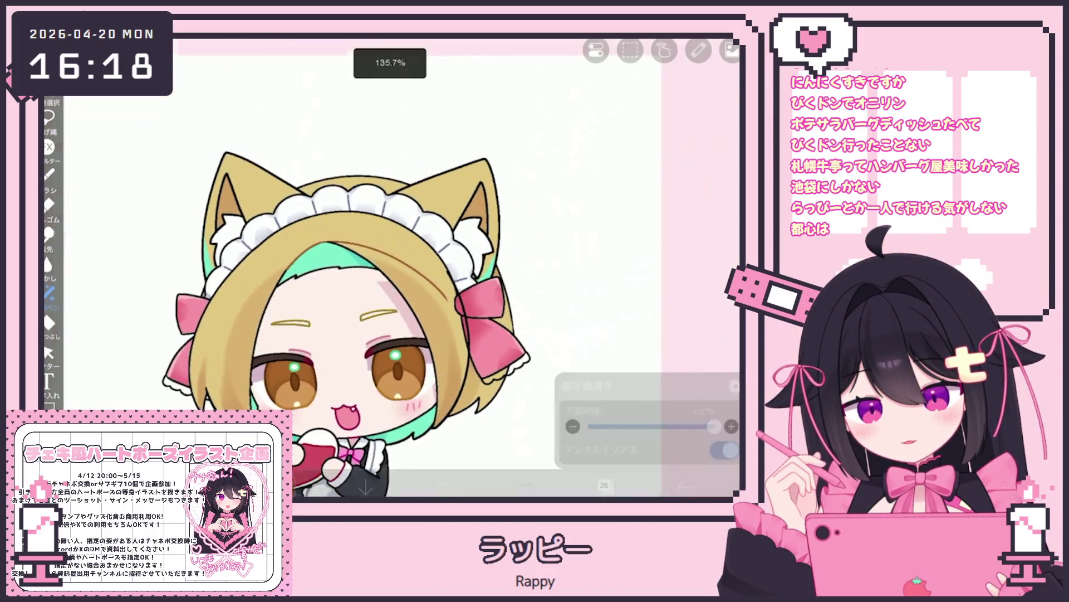
scroll(357, 223, "up", 3)
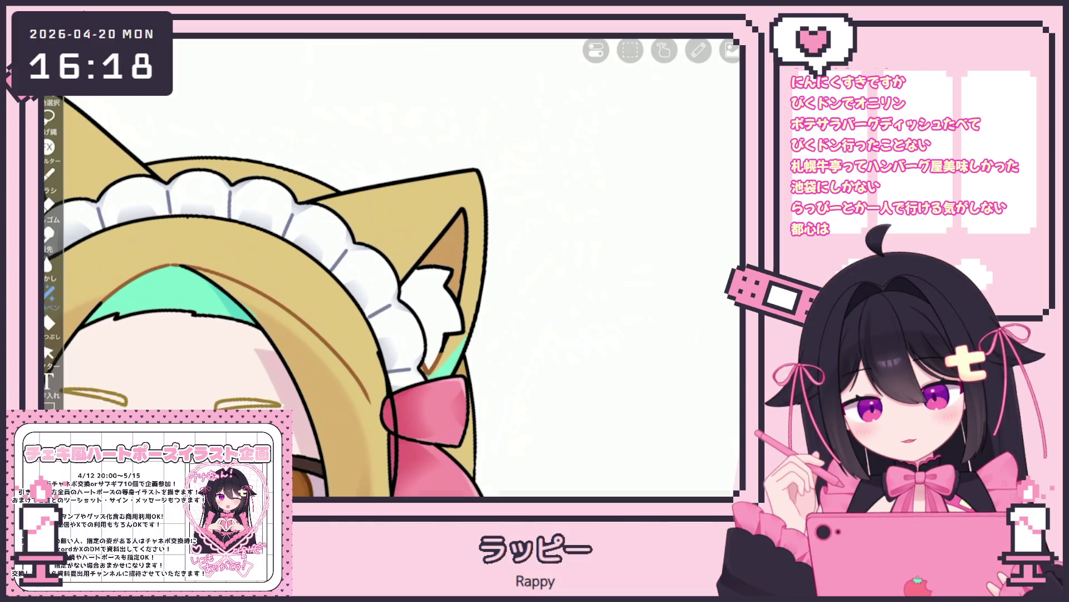
scroll(357, 267, "down", 2)
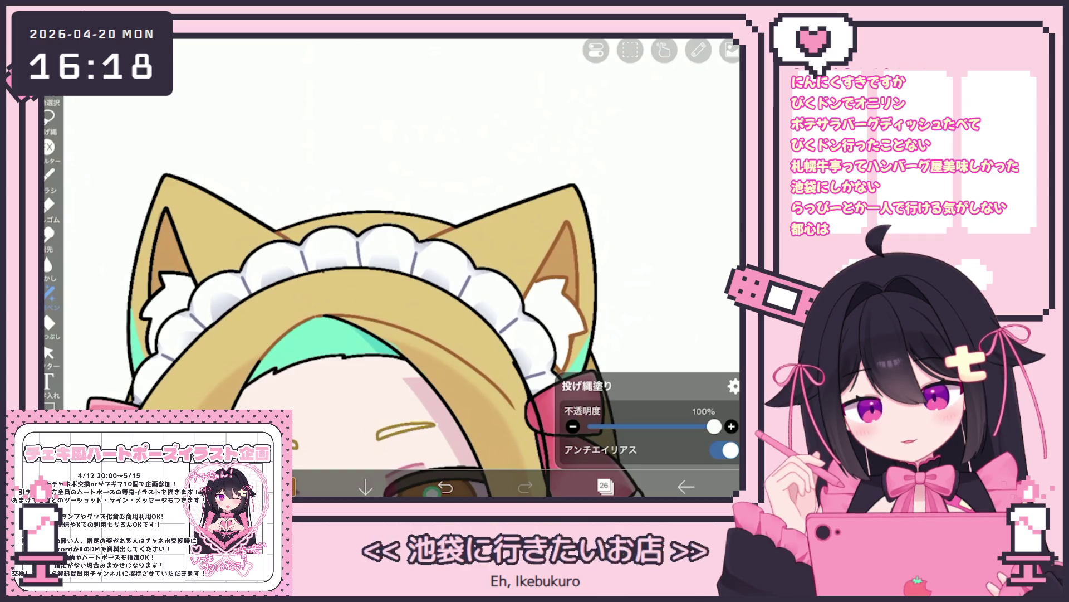
Undo and then redo the ear fill, and bring the layer list back up.
key("ctrl+z")
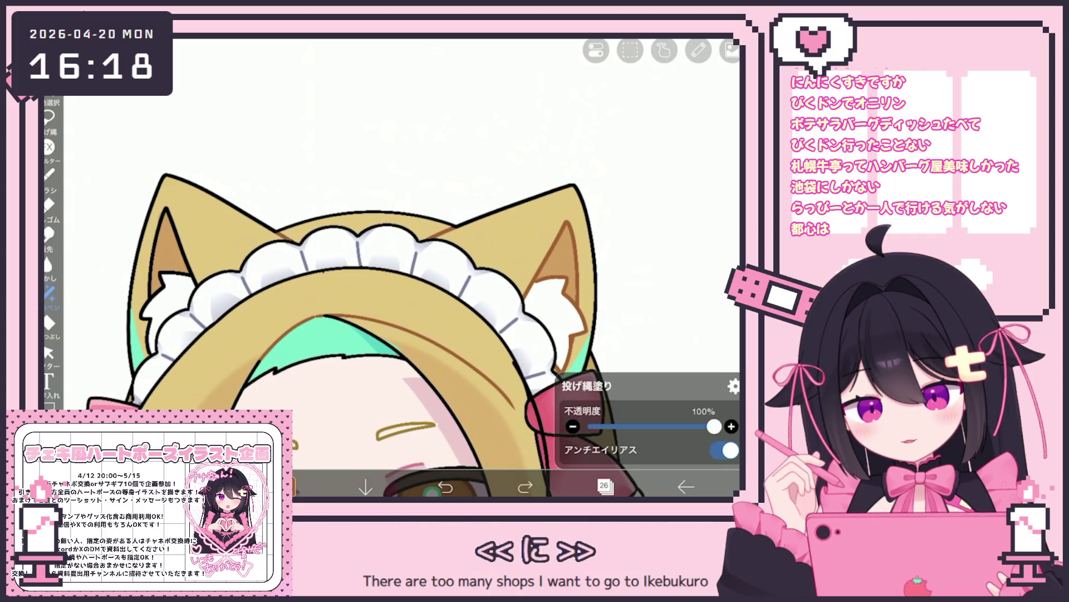
key("ctrl+shift+z")
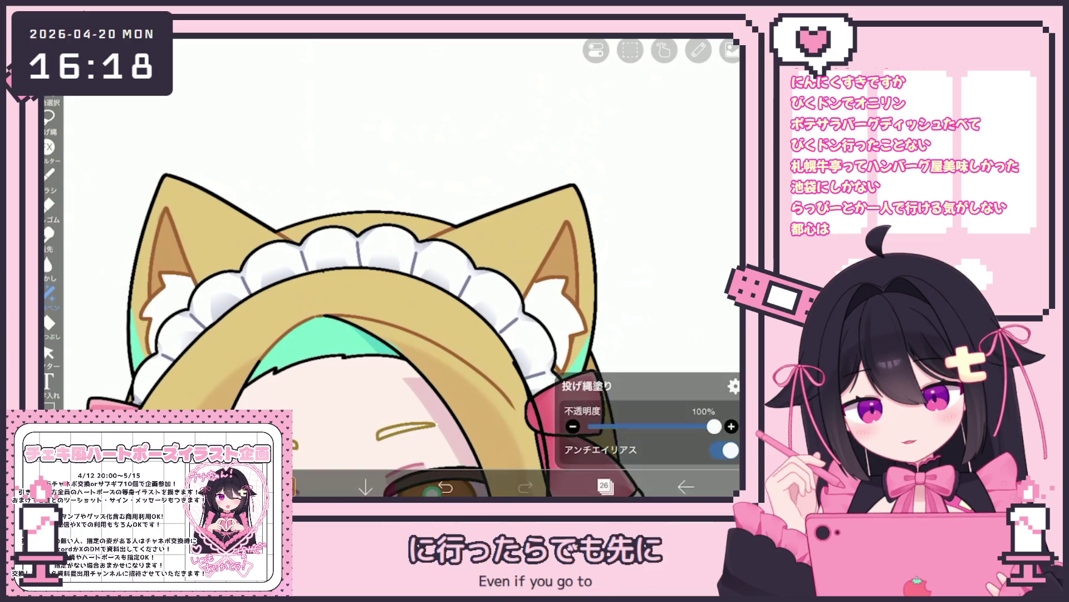
scroll(379, 279, "down", 2)
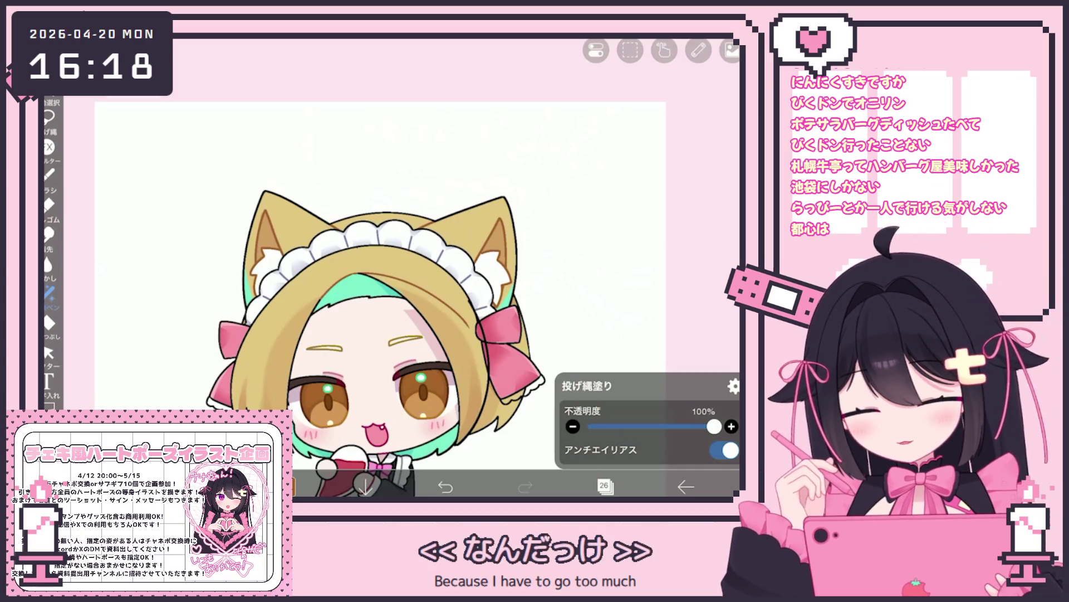
scroll(384, 278, "up", 1)
left_click(604, 486)
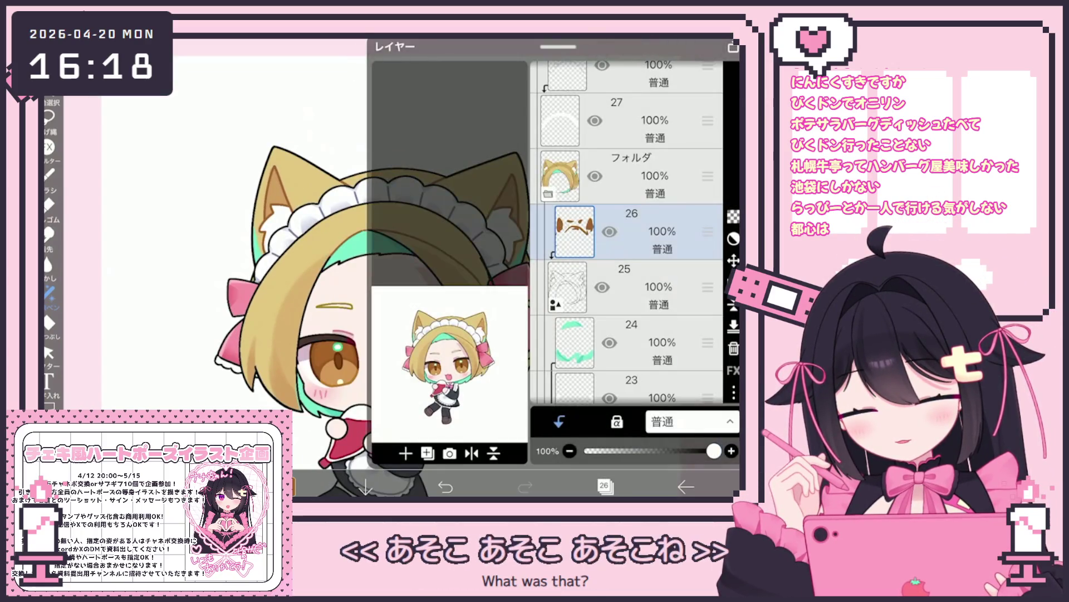
Select layer 41 in the layer list and return to the canvas.
scroll(630, 223, "up", 2)
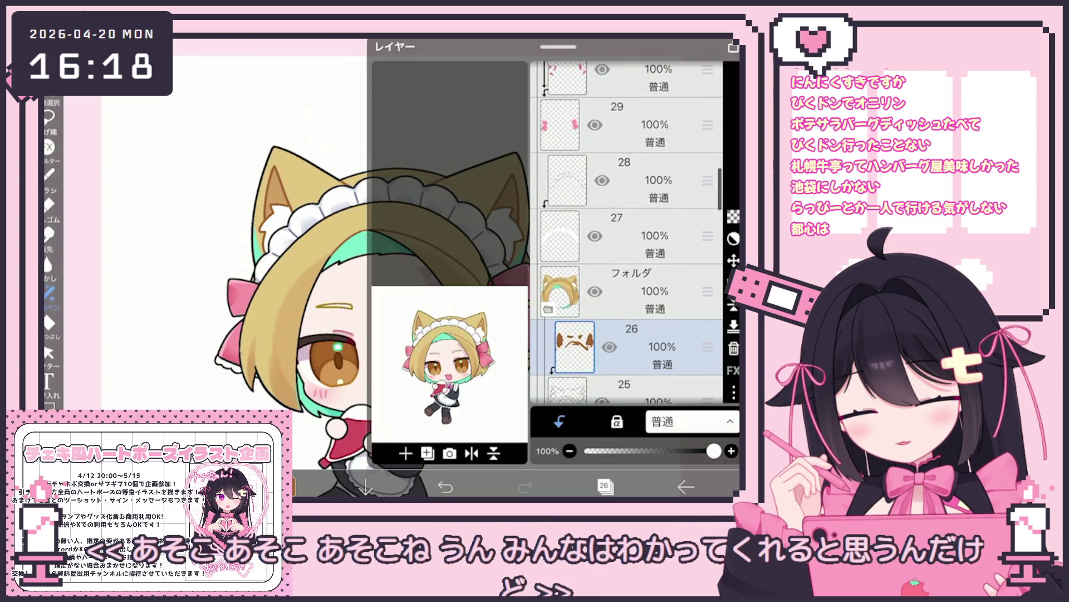
scroll(629, 223, "up", 5)
scroll(630, 223, "up", 3)
left_click(621, 299)
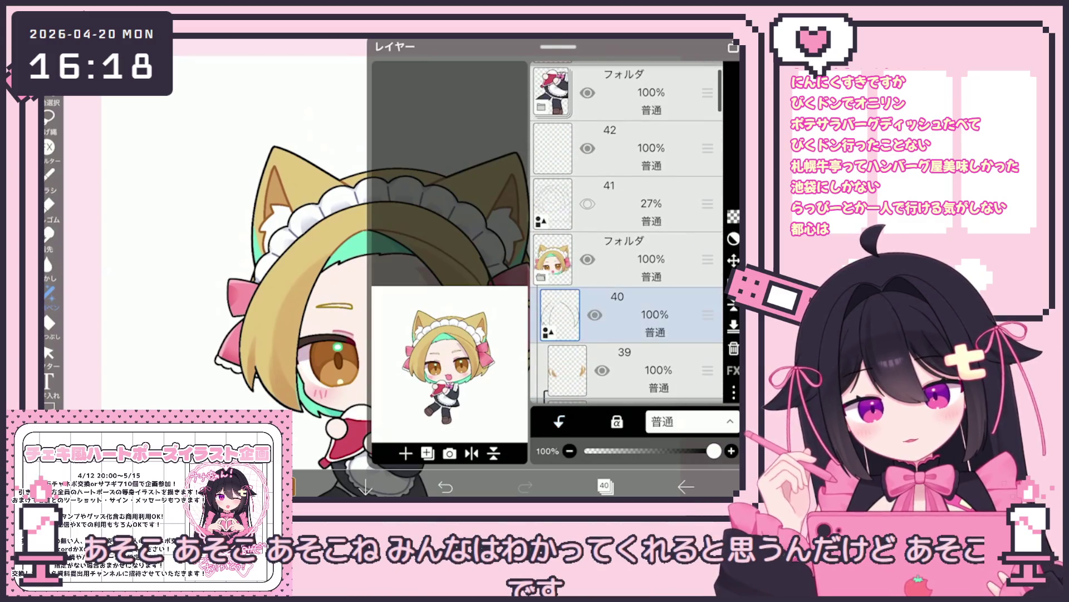
left_click(622, 227)
left_click(604, 486)
Draw a brown line along the tan hair edge beside the pink bow.
scroll(326, 259, "up", 5)
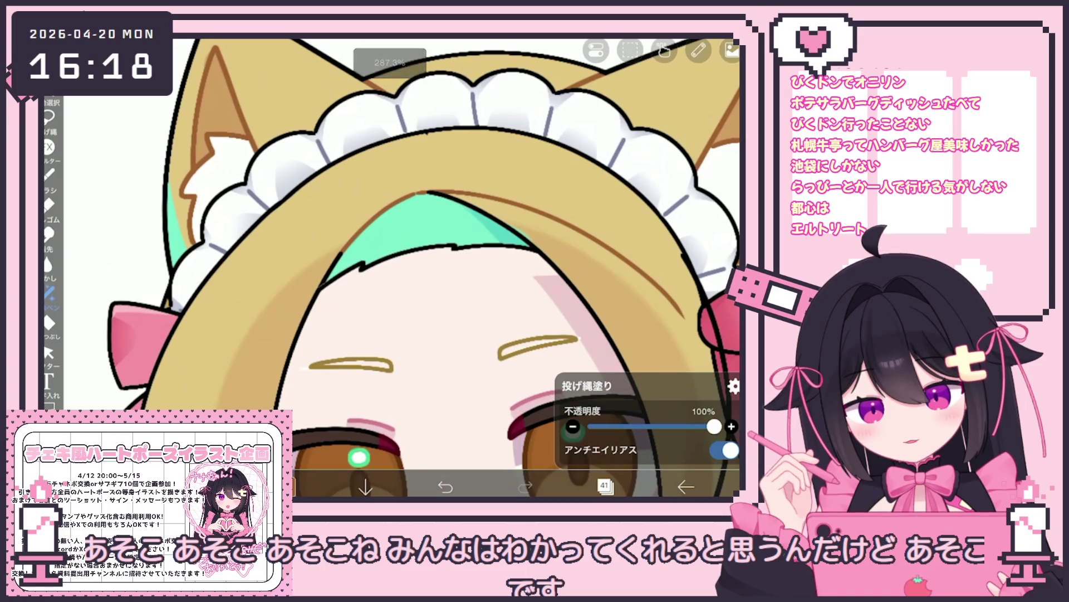
scroll(424, 268, "down", 3)
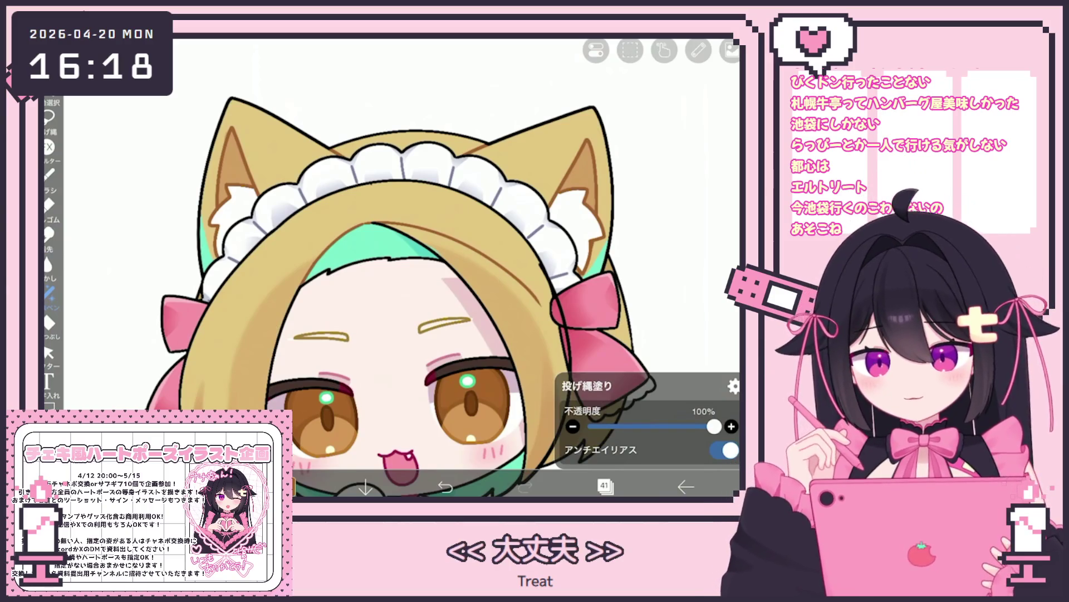
scroll(390, 268, "up", 3)
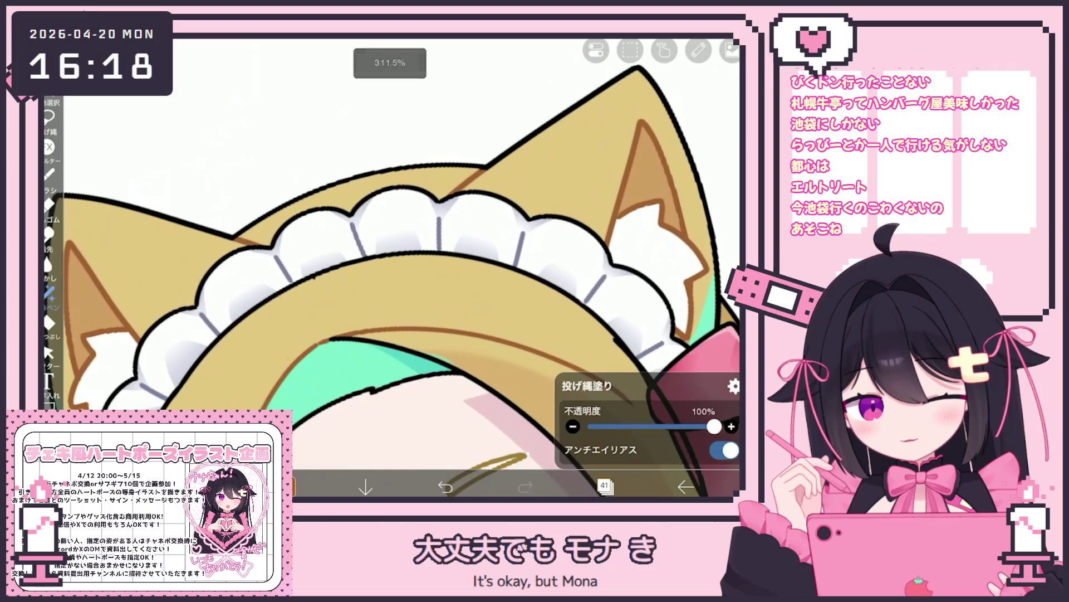
scroll(390, 267, "down", 3)
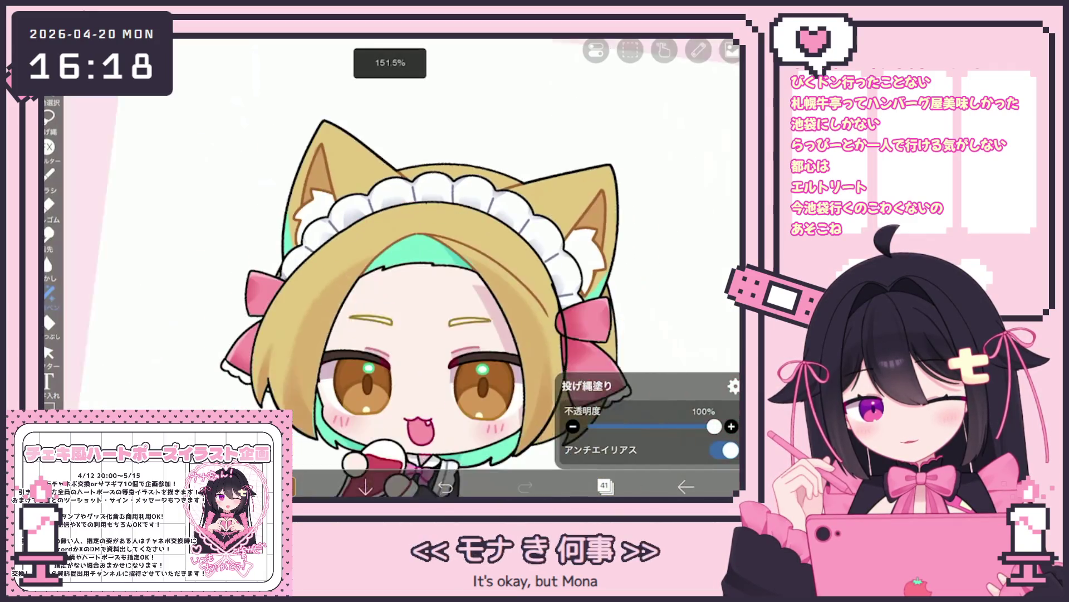
scroll(390, 267, "up", 3)
mouse_move(475, 163)
left_mouse_down()
mouse_move(482, 335)
mouse_move(412, 428)
mouse_move(423, 412)
left_mouse_up()
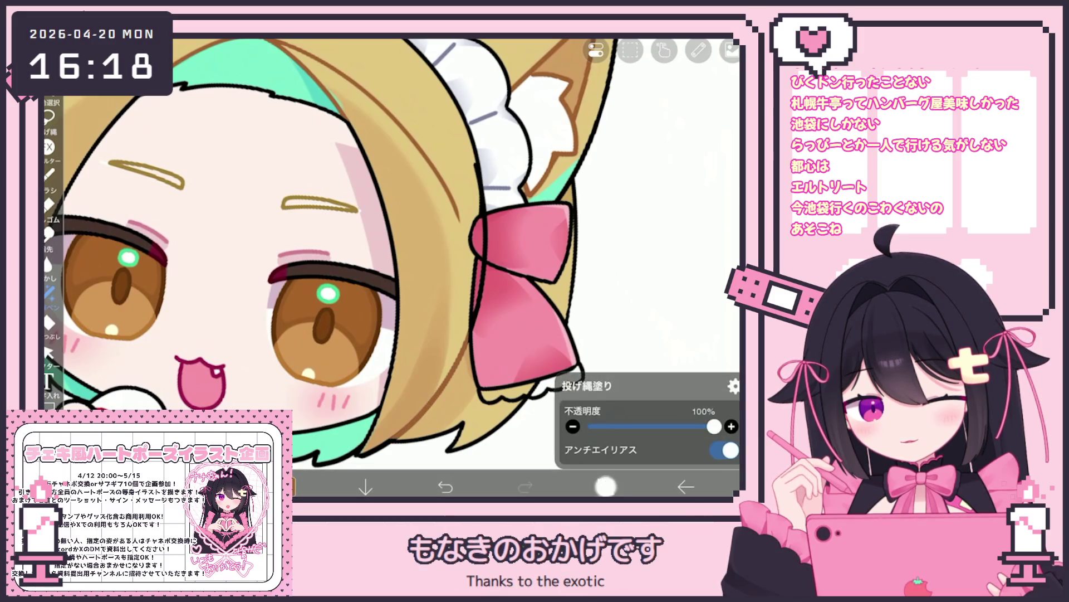
Switch to layer 26 and check the canvas.
left_click(605, 486)
scroll(626, 231, "down", 10)
left_click(630, 299)
left_click(604, 486)
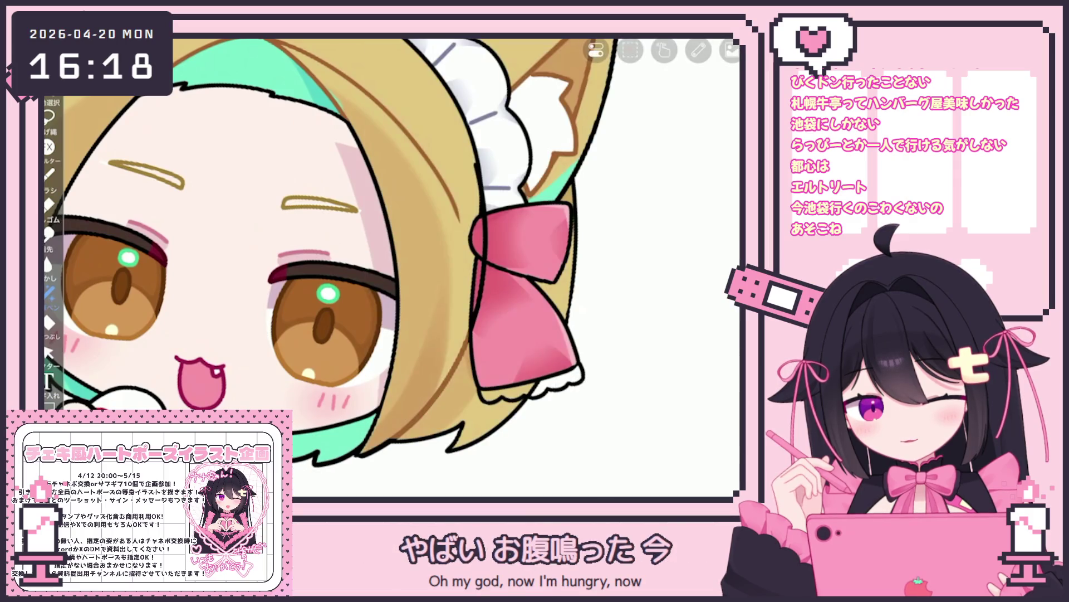
scroll(390, 268, "down", 5)
scroll(260, 380, "up", 3)
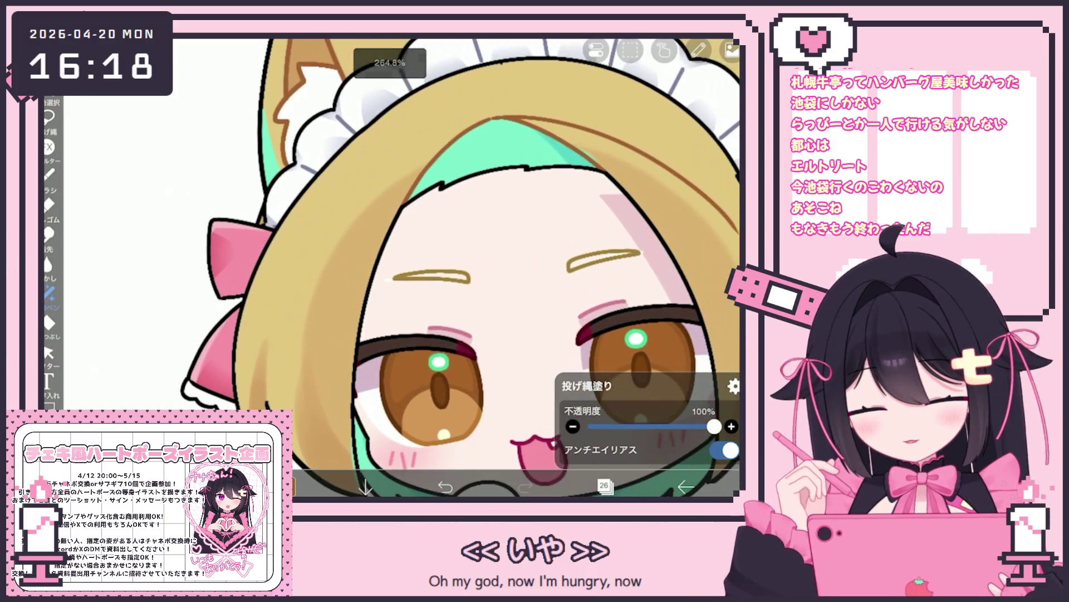
Switch back to layer 41 and check the canvas.
left_click(604, 487)
scroll(630, 234, "up", 5)
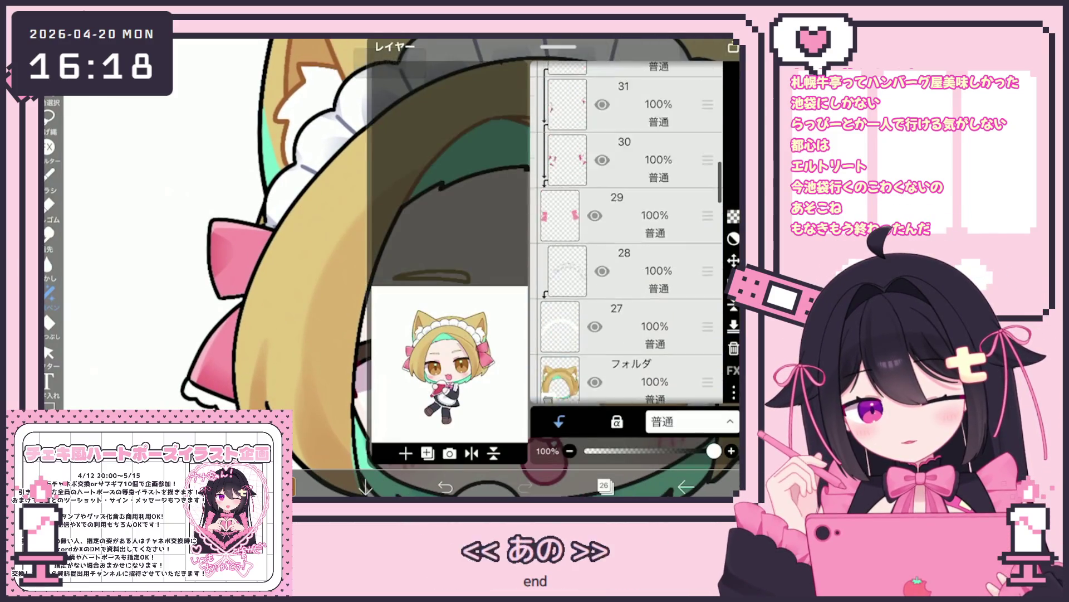
scroll(630, 233, "up", 5)
left_click(640, 238)
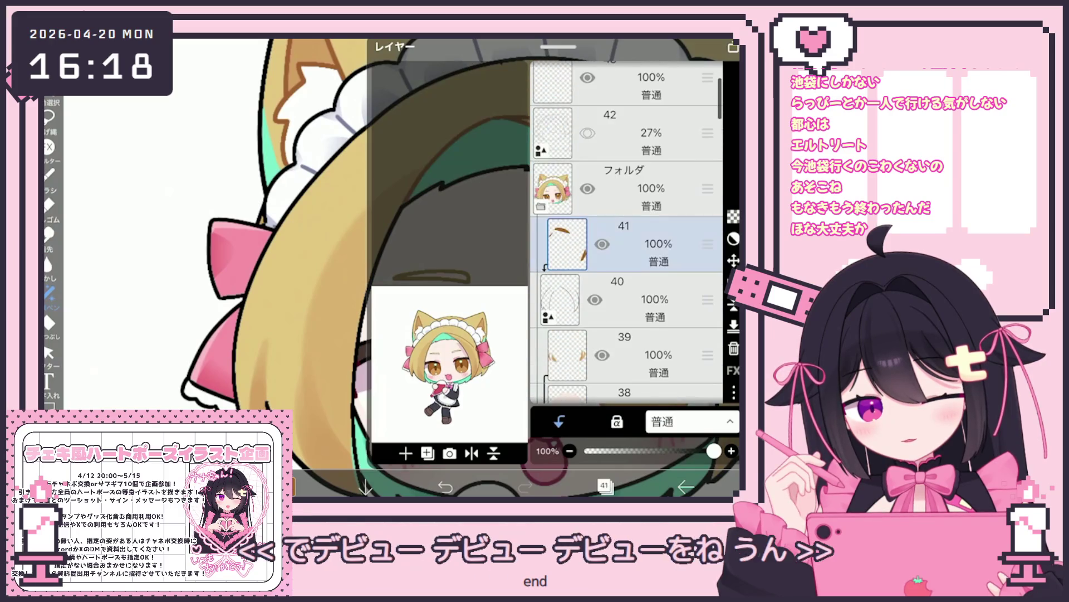
left_click(604, 486)
scroll(460, 267, "down", 5)
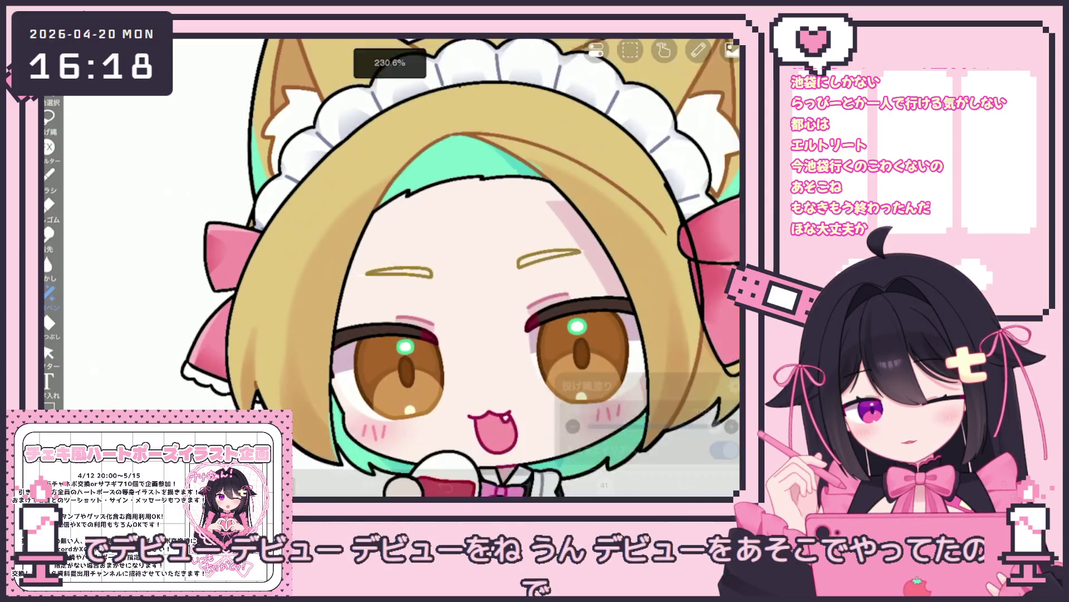
scroll(423, 301, "up", 2)
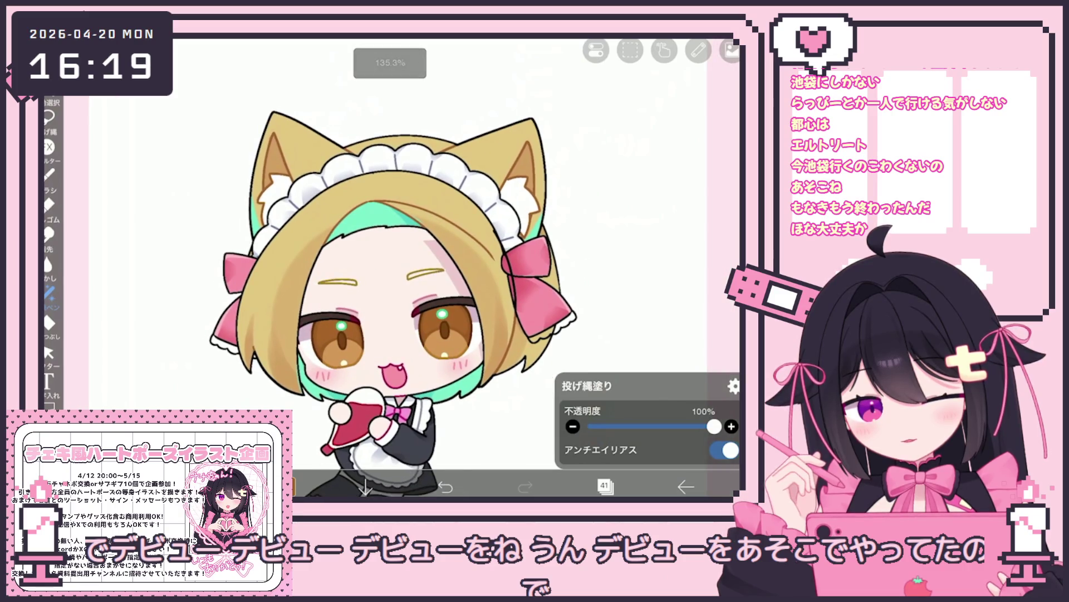
Select layer 36.
left_click(604, 487)
scroll(630, 233, "down", 3)
left_click(629, 249)
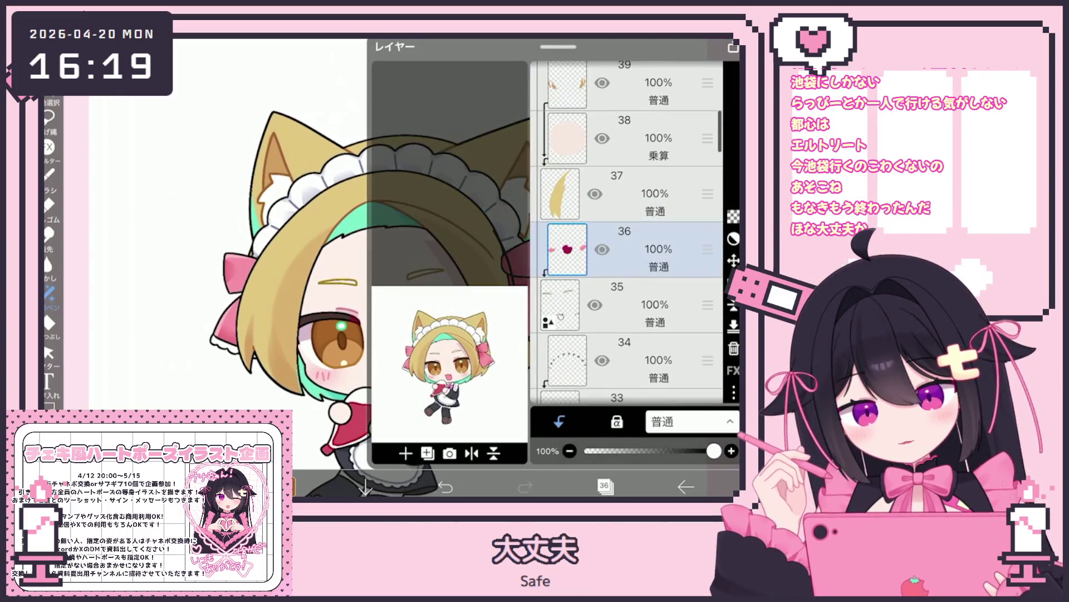
Browse down the layer stack and select layer 3.
scroll(626, 234, "down", 10)
left_click(630, 256)
scroll(627, 234, "down", 5)
scroll(626, 234, "down", 10)
left_click(630, 294)
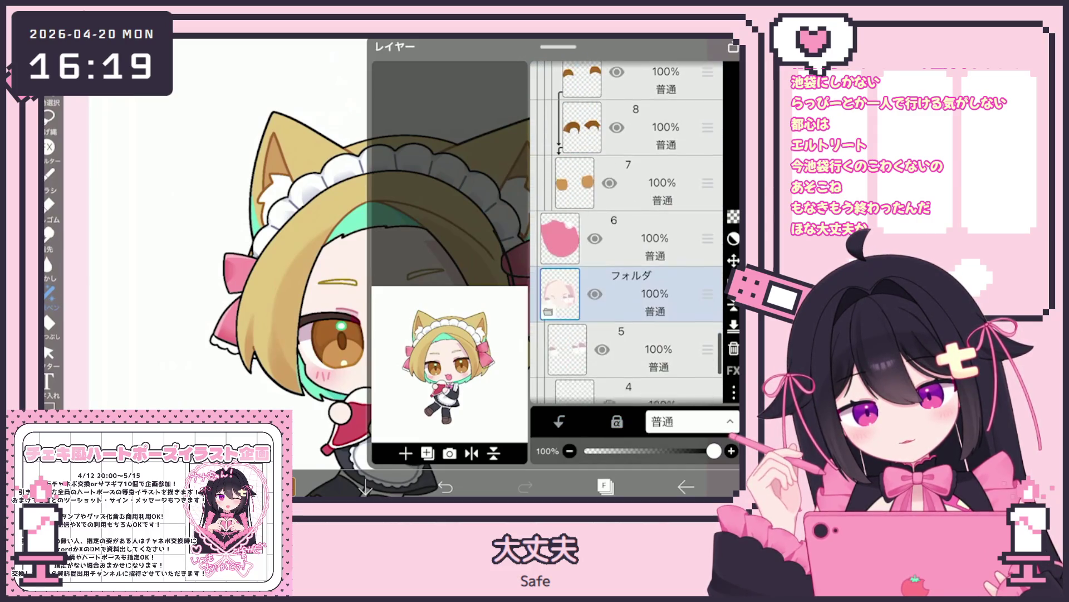
scroll(627, 234, "down", 3)
left_click(629, 258)
left_click(630, 322)
left_click(605, 486)
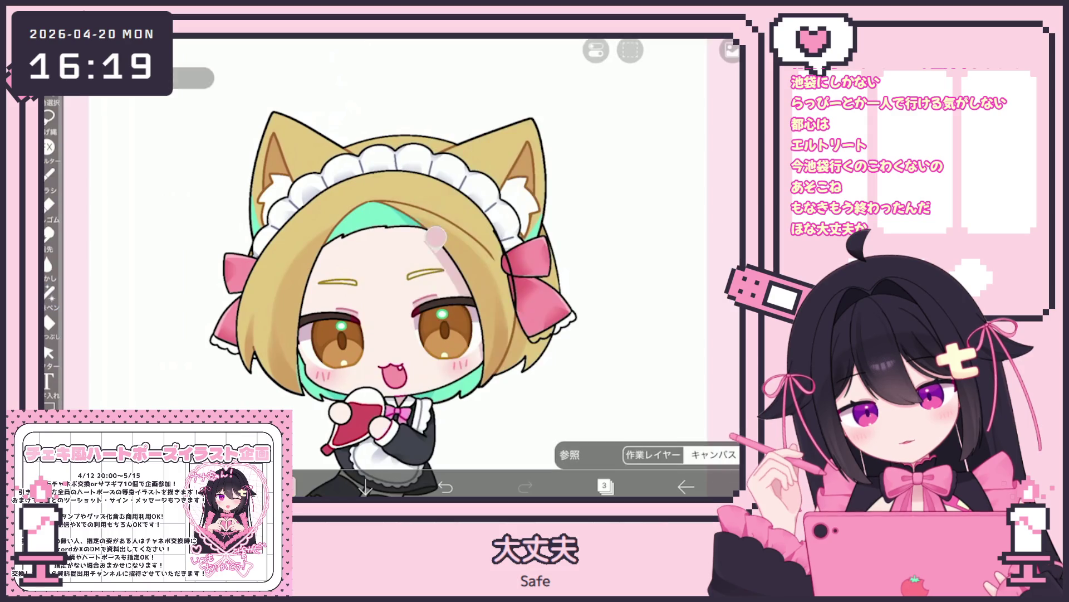
Try the lasso fill tool, then settle on the brush tool.
left_click(49, 292)
left_click(49, 173)
left_click(49, 173)
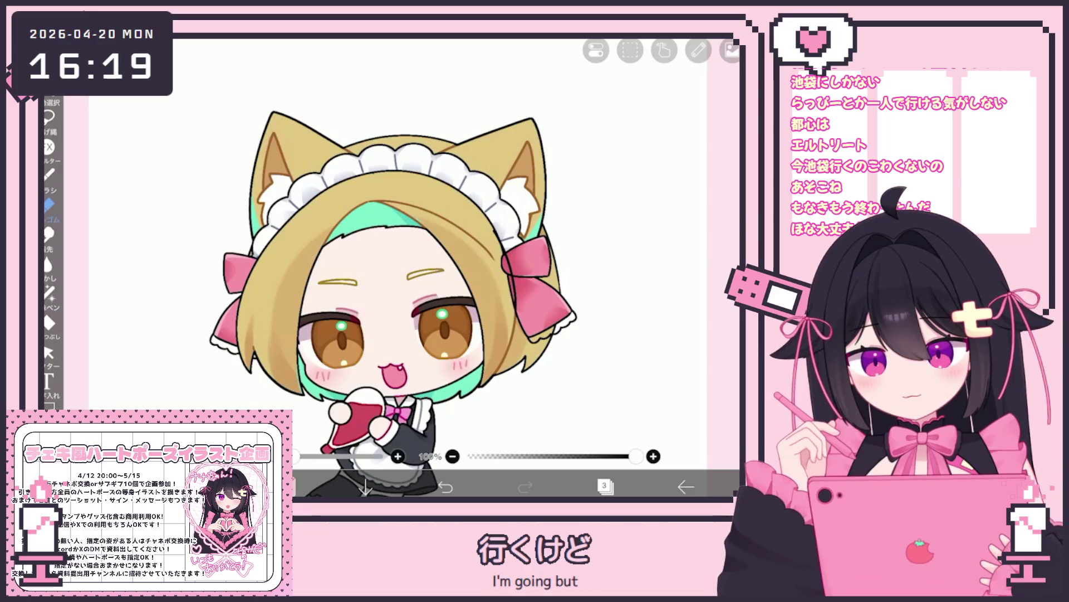
scroll(390, 267, "up", 3)
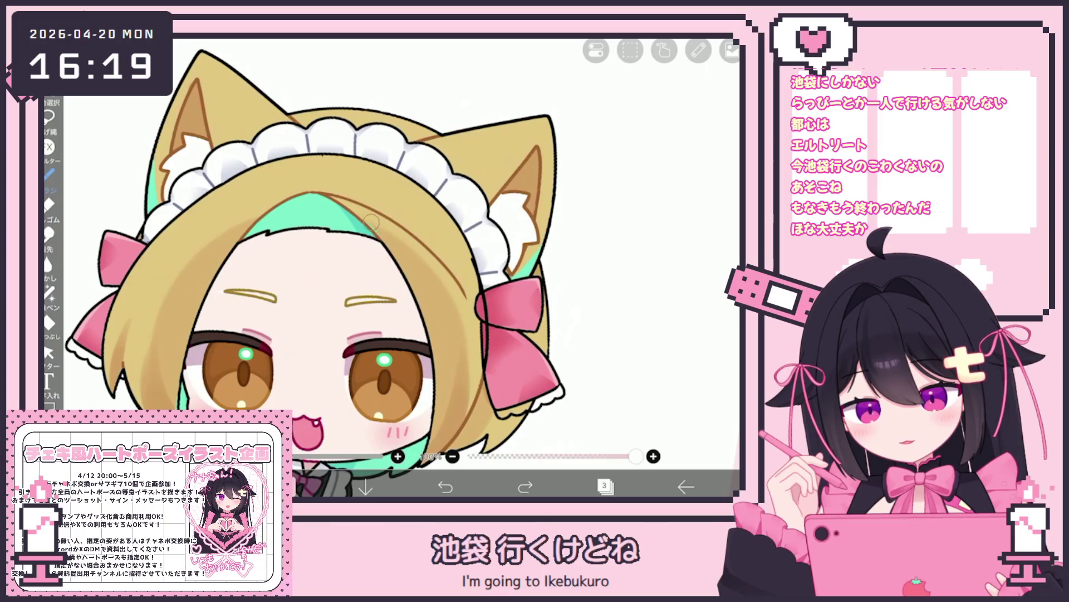
Compare layers 2 and 3, returning to layer 3 for brush drawing.
left_click(605, 486)
left_click(634, 287)
left_click(605, 487)
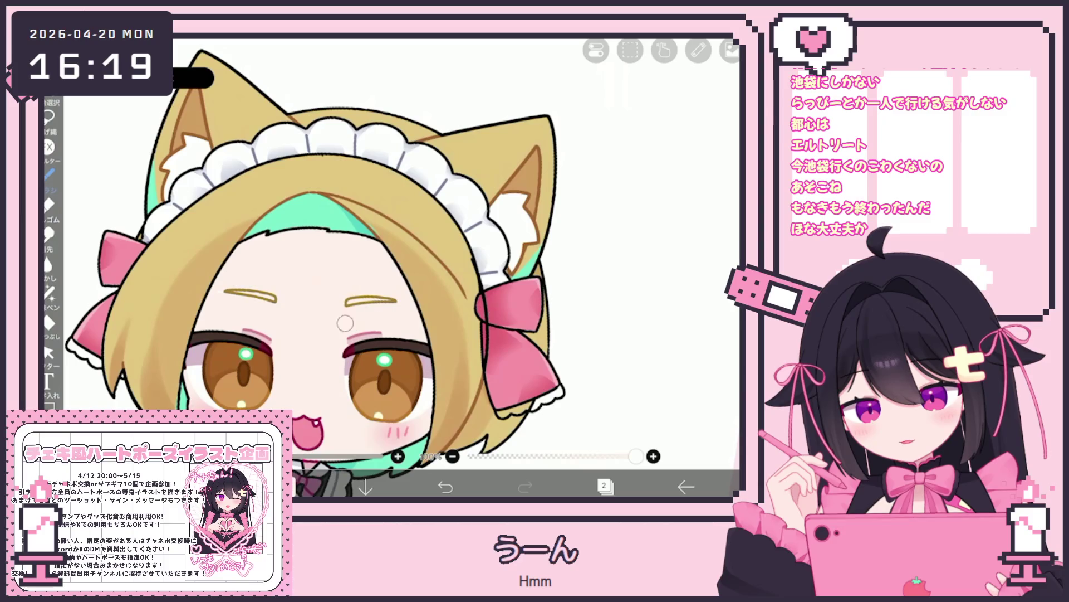
left_click(605, 486)
left_click(630, 243)
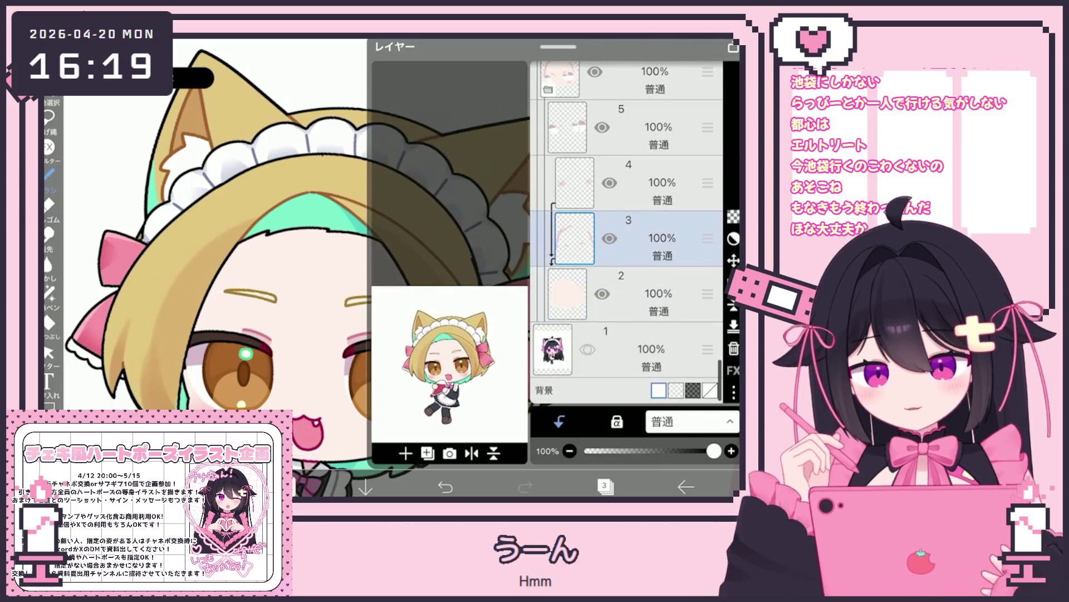
left_click(605, 487)
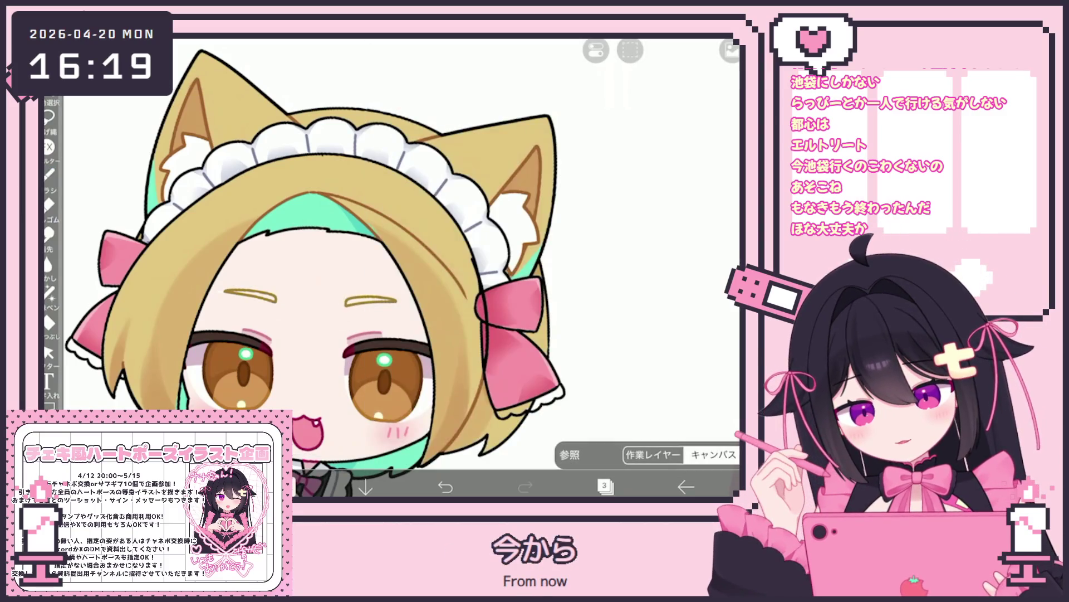
left_click(262, 292)
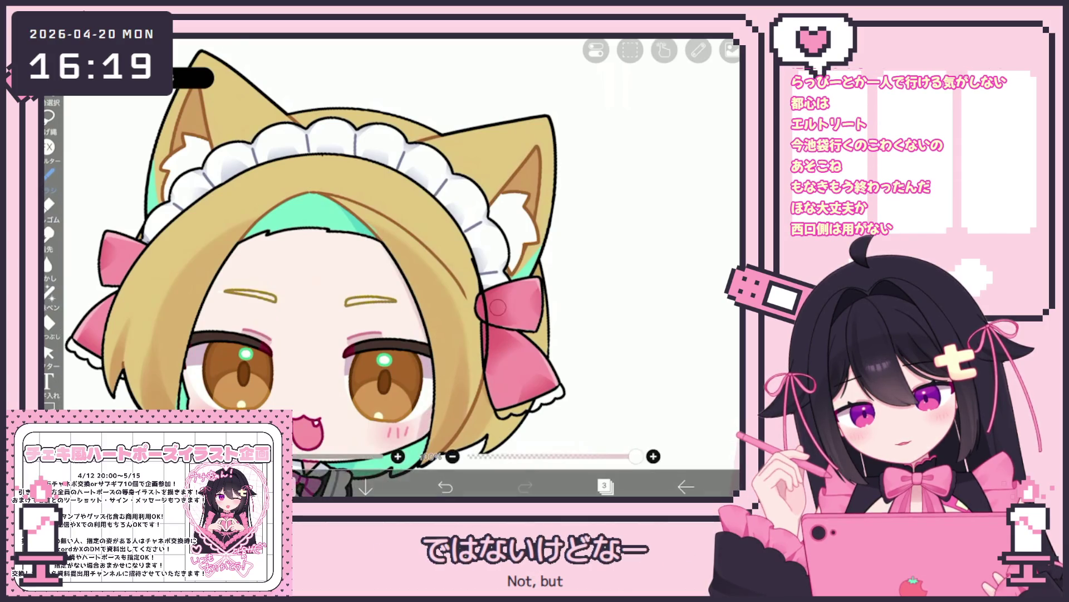
Toggle between layers 2 and 3 again, ending on layer 3.
scroll(390, 261, "up", 2)
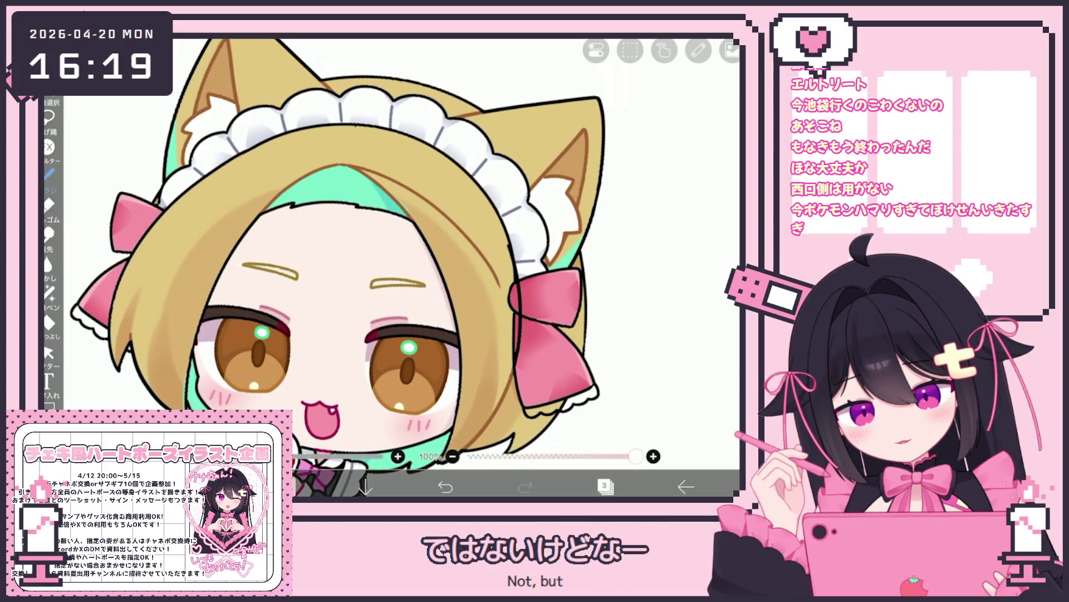
scroll(463, 386, "up", 2)
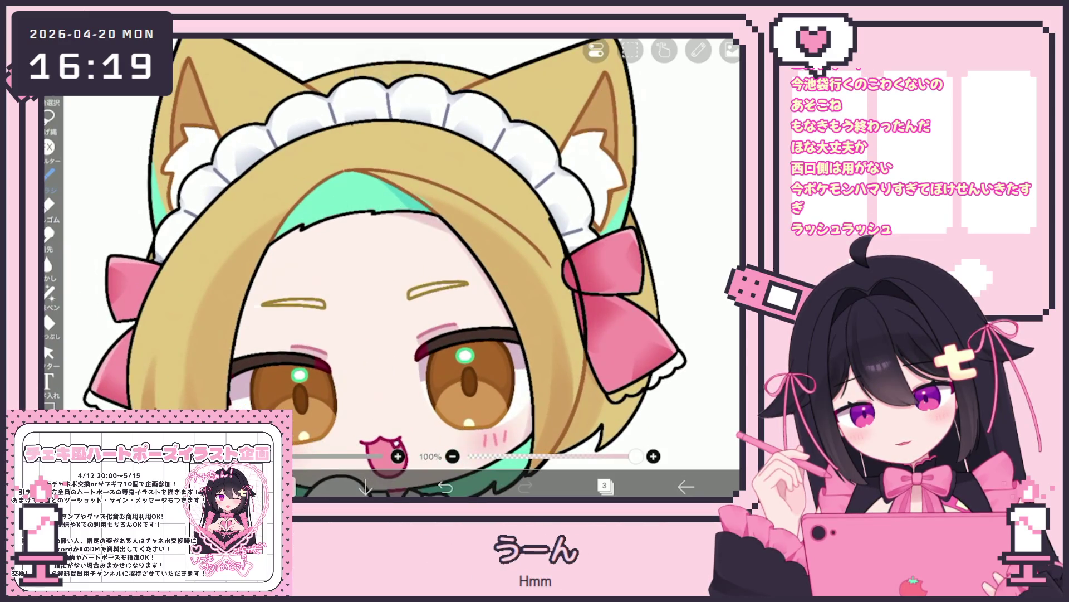
scroll(390, 262, "down", 1)
left_click(604, 485)
left_click(629, 294)
left_click(604, 486)
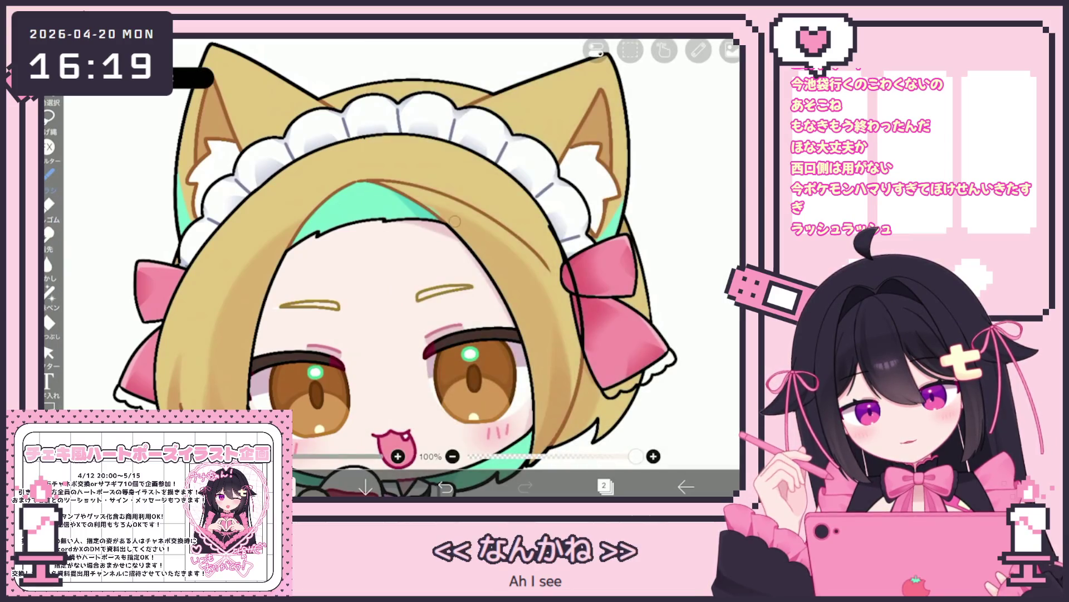
left_click(605, 485)
left_click(630, 220)
left_click(604, 486)
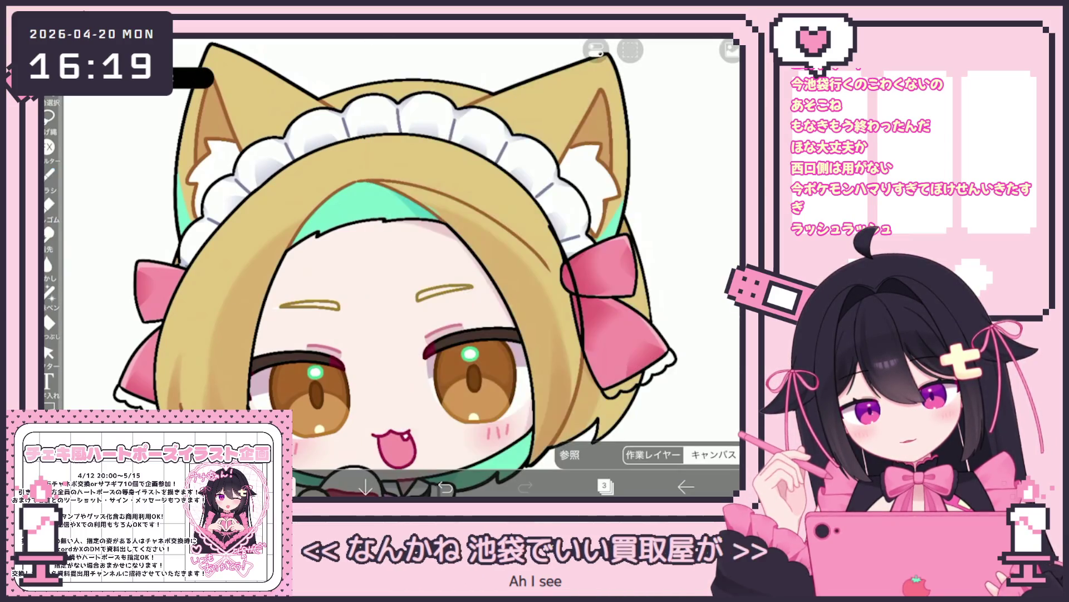
Add a short brush stroke on layer 3, then switch to layer 2.
left_click(49, 174)
left_click_drag(297, 238, 308, 245)
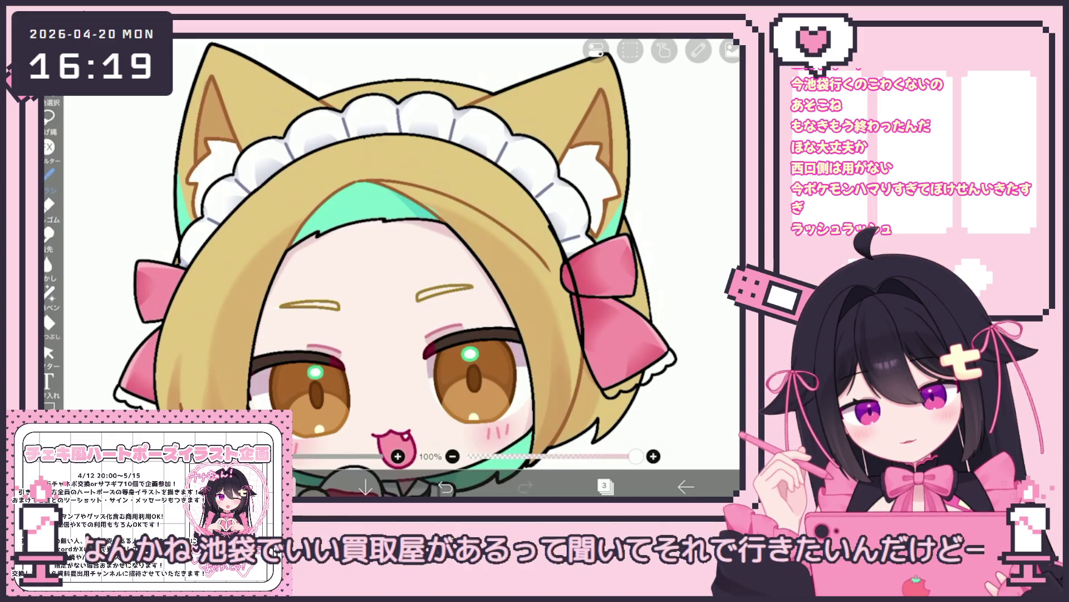
left_click(604, 486)
left_click(630, 294)
left_click(605, 486)
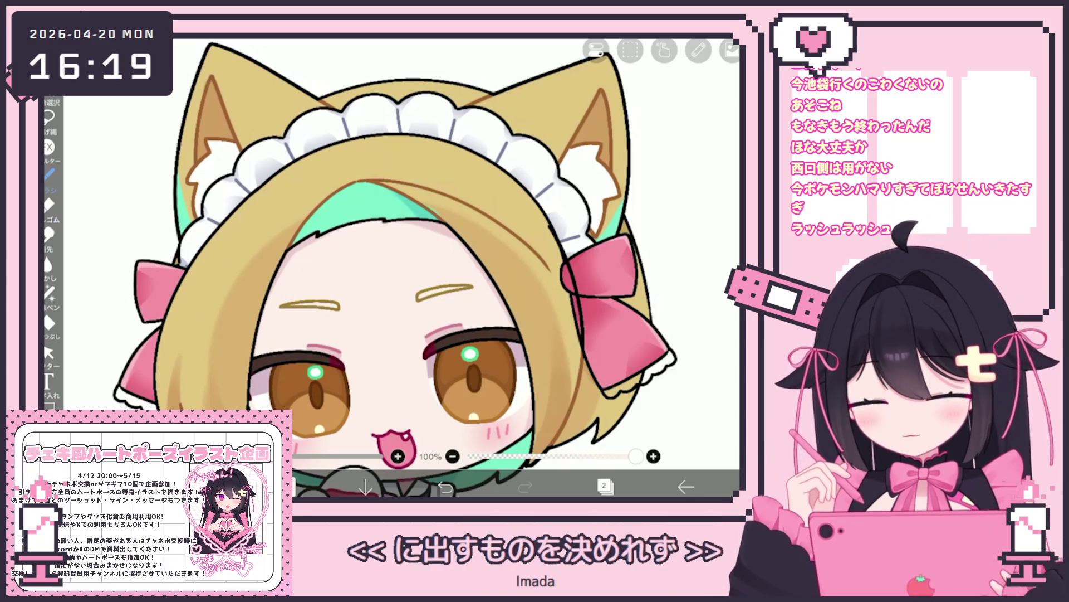
scroll(395, 269, "down", 1)
Select layer 37 and switch to the lasso fill tool.
left_click(604, 486)
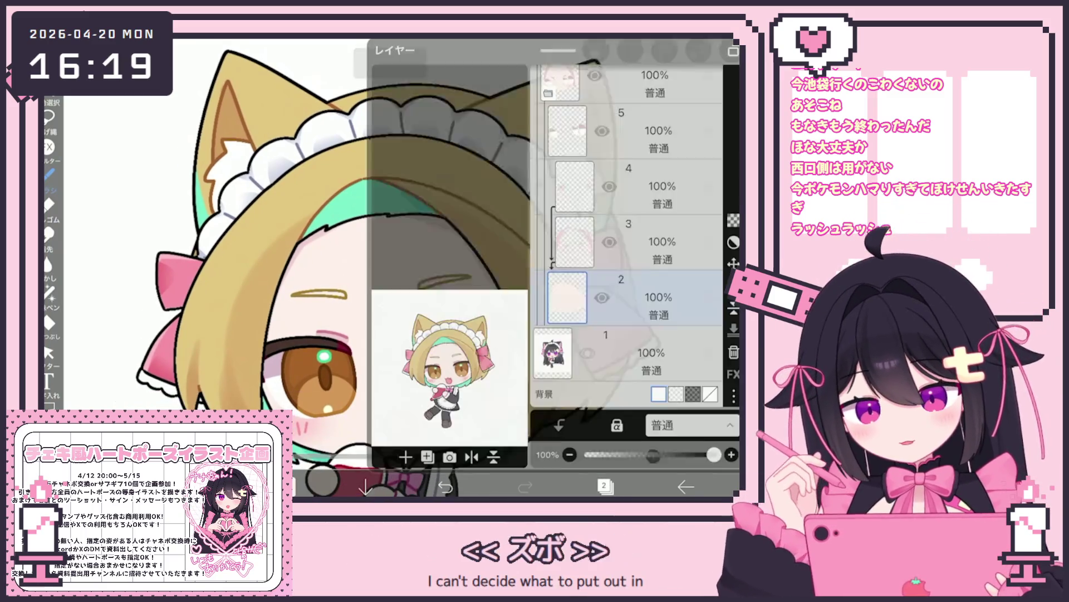
scroll(627, 234, "down", 5)
scroll(626, 234, "up", 10)
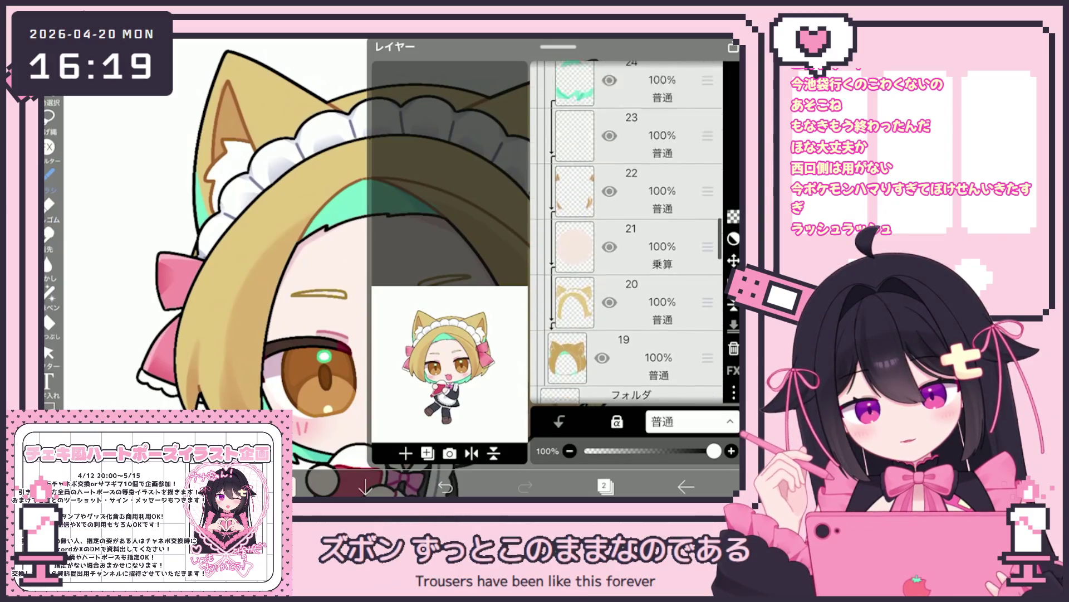
scroll(627, 234, "up", 2)
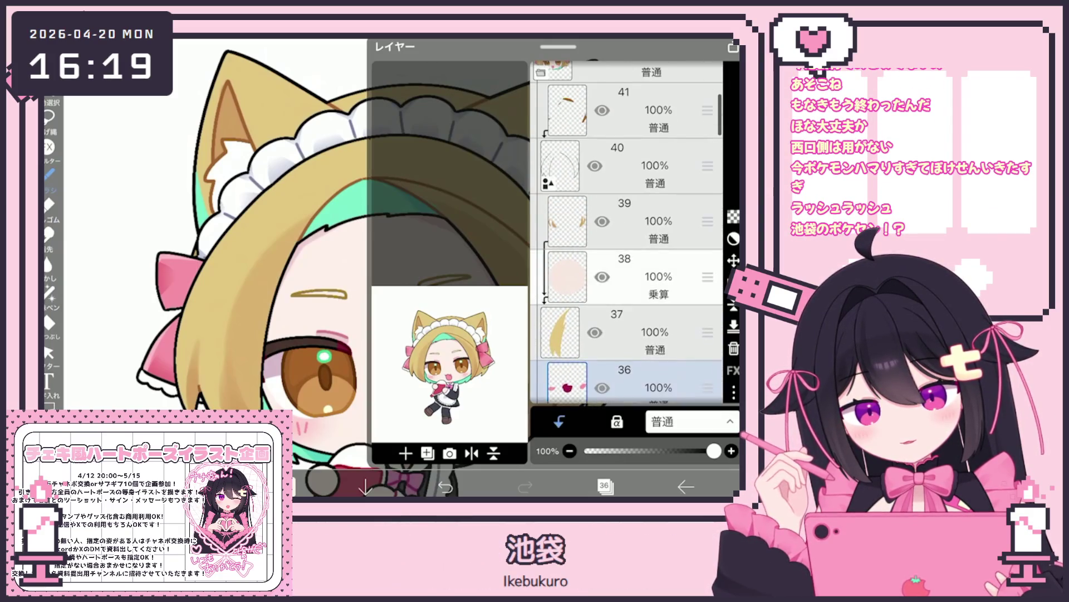
left_click(640, 323)
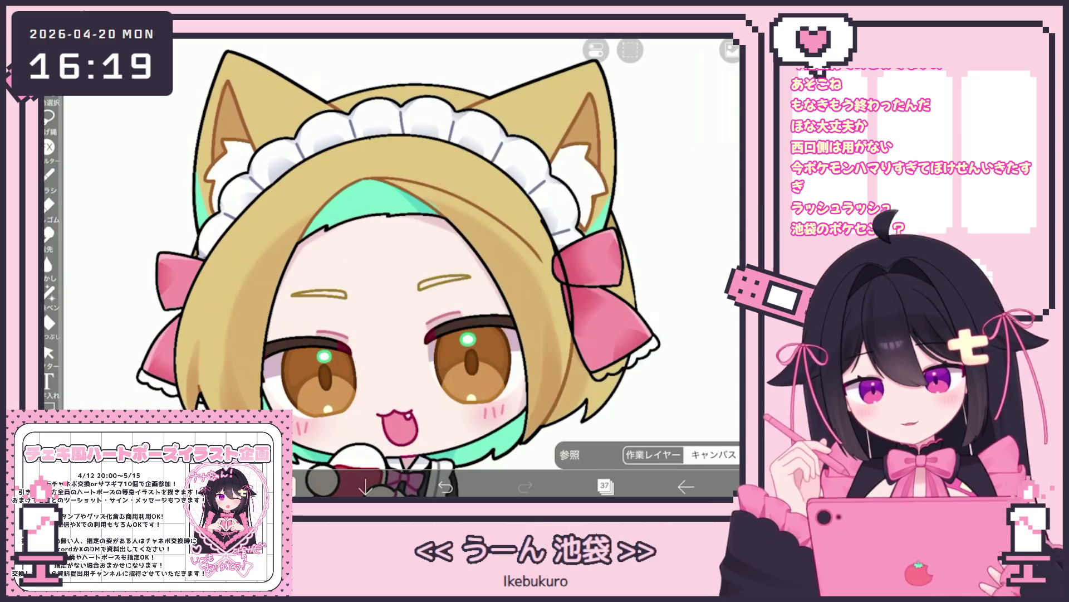
scroll(390, 267, "up", 3)
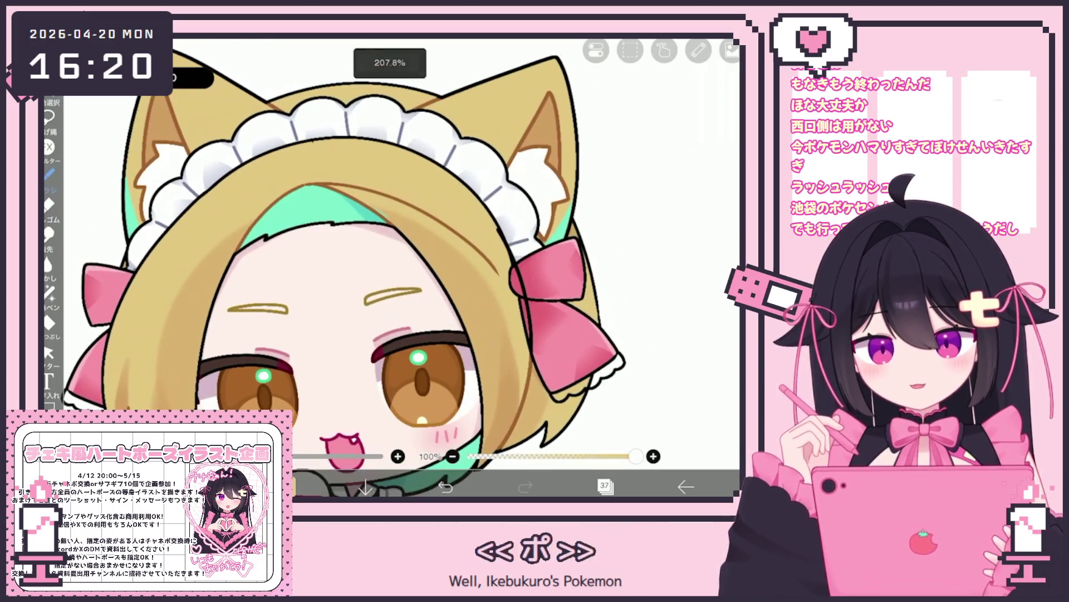
left_click(49, 292)
scroll(569, 365, "up", 2)
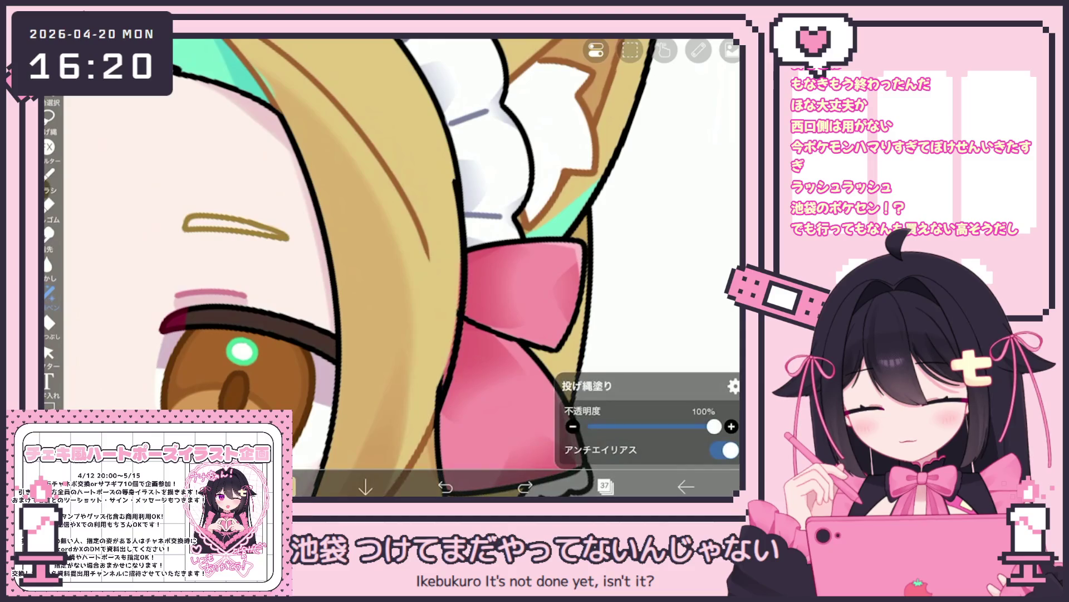
scroll(401, 268, "down", 5)
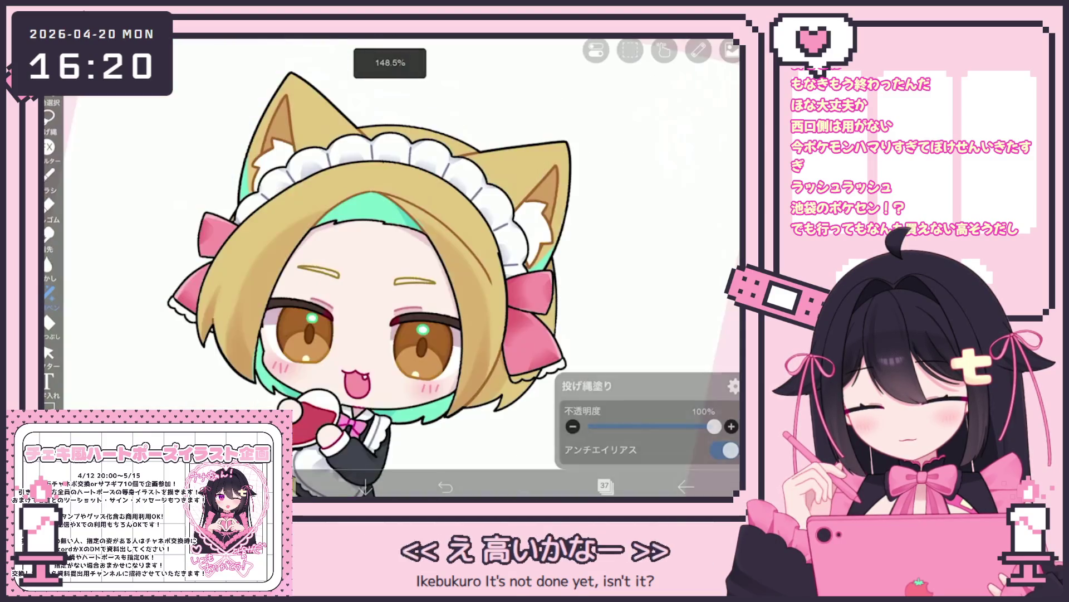
scroll(424, 278, "up", 1)
Select layer 26 and switch back to lasso fill.
left_click(605, 486)
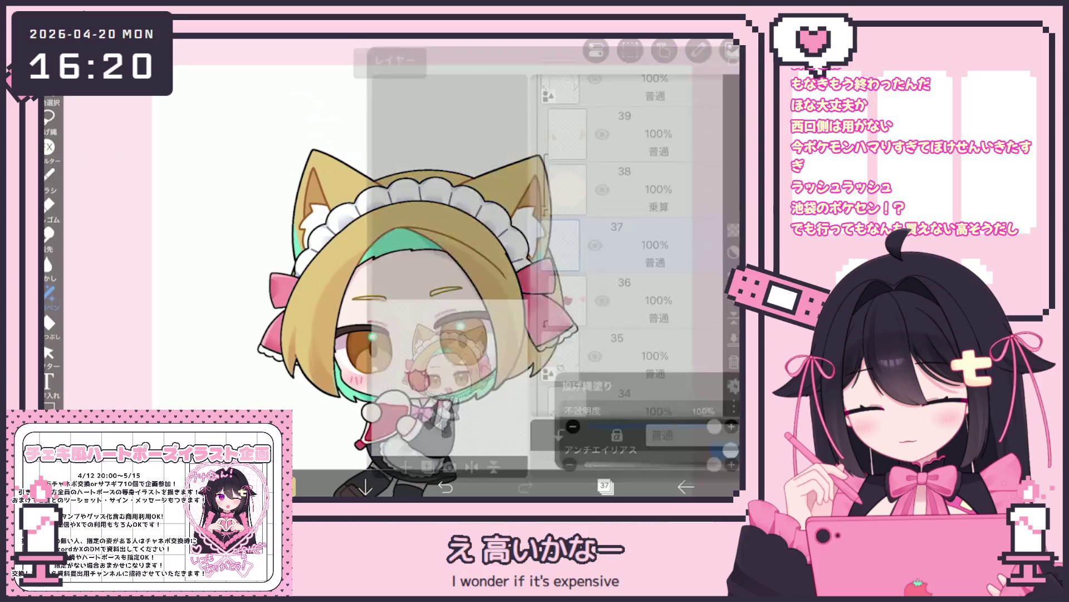
left_click(641, 275)
scroll(627, 234, "down", 10)
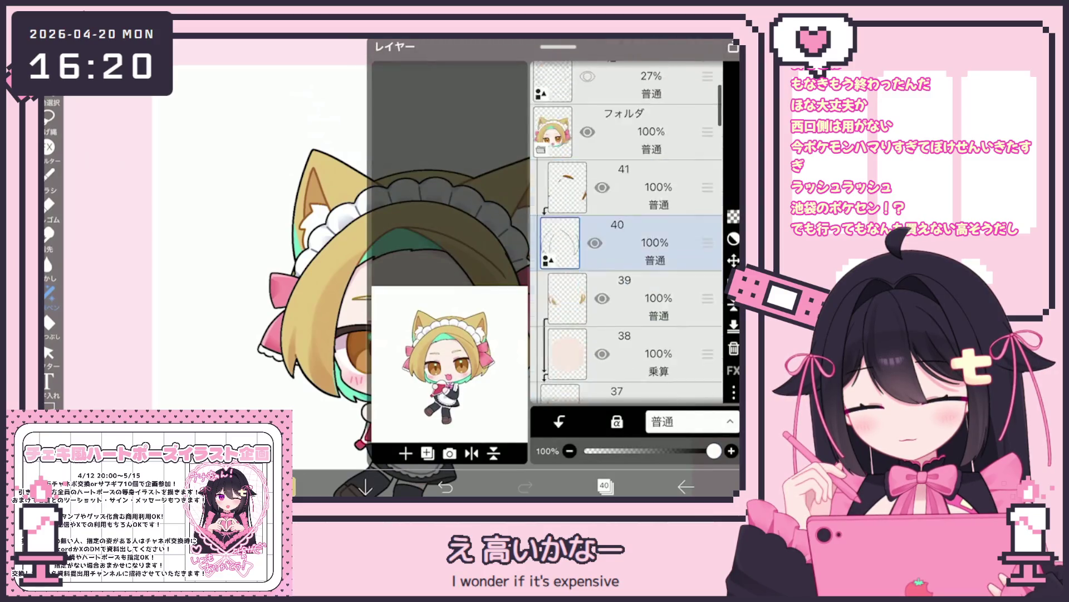
left_click(641, 228)
left_click(641, 327)
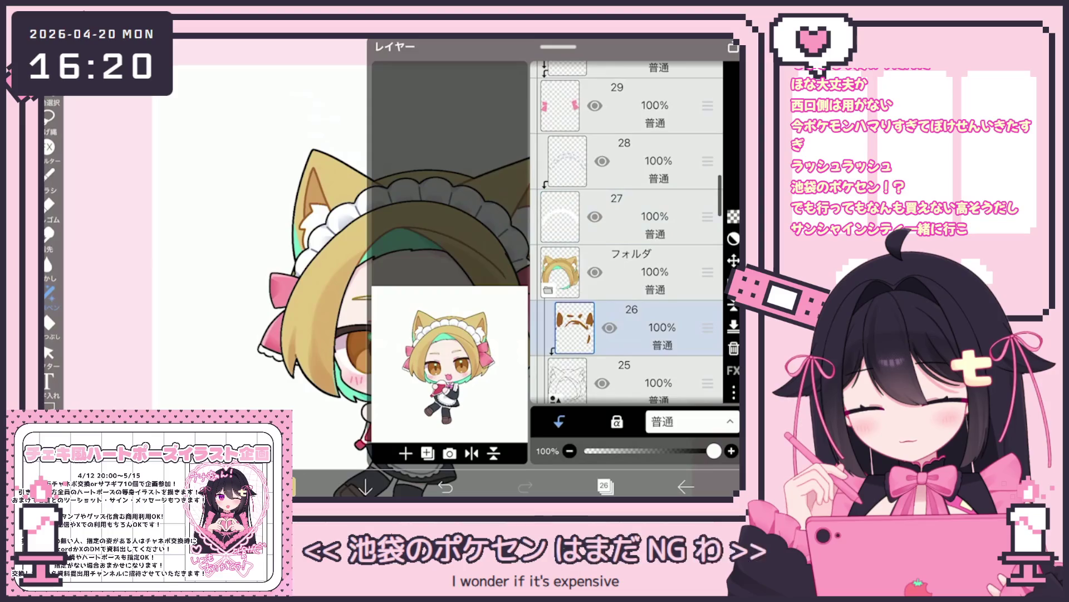
left_click(604, 486)
scroll(368, 279, "up", 5)
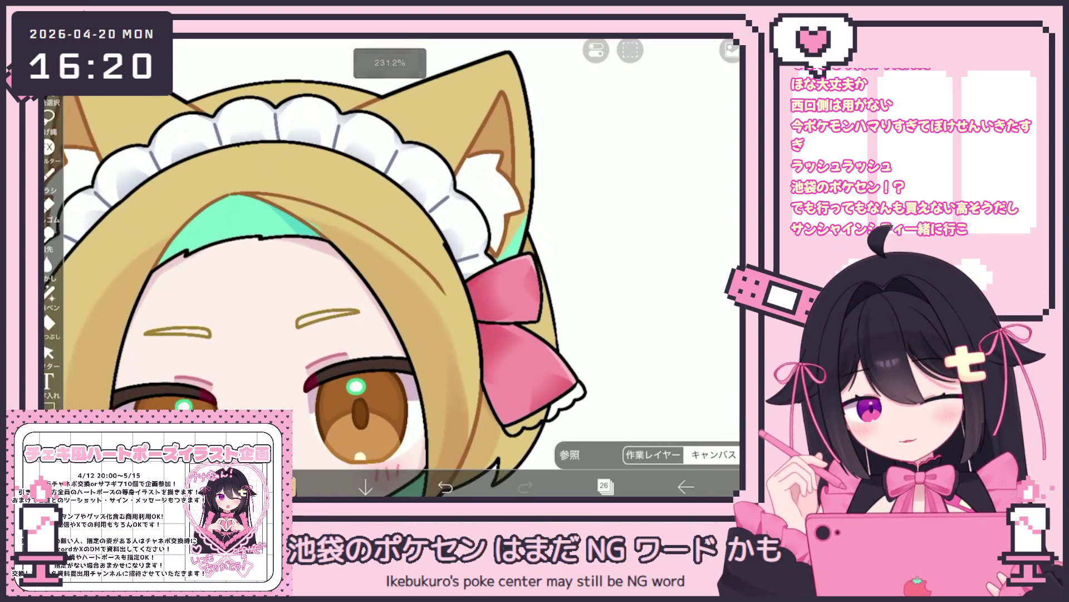
left_click(49, 117)
scroll(429, 239, "up", 3)
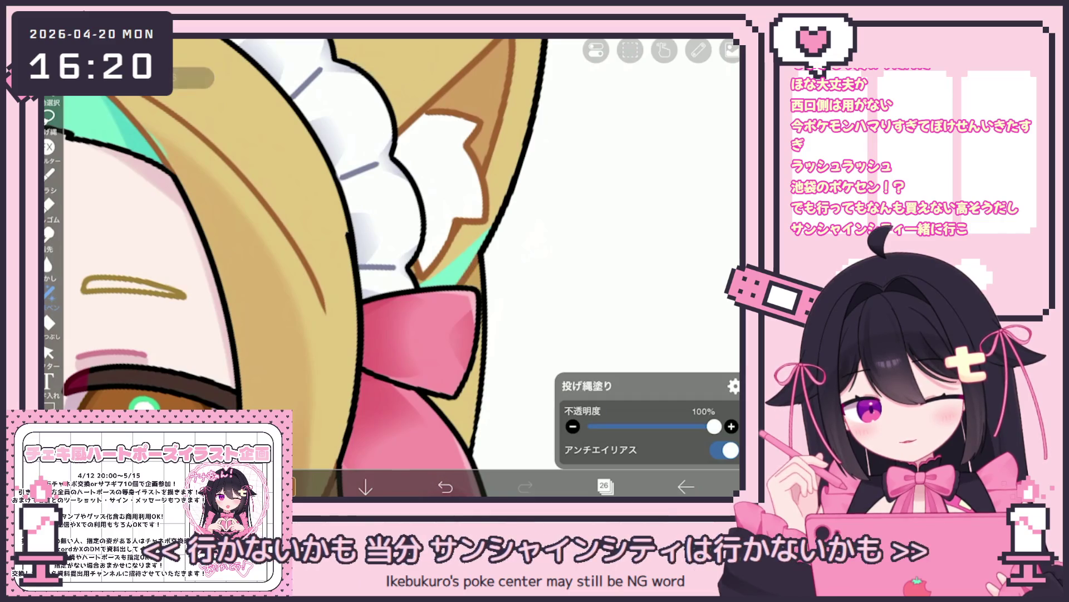
scroll(401, 268, "down", 5)
scroll(401, 268, "up", 3)
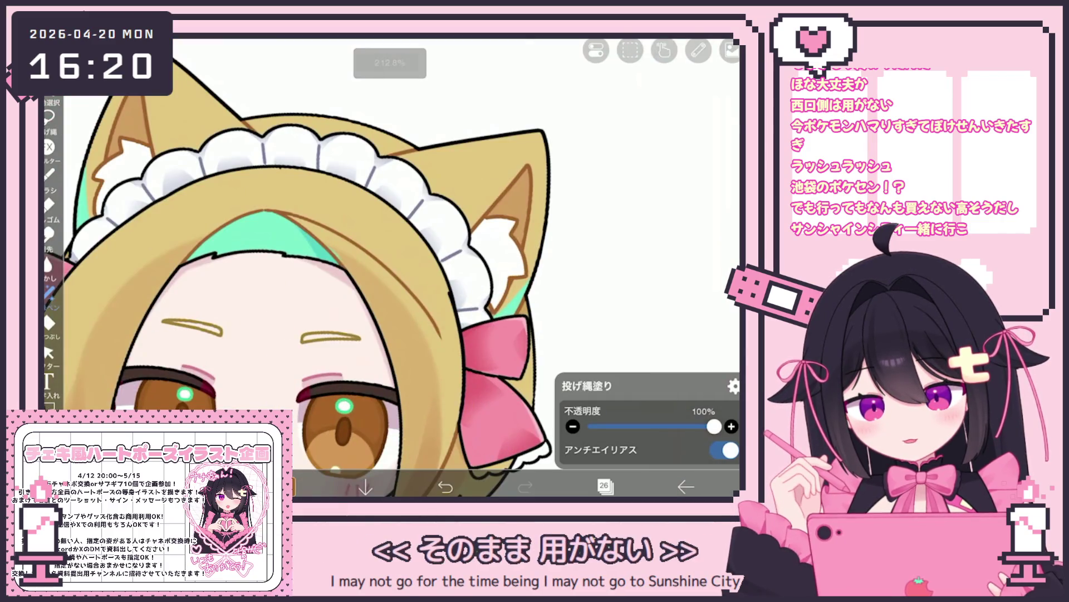
scroll(368, 268, "down", 3)
Select layer 23 and insert new empty layer 24 above it.
left_click(605, 486)
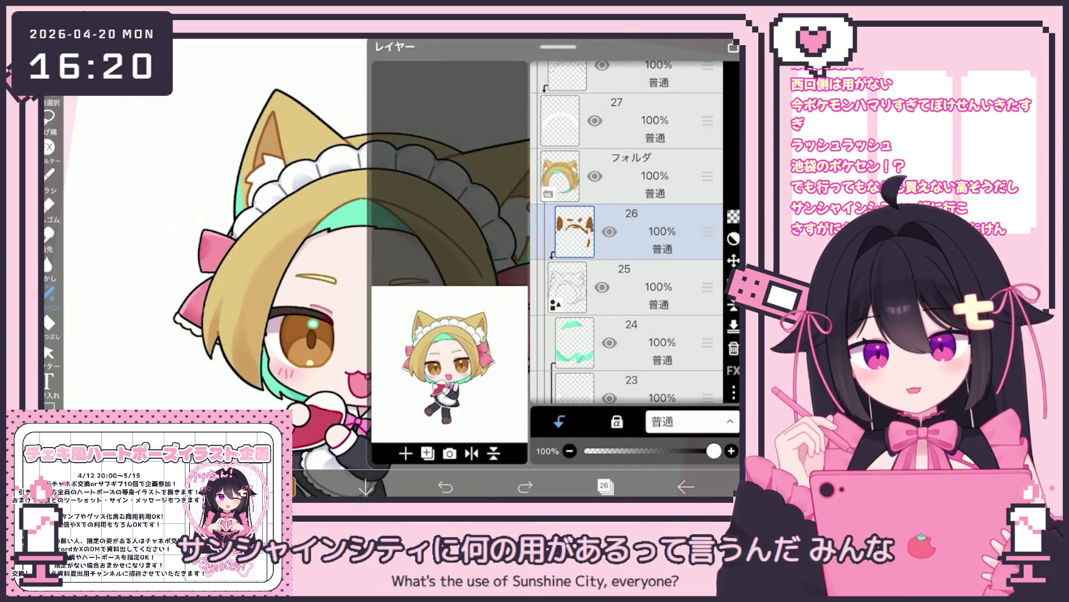
scroll(626, 232, "down", 6)
left_click(630, 220)
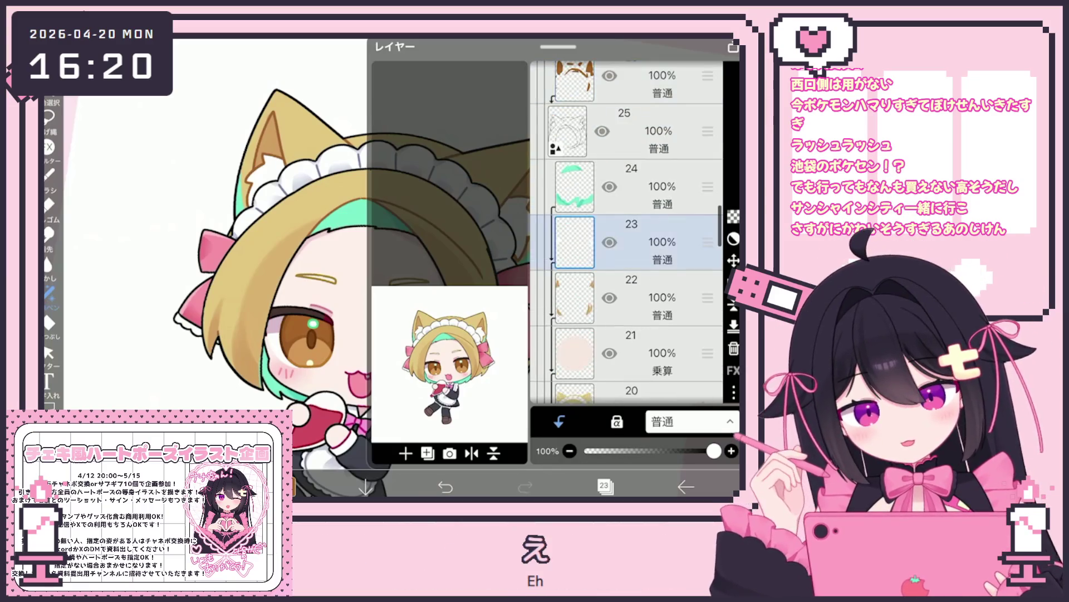
scroll(626, 232, "up", 3)
left_click(630, 196)
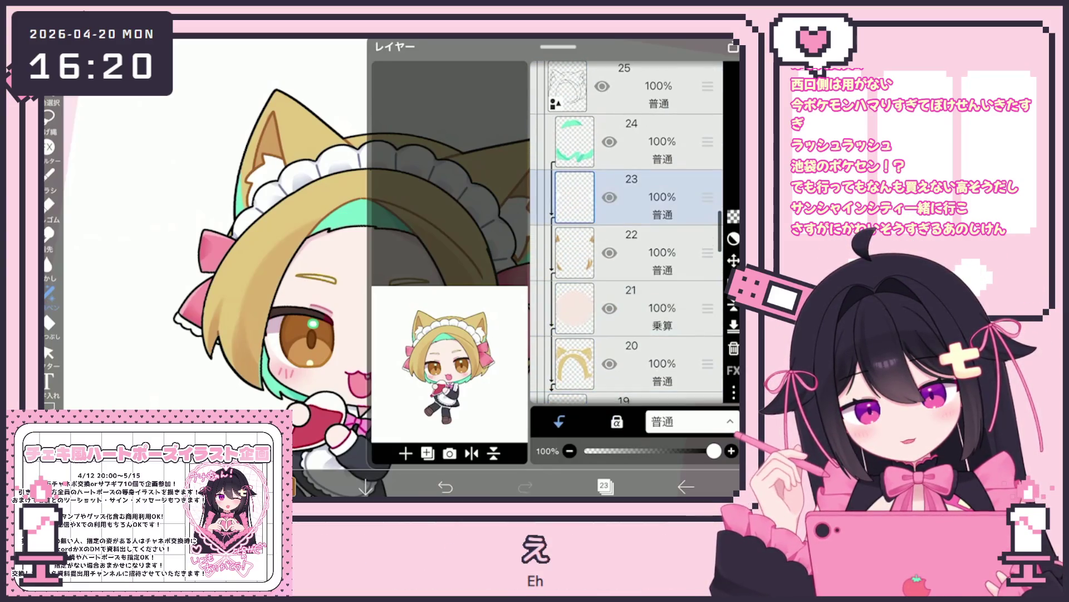
left_click(406, 453)
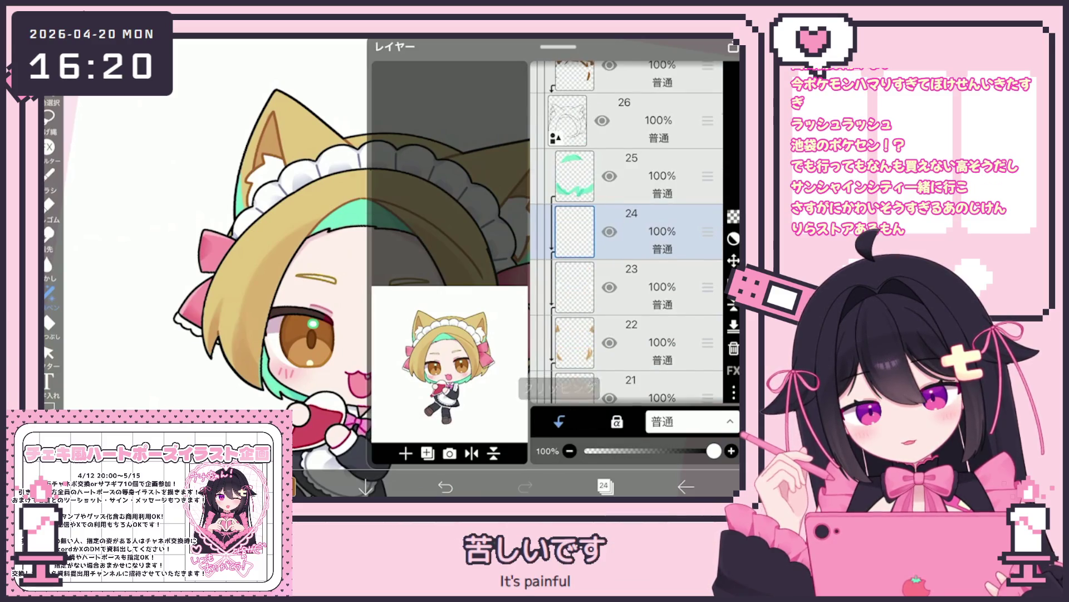
left_click(605, 486)
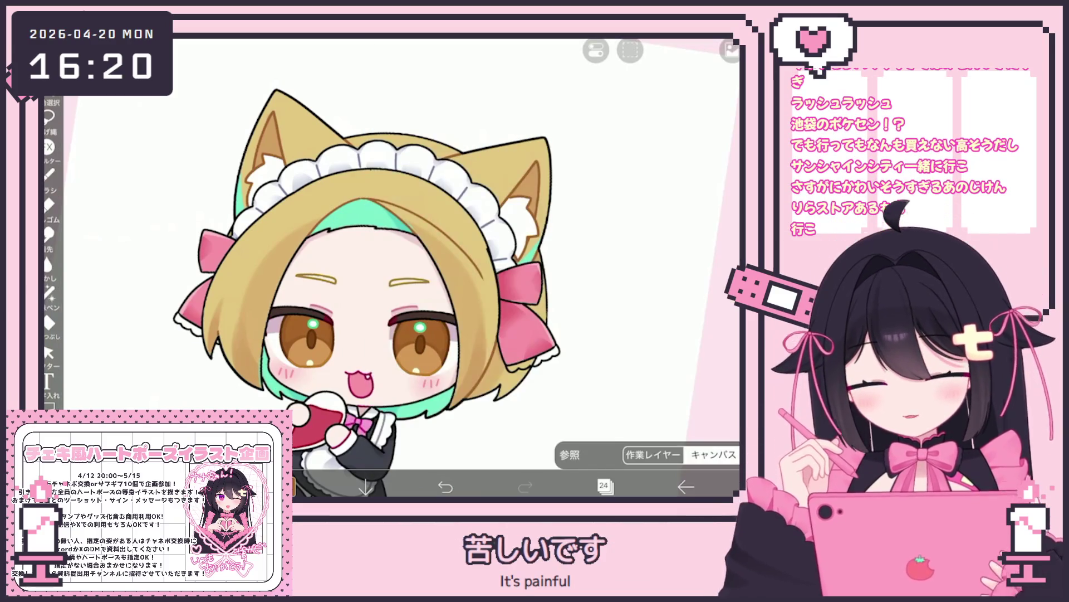
left_click(49, 174)
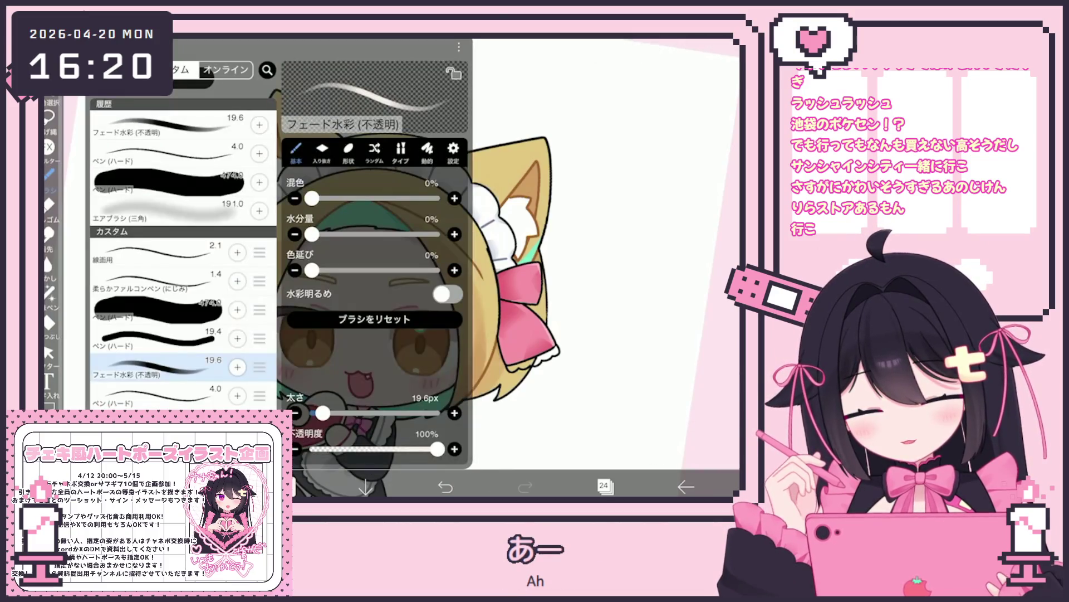
Add a new empty layer and drag it near the top of the stack as layer 41.
left_click(303, 384)
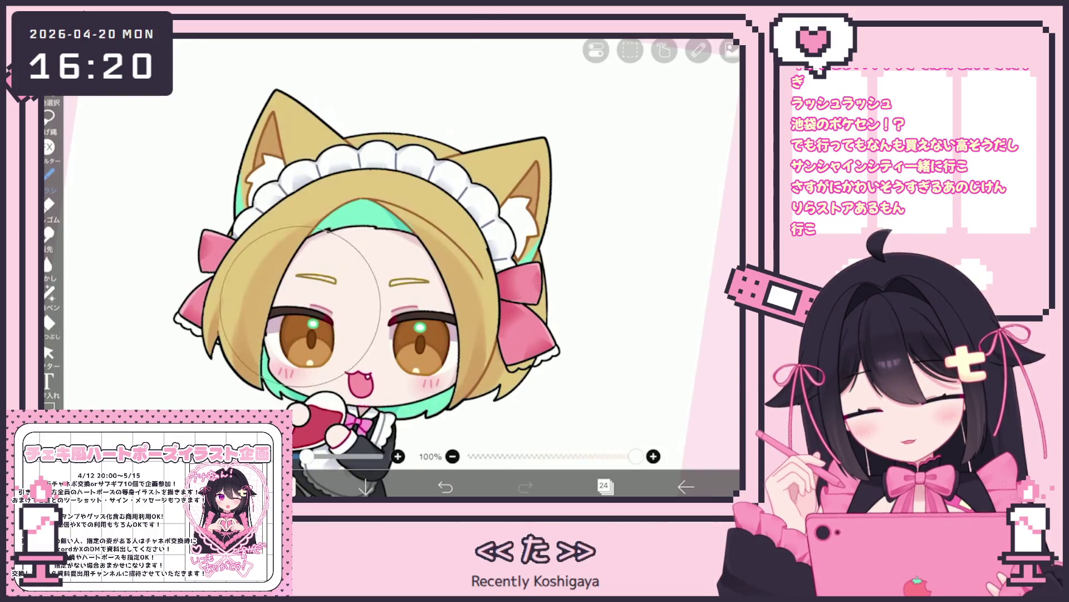
scroll(384, 289, "up", 3)
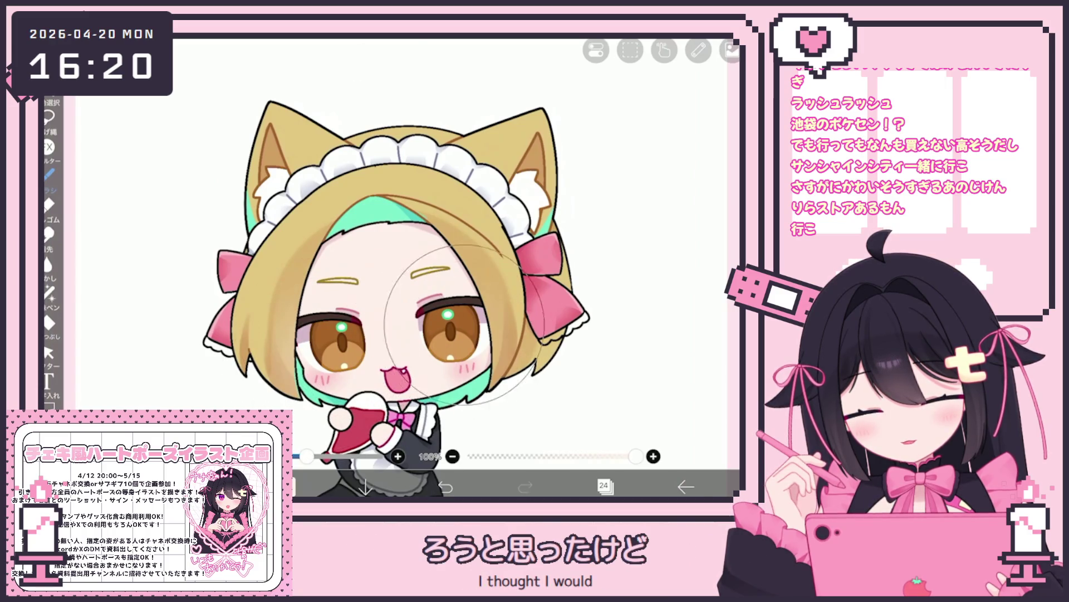
left_click(604, 486)
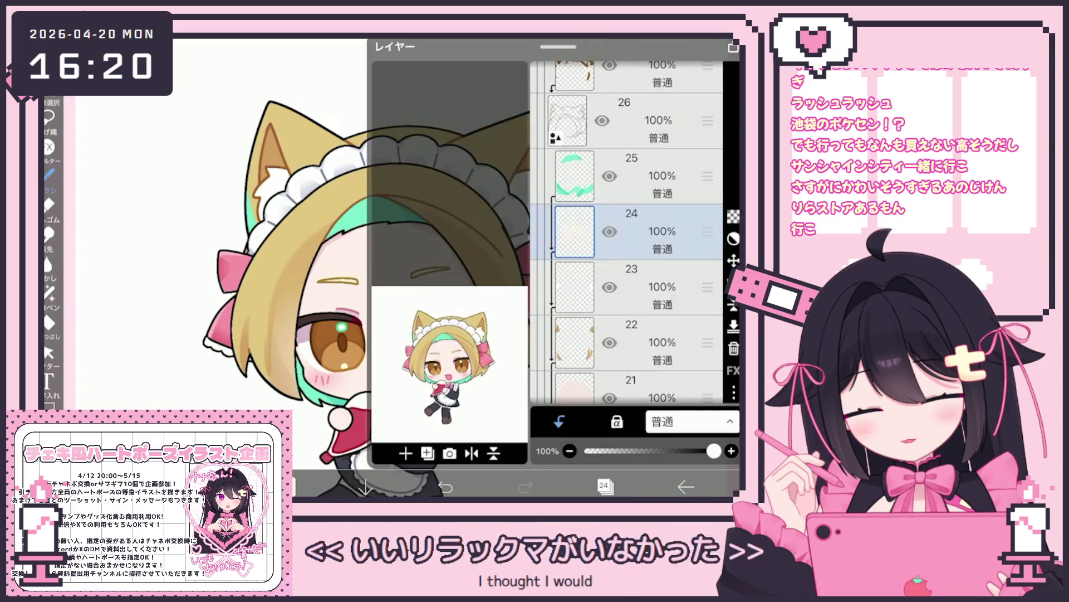
left_click(405, 452)
left_click(390, 384)
mouse_move(707, 231)
left_mouse_down()
mouse_move(707, 78)
mouse_move(707, 362)
mouse_move(707, 345)
left_mouse_up()
scroll(630, 234, "down", 3)
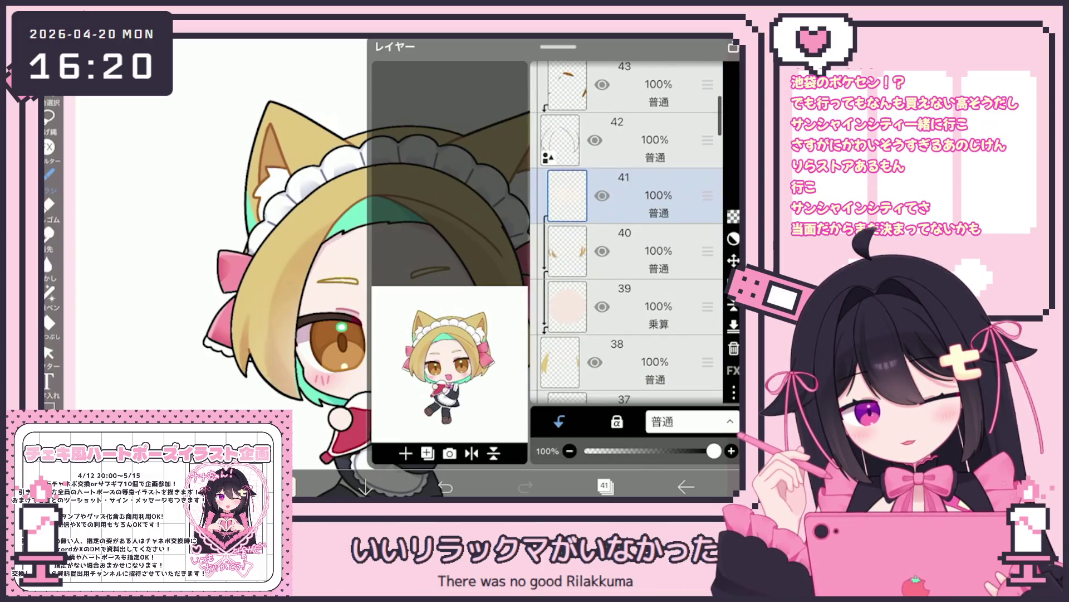
left_click(604, 487)
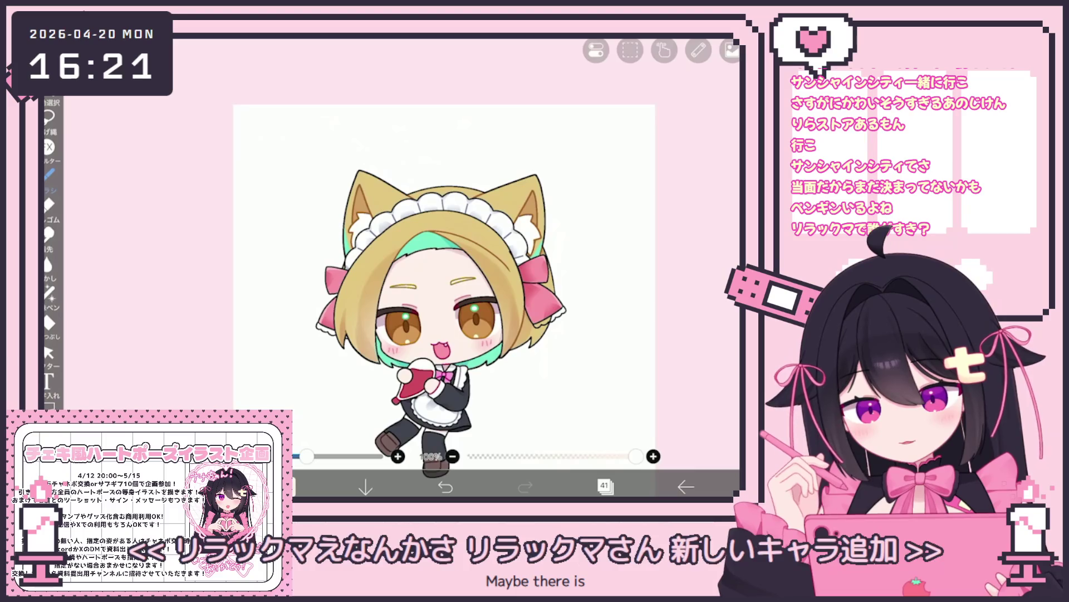
Select layer 36 in the layer list.
left_click(605, 486)
scroll(627, 231, "down", 5)
left_click(640, 240)
scroll(627, 231, "down", 10)
scroll(626, 232, "up", 5)
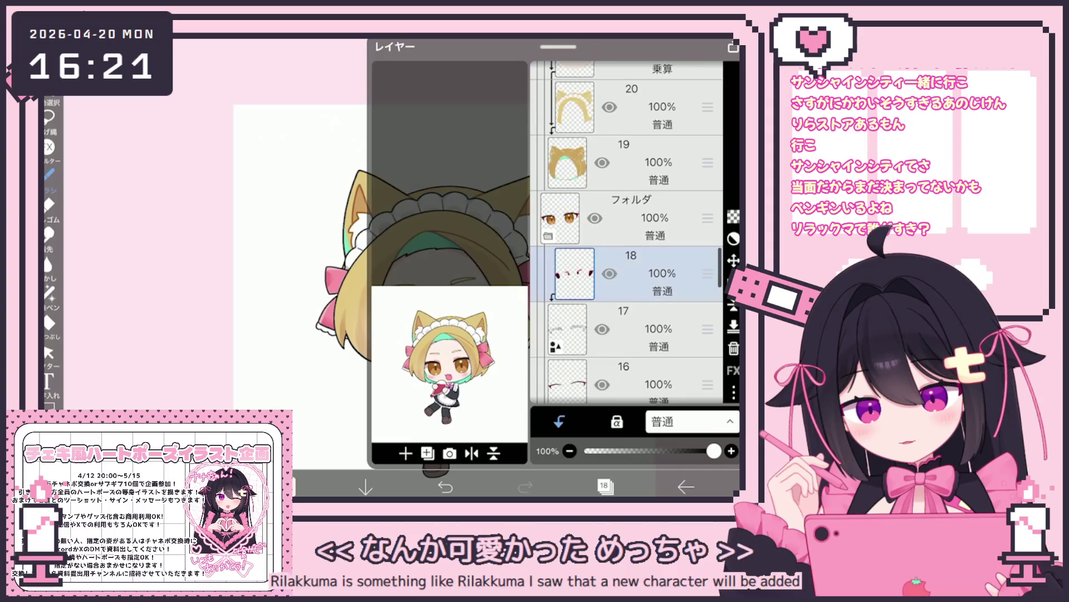
scroll(626, 231, "up", 10)
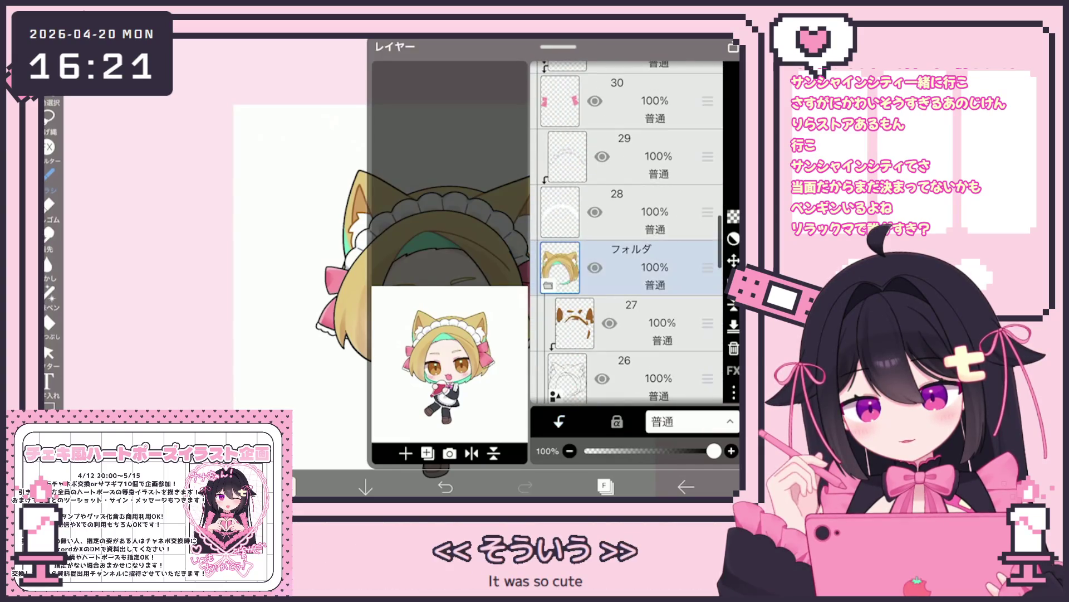
scroll(627, 231, "up", 5)
left_click(627, 231)
left_click(604, 486)
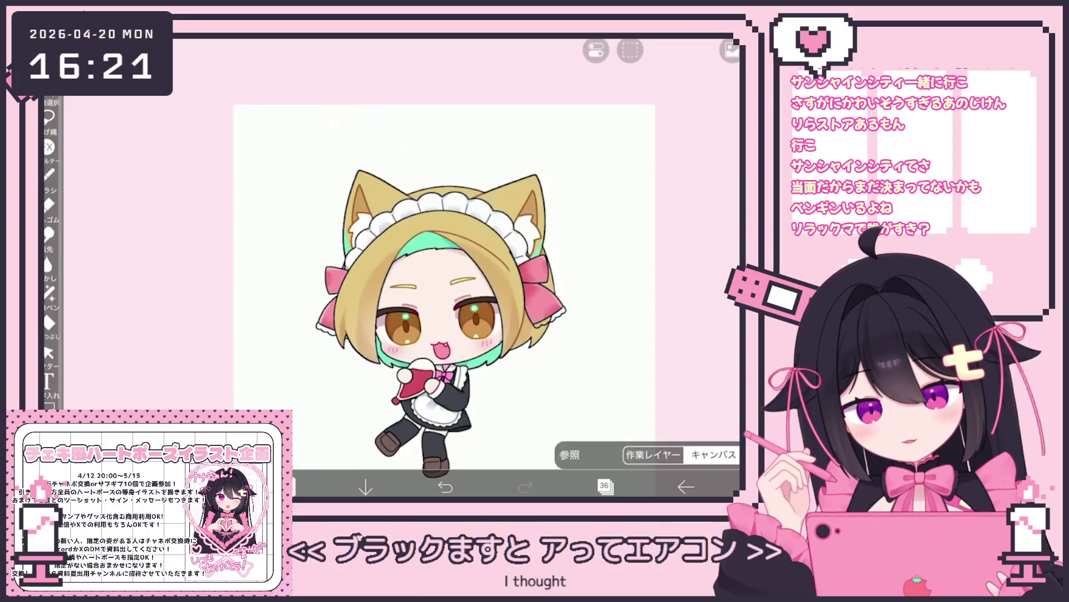
Select the folder holding the eyes for adding layers.
scroll(465, 281, "up", 10)
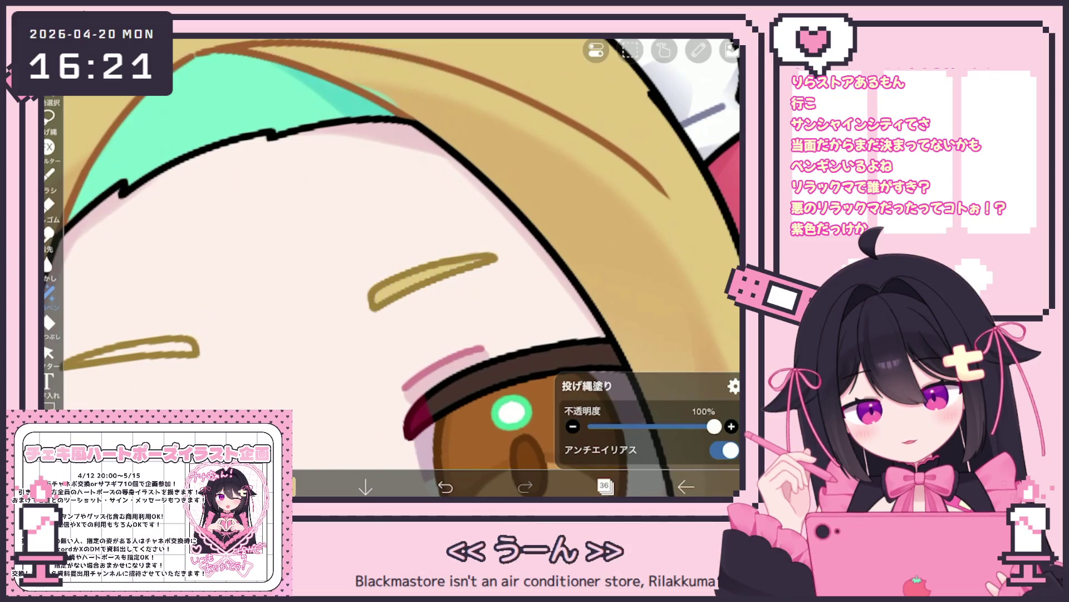
scroll(389, 267, "up", 1)
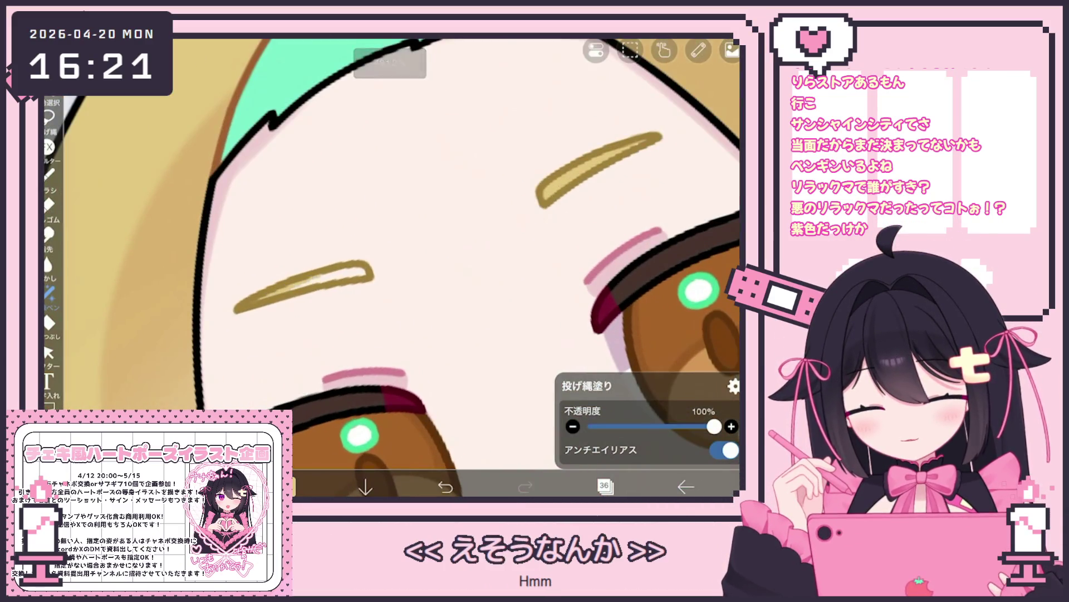
scroll(390, 267, "down", 10)
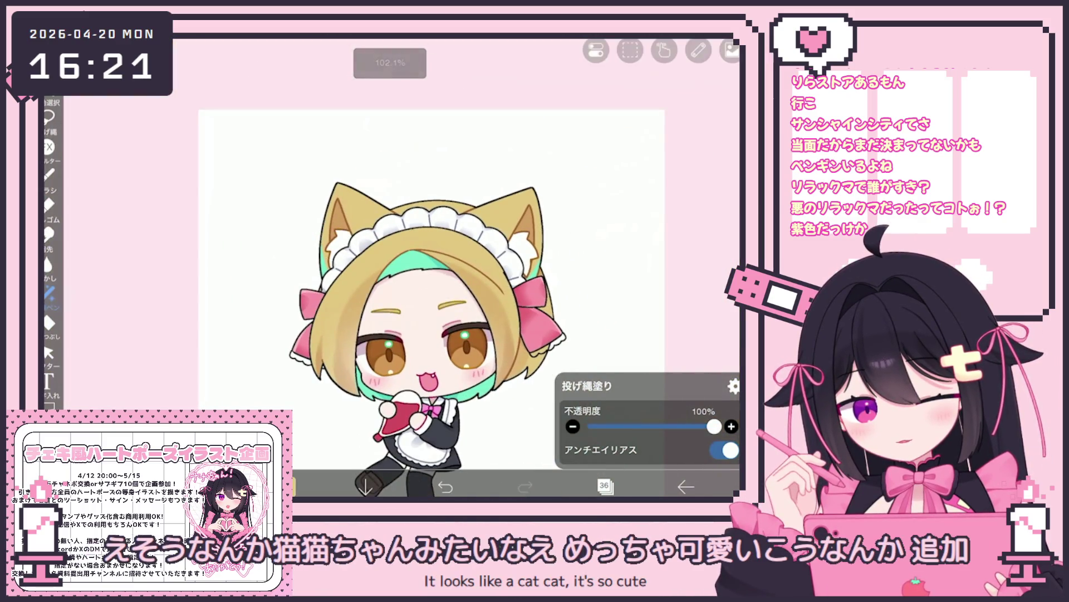
left_click(605, 486)
scroll(627, 234, "up", 3)
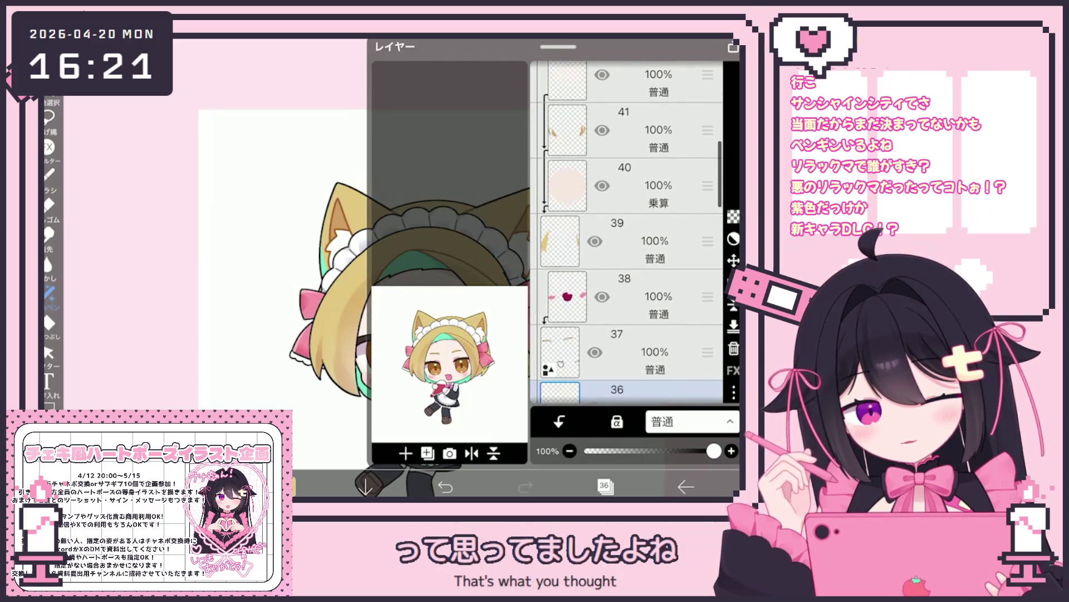
scroll(627, 234, "down", 3)
left_click(624, 252)
scroll(626, 234, "down", 10)
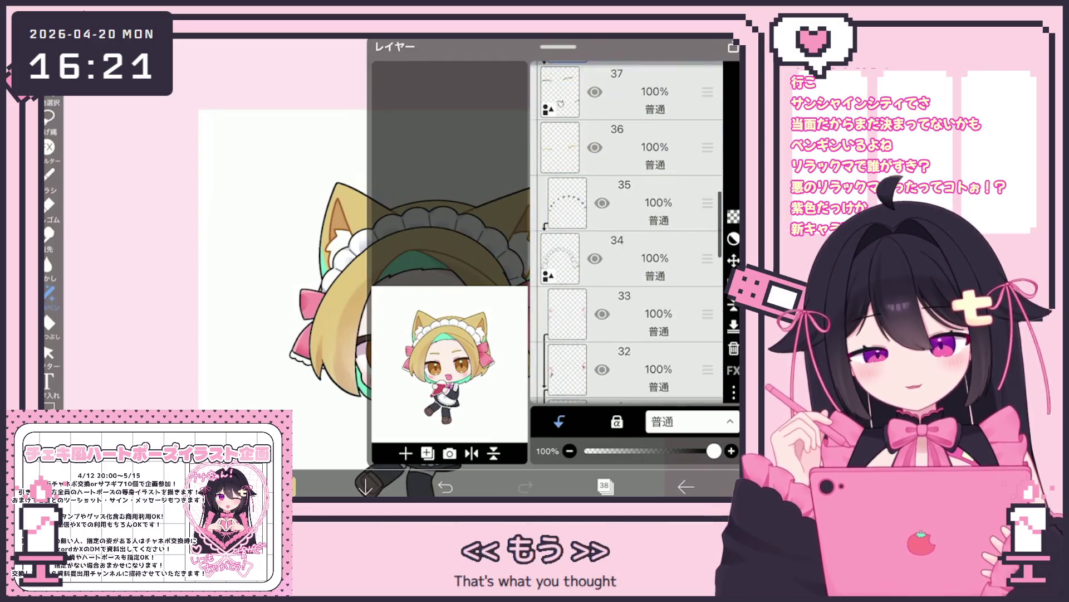
left_click(630, 286)
left_click(405, 453)
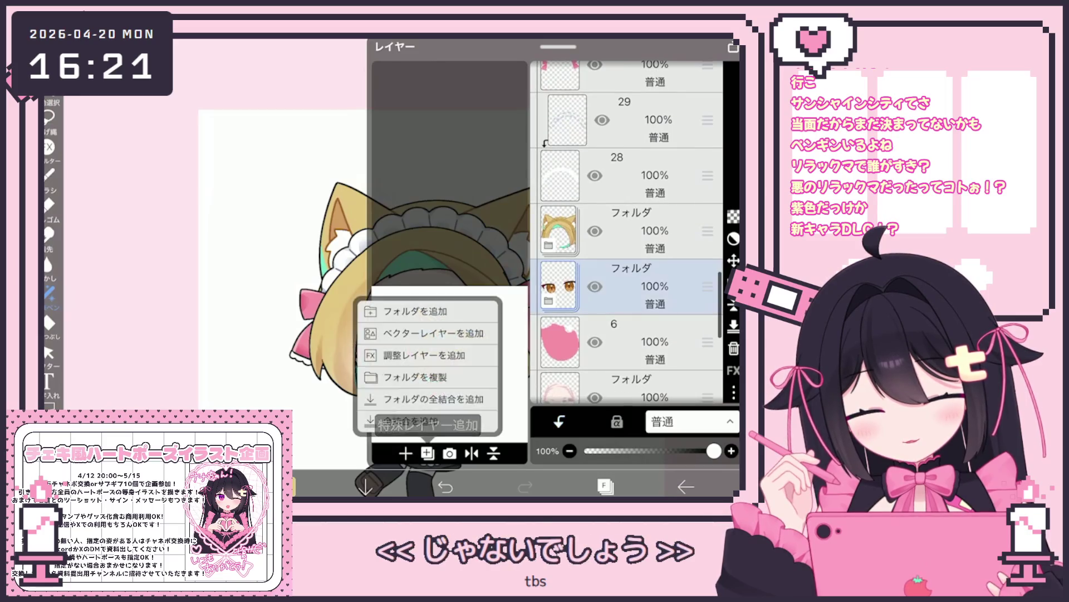
Add a merged copy of the eyes folder above the hair folder at about 50% opacity.
left_click(424, 398)
left_click_drag(708, 154, 708, 283)
left_click_drag(640, 451, 650, 451)
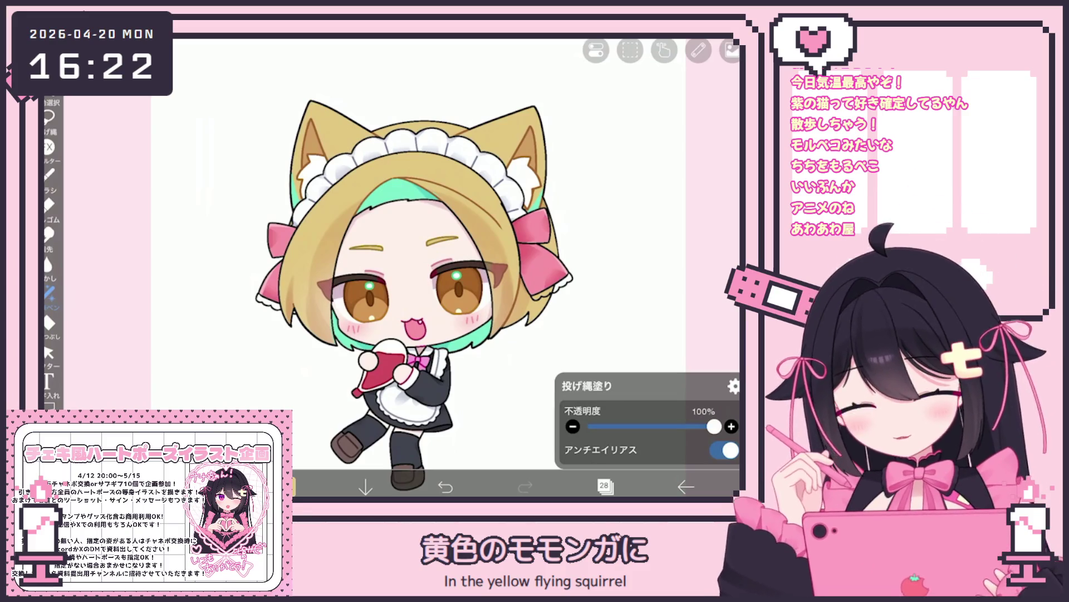
Select layer 31 and set the fill tool's reference layer.
left_click(604, 487)
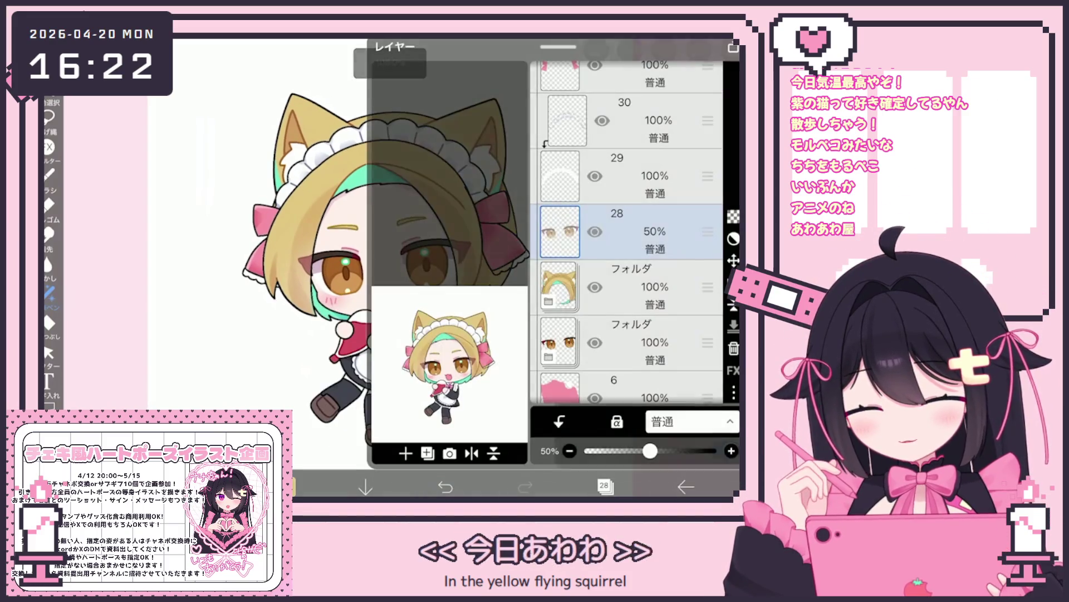
scroll(626, 234, "up", 3)
left_click(640, 301)
left_click(640, 246)
left_click(287, 487)
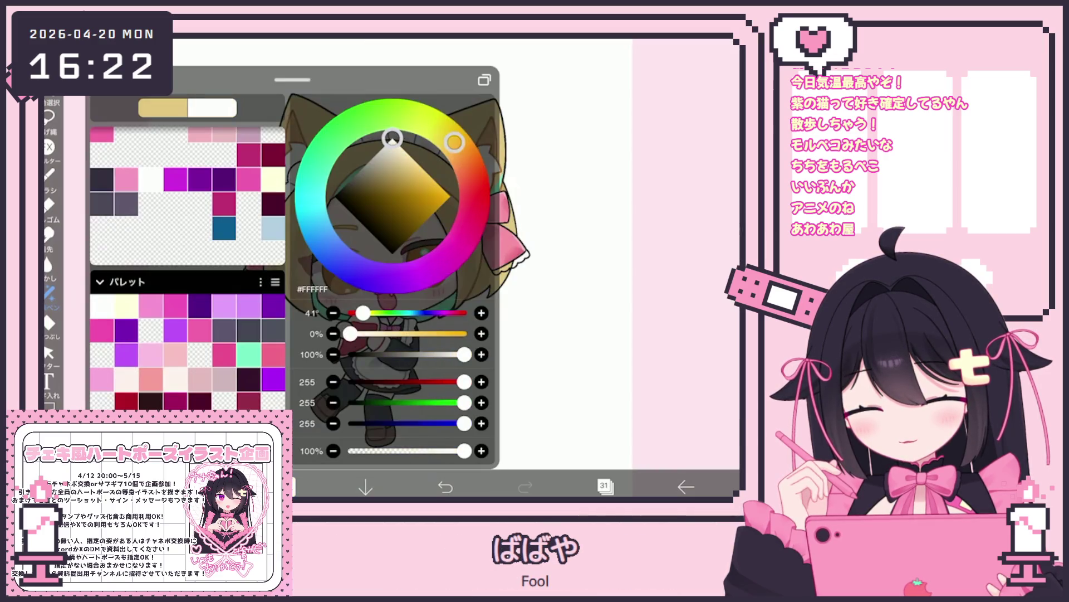
left_click(49, 322)
left_click(654, 412)
Select layer 32 holding the pink bows and switch to lasso fill.
scroll(655, 212, "up", 10)
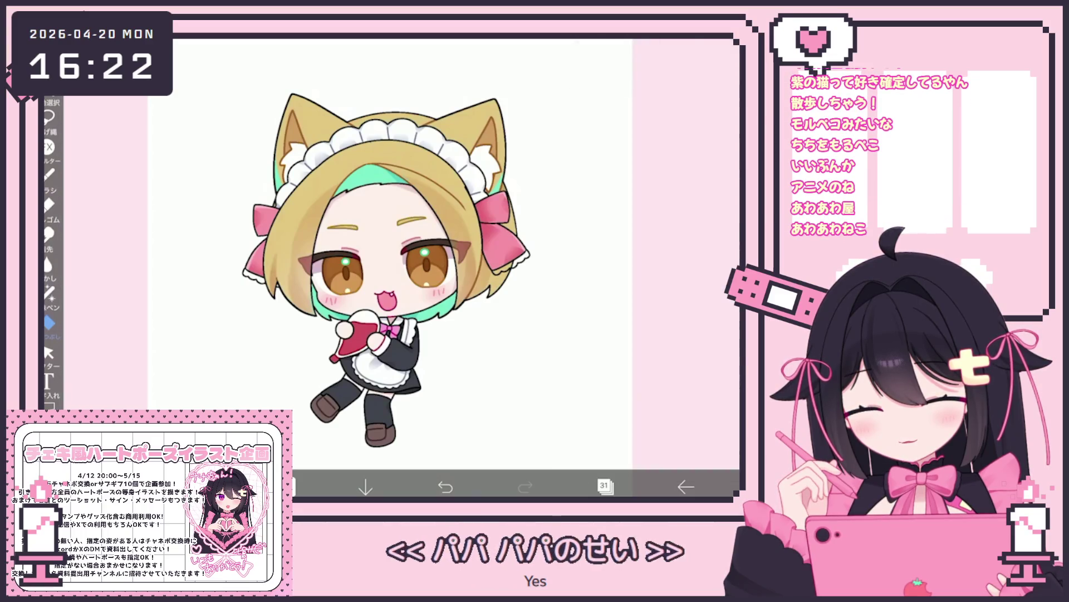
scroll(279, 273, "up", 5)
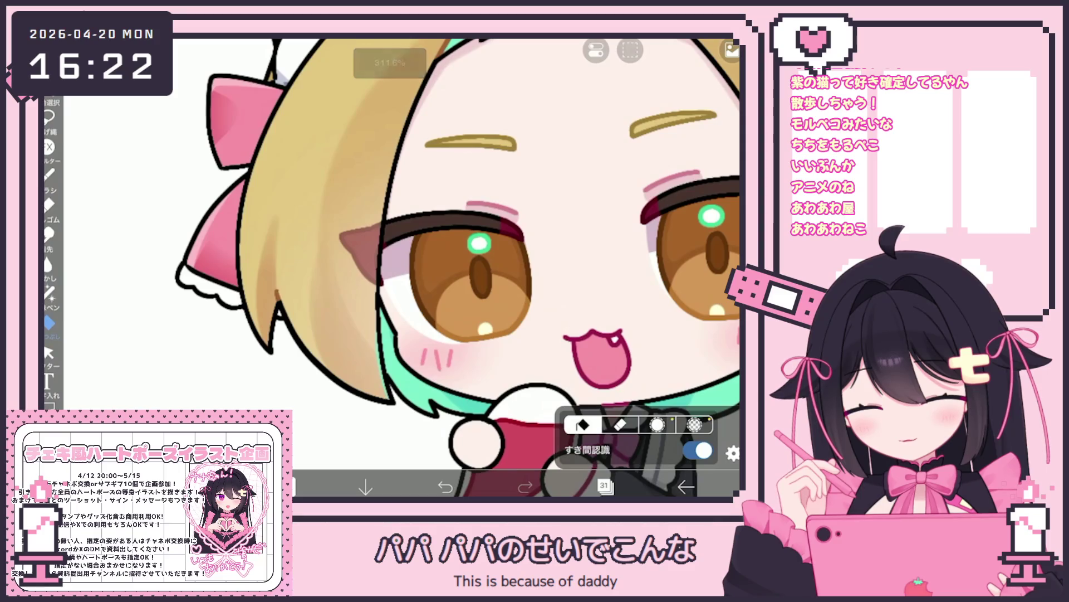
scroll(401, 267, "down", 5)
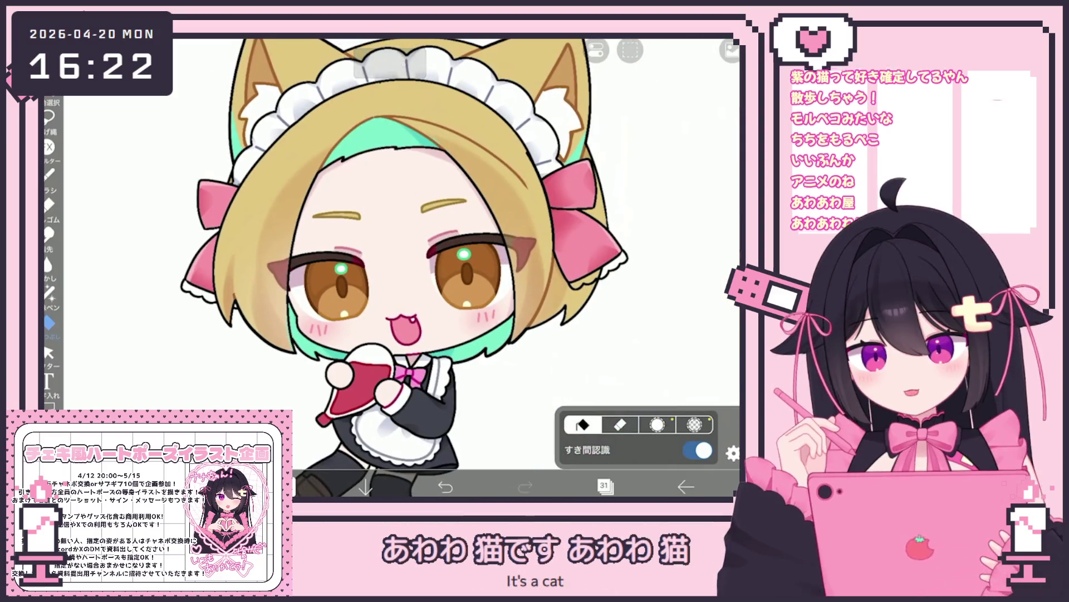
scroll(334, 268, "up", 4)
scroll(590, 279, "up", 3)
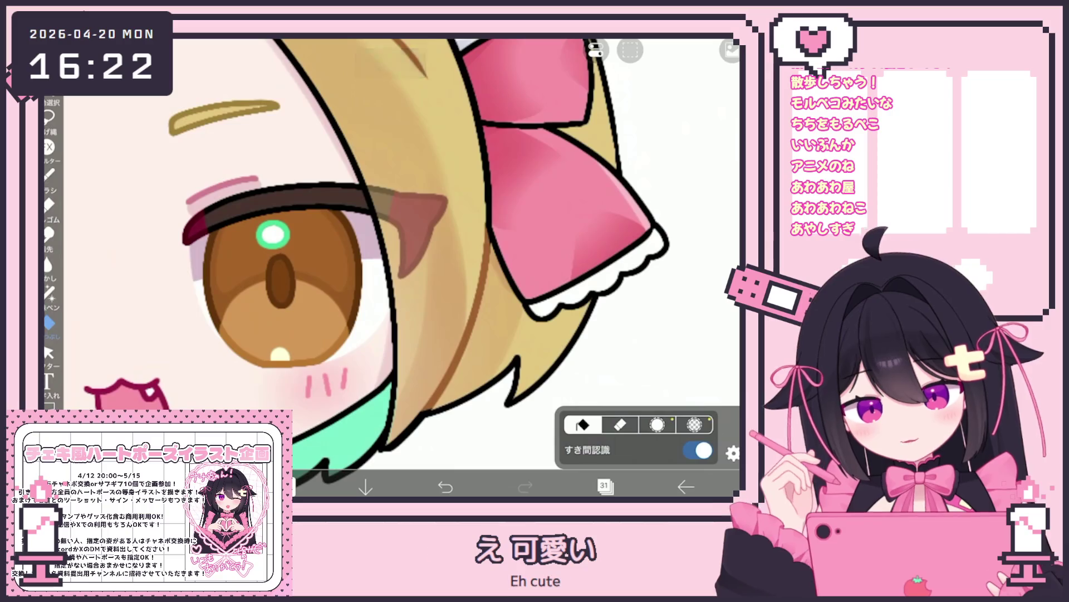
scroll(390, 256, "down", 5)
left_click(605, 486)
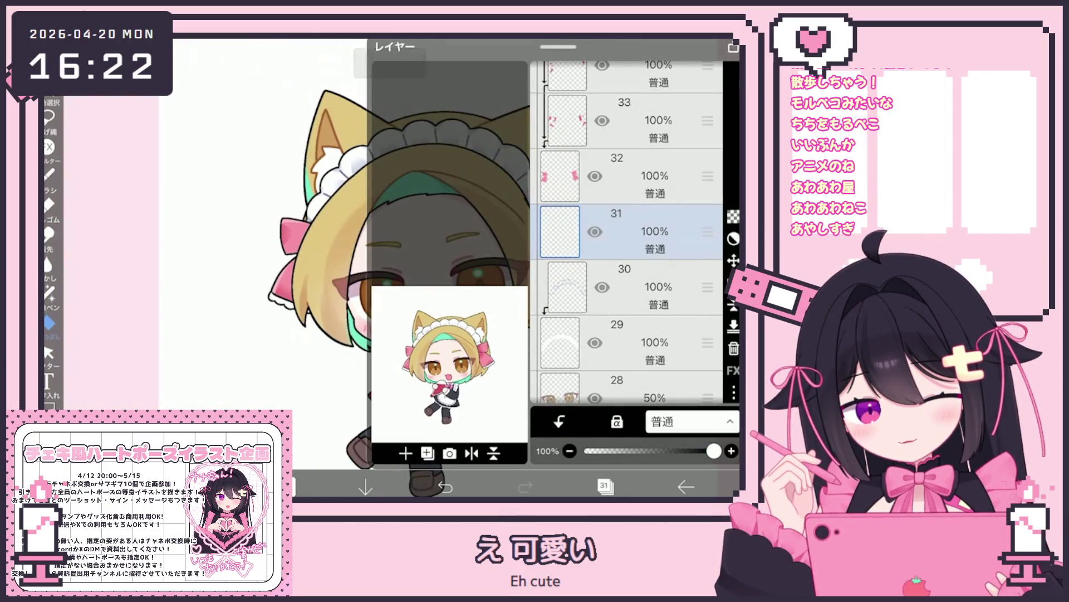
left_click(655, 175)
left_click(605, 486)
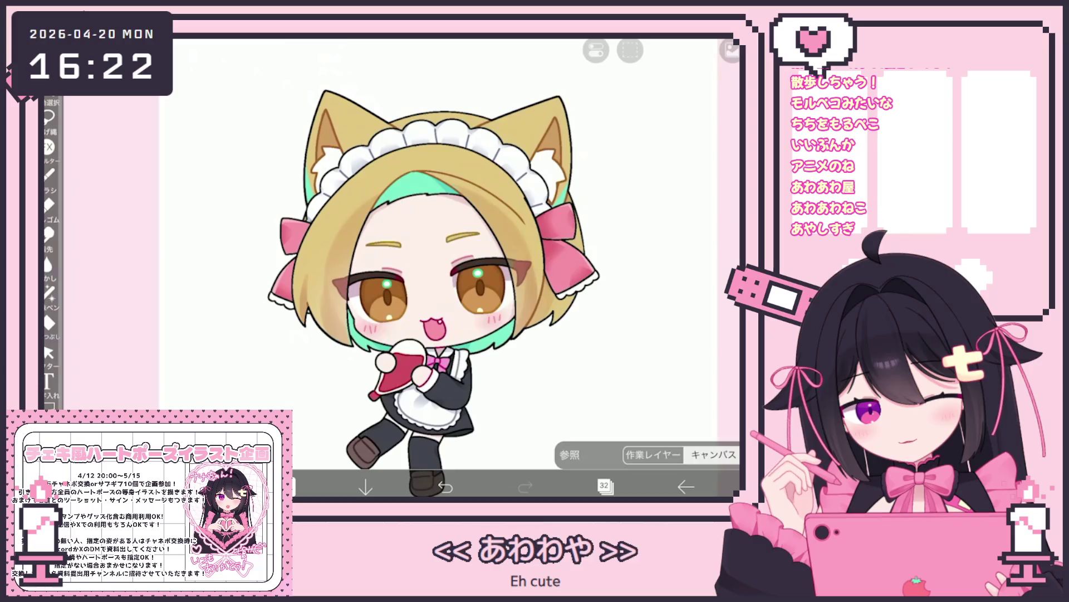
left_click(49, 290)
Fill the left bow mint and pick a mint shade on layer 33.
left_click_drag(295, 220, 278, 296)
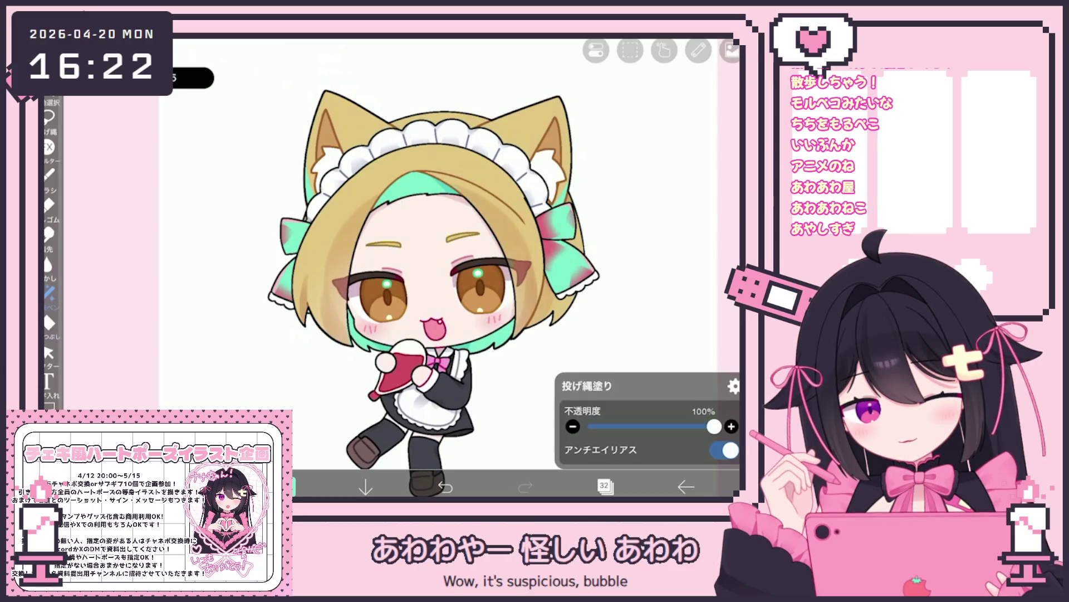
scroll(440, 267, "down", 3)
left_click(605, 487)
left_click(655, 175)
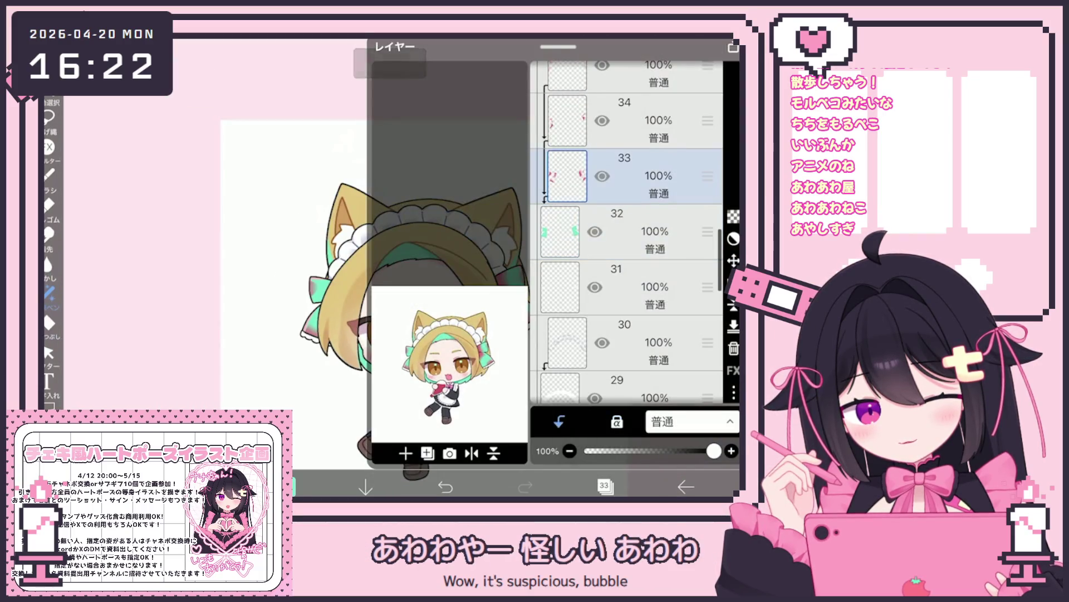
left_click(290, 486)
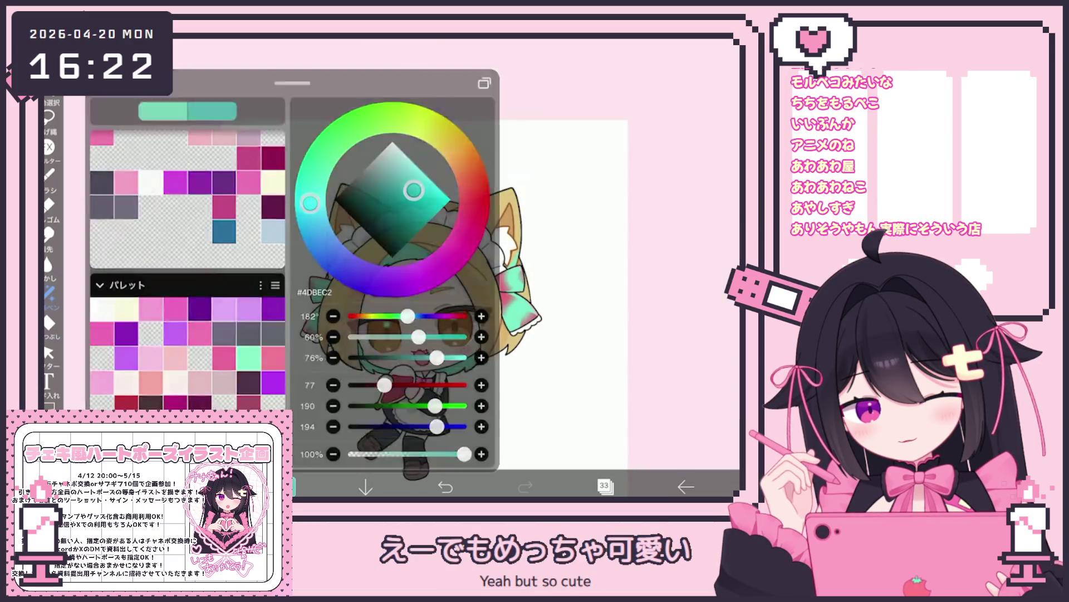
left_click(290, 486)
left_click(289, 486)
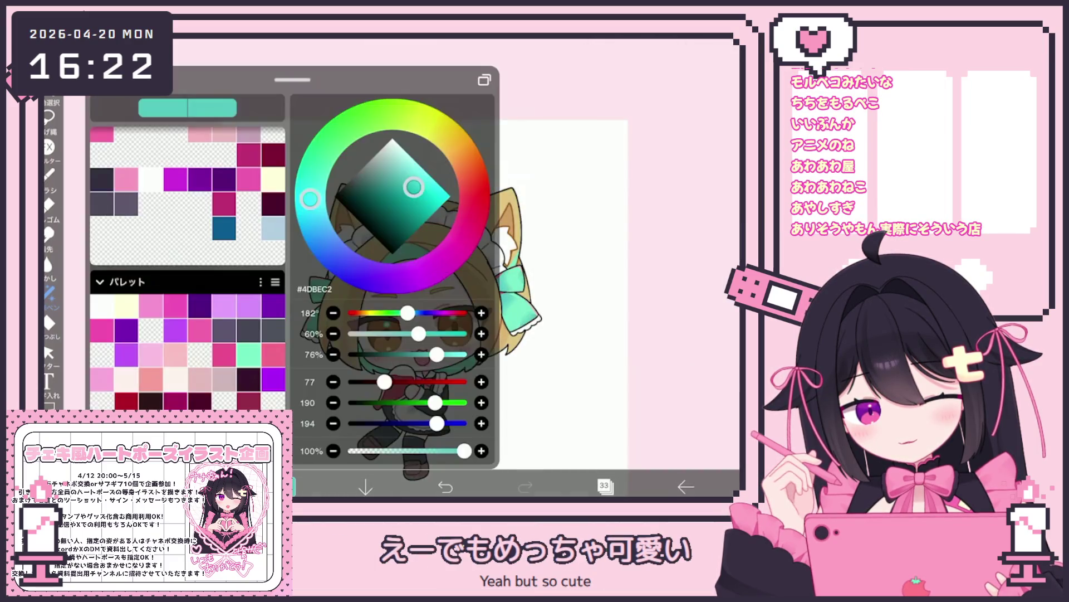
Move through layers 32, 34 and 30, then undo the last fill.
left_click(605, 486)
left_click(641, 287)
left_click(641, 176)
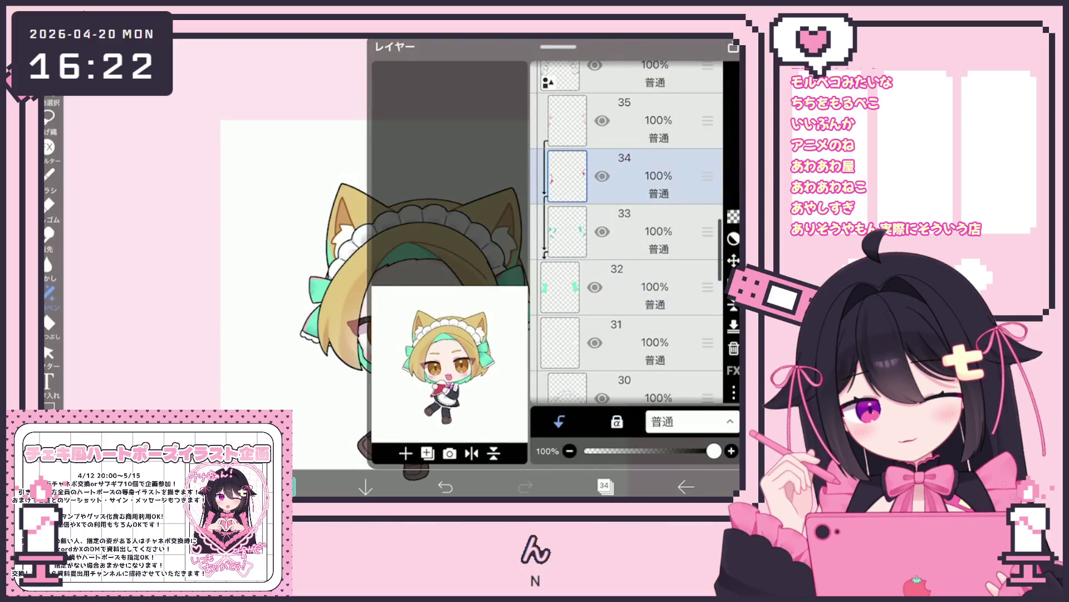
left_click(641, 384)
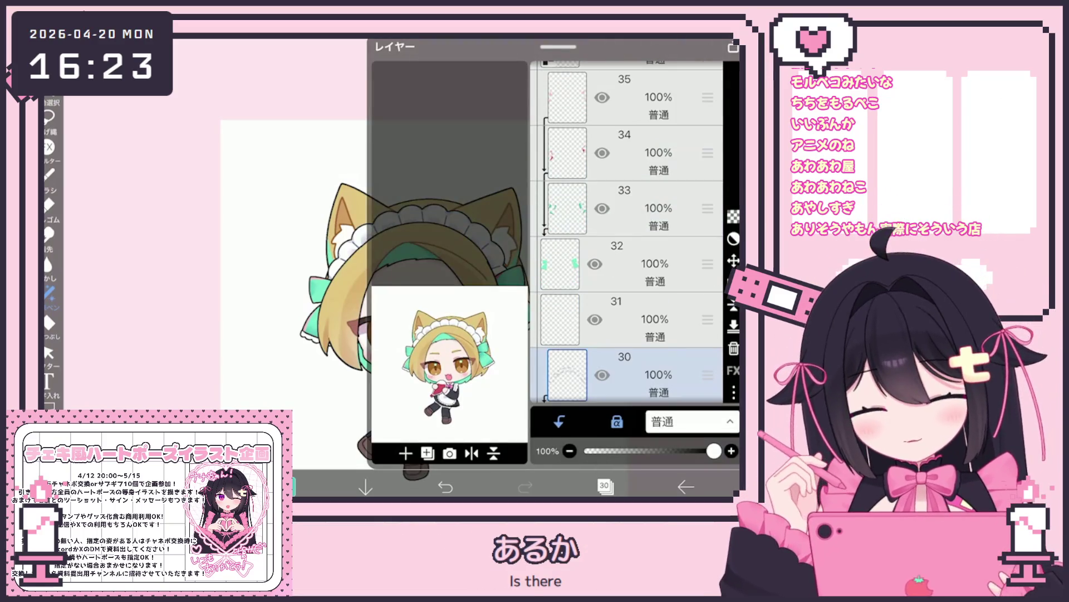
left_click(605, 487)
key("ctrl+z")
Return to layer 34, then undo and redo its mint bow fill.
left_click(605, 486)
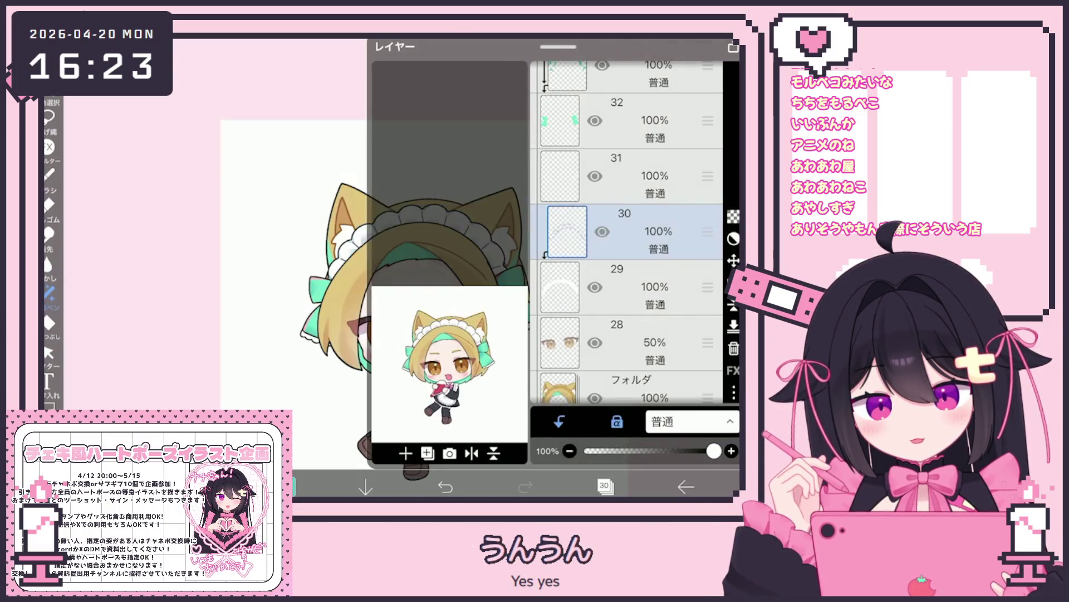
scroll(630, 223, "up", 3)
left_click(641, 145)
left_click(605, 486)
key("ctrl+z")
left_click(604, 486)
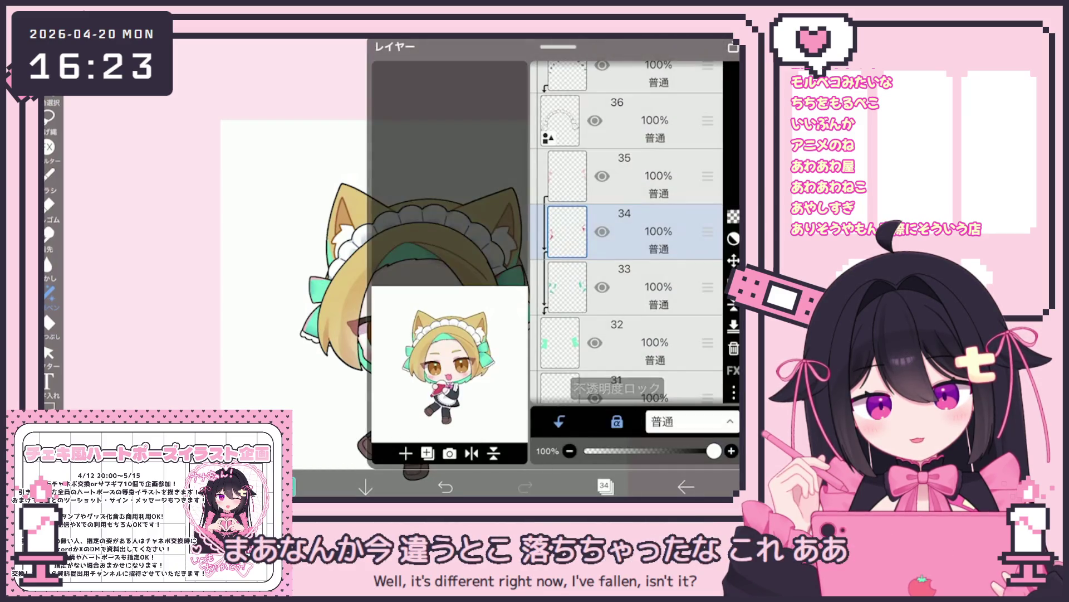
left_click(605, 486)
key("ctrl+shift+z")
Switch to layer 35 and check the mint colour in the colour picker.
left_click(605, 486)
left_click(641, 175)
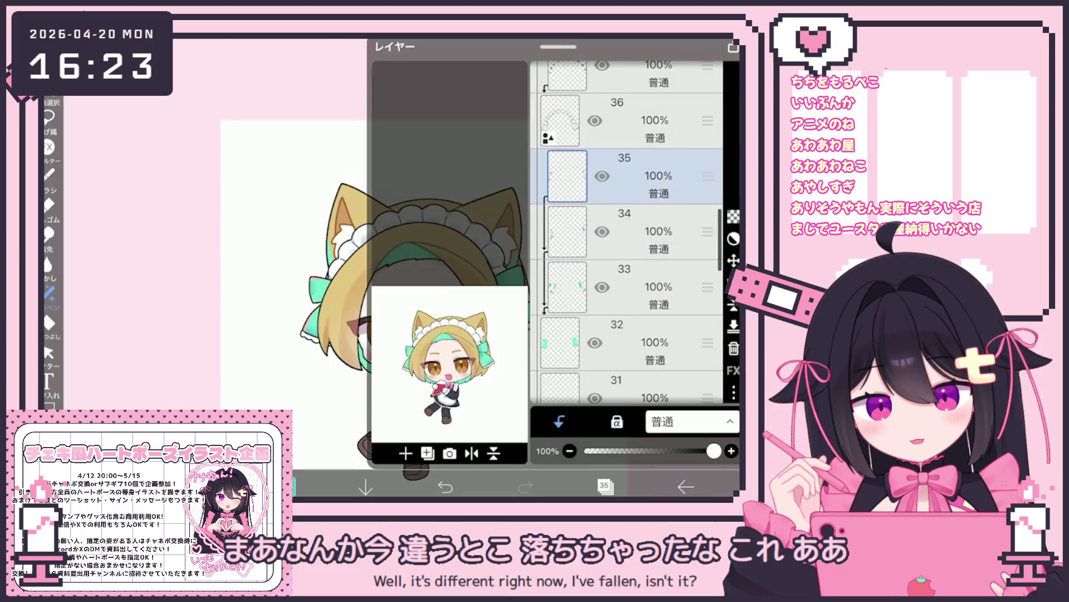
left_click(605, 486)
left_click(289, 486)
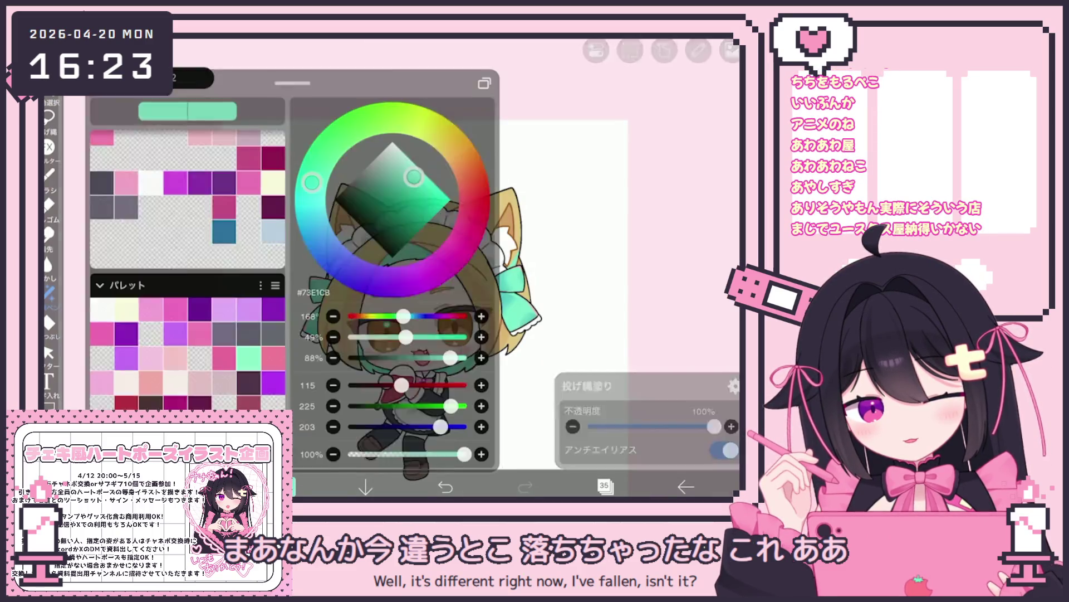
left_click(290, 486)
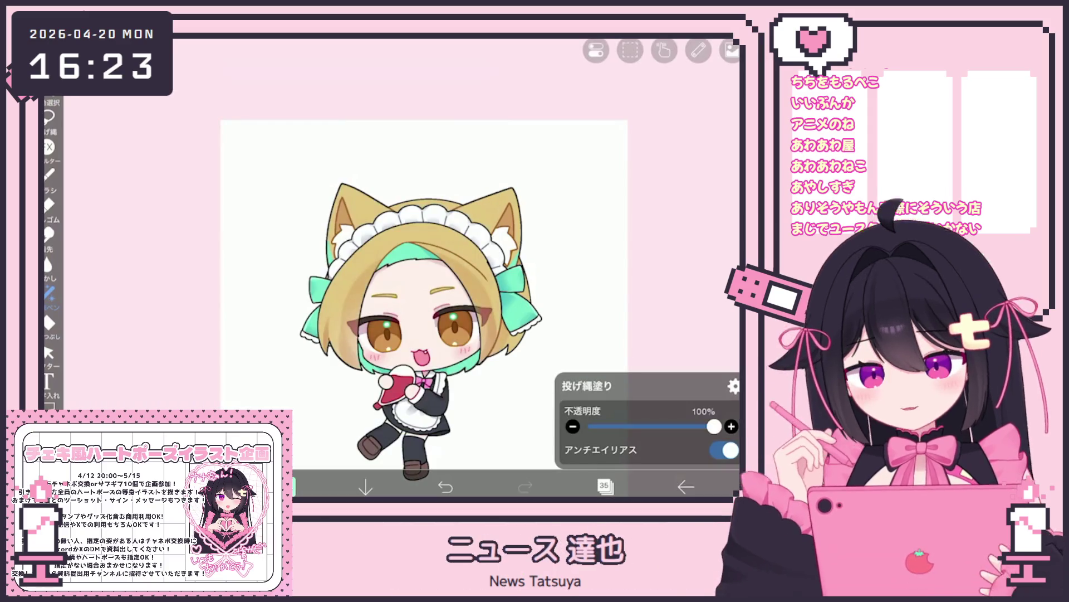
Collapse the top character folder and select empty layer 48 below it.
left_click(605, 487)
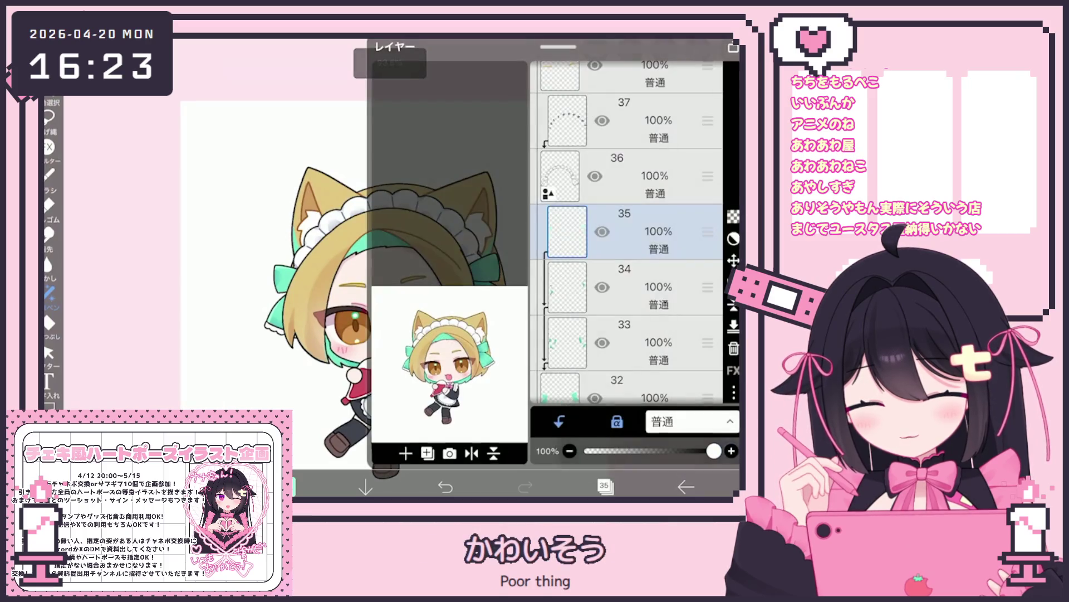
scroll(627, 222, "up", 5)
scroll(627, 222, "up", 3)
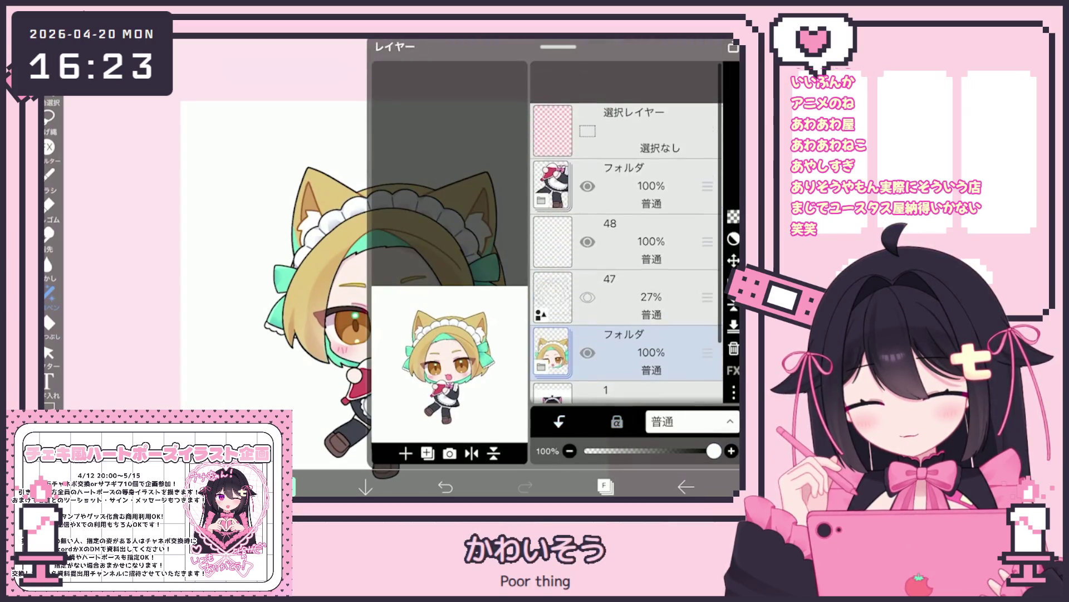
left_click(627, 133)
left_click(540, 161)
left_click(626, 199)
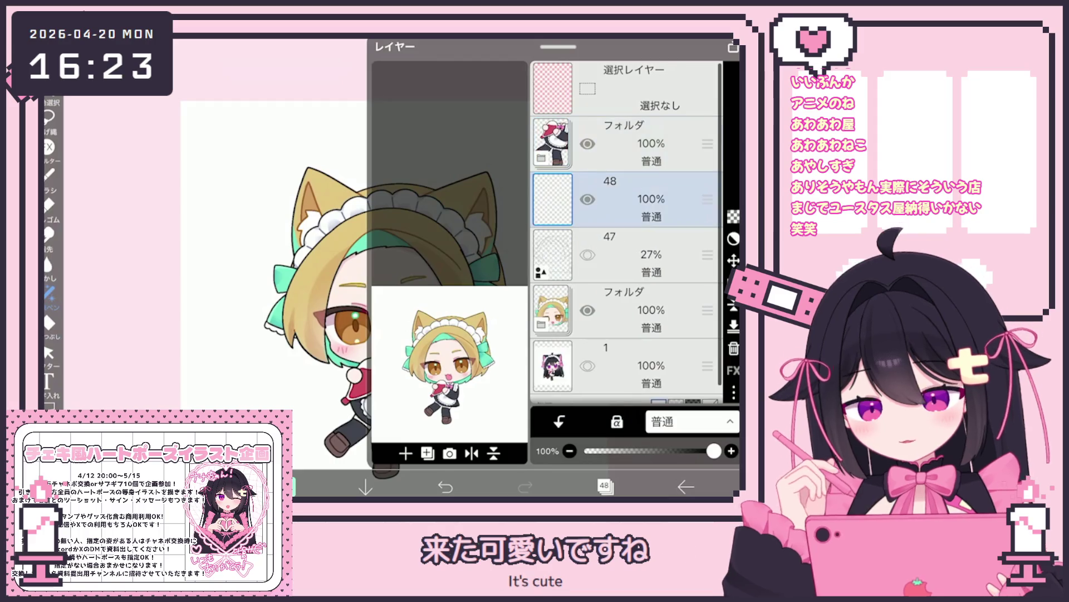
Switch the brush to the 4 px hard pen.
left_click(285, 486)
left_click(206, 486)
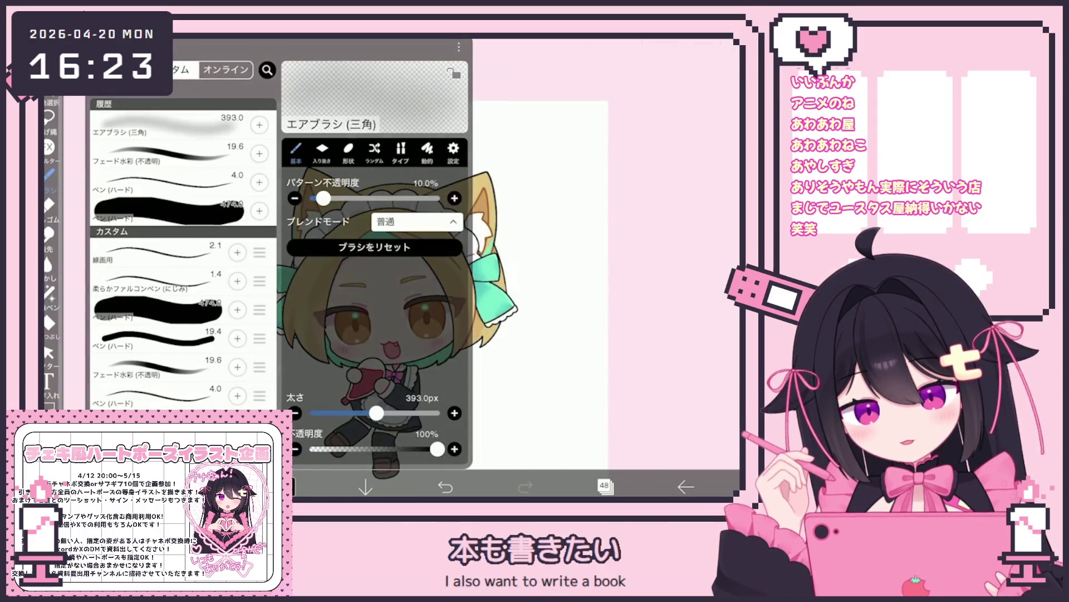
left_click(161, 395)
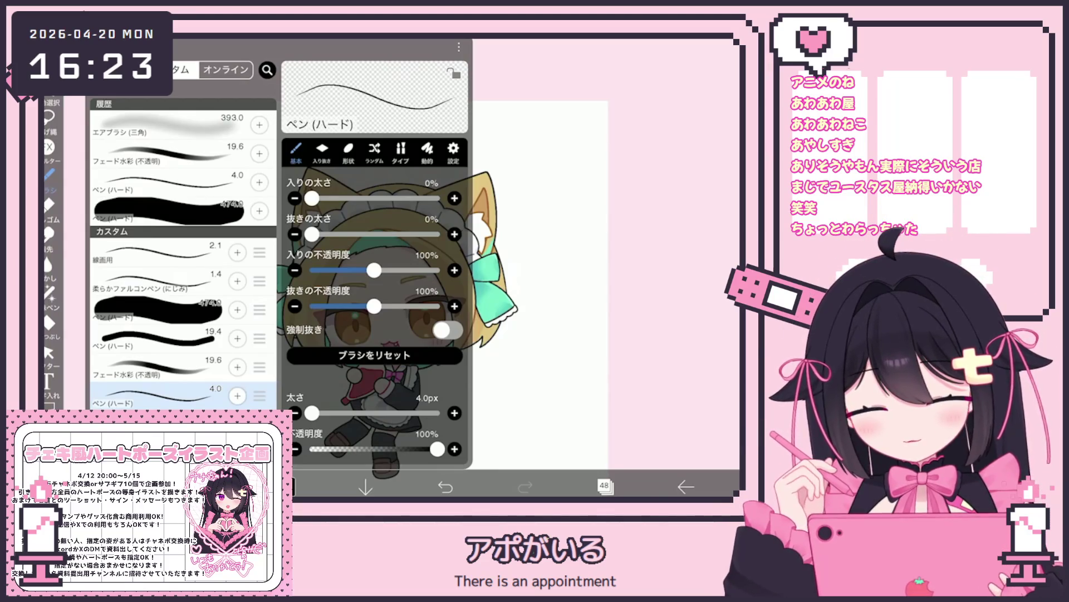
left_click(557, 278)
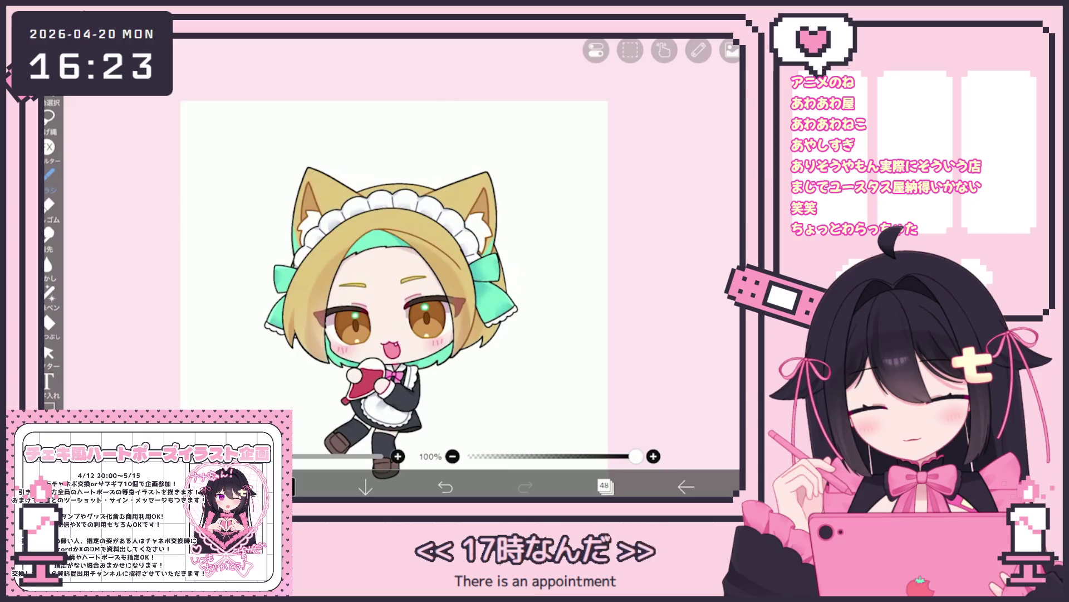
Sketch the tail outline toward the lower left, undoing an oversized attempt.
scroll(334, 251, "up", 3)
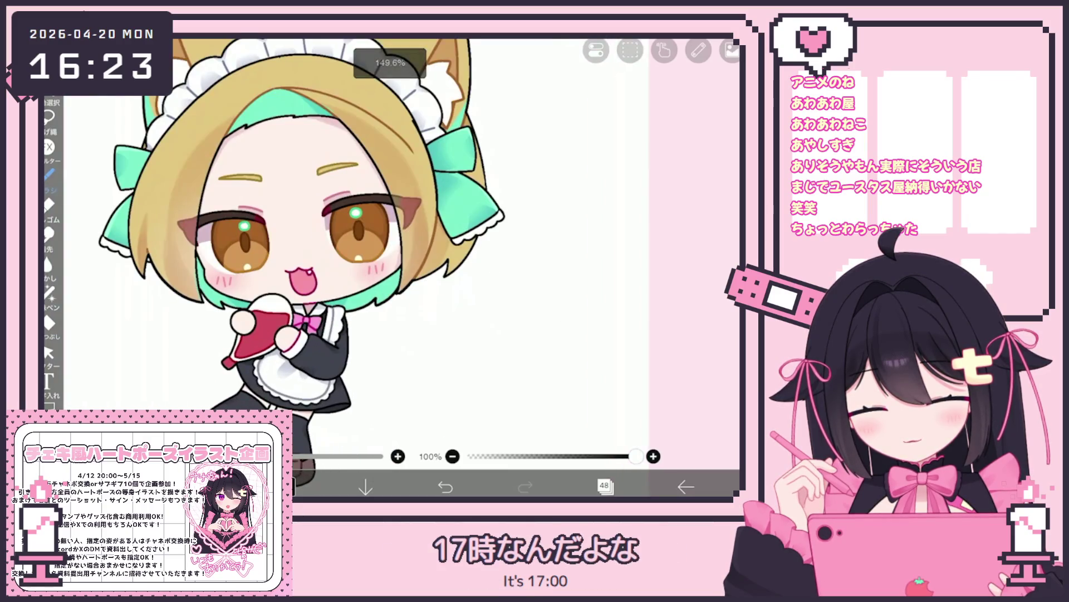
key("ctrl+z")
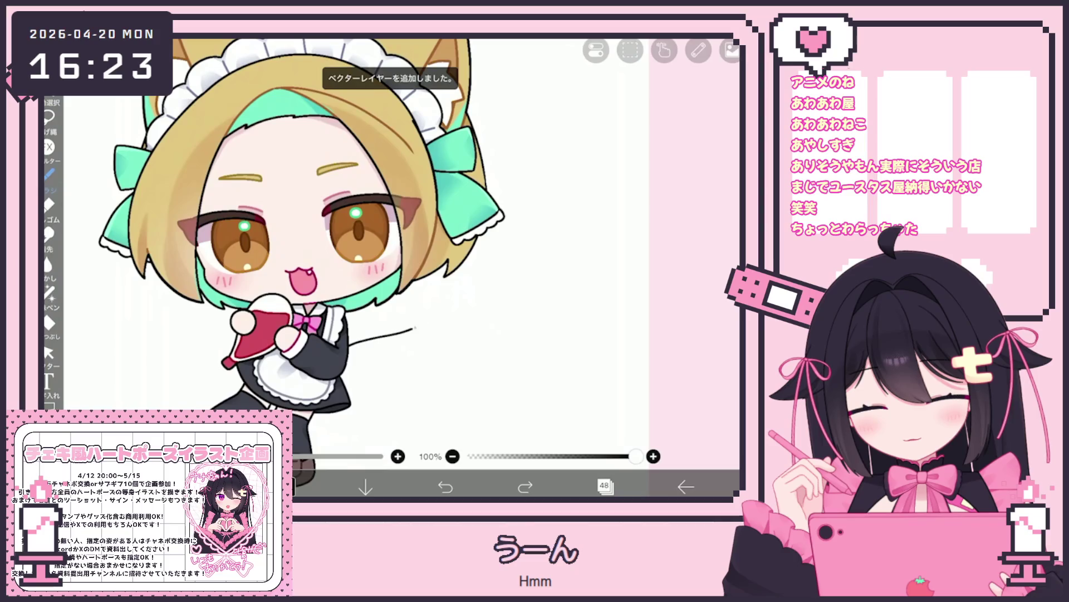
key("ctrl+shift+z")
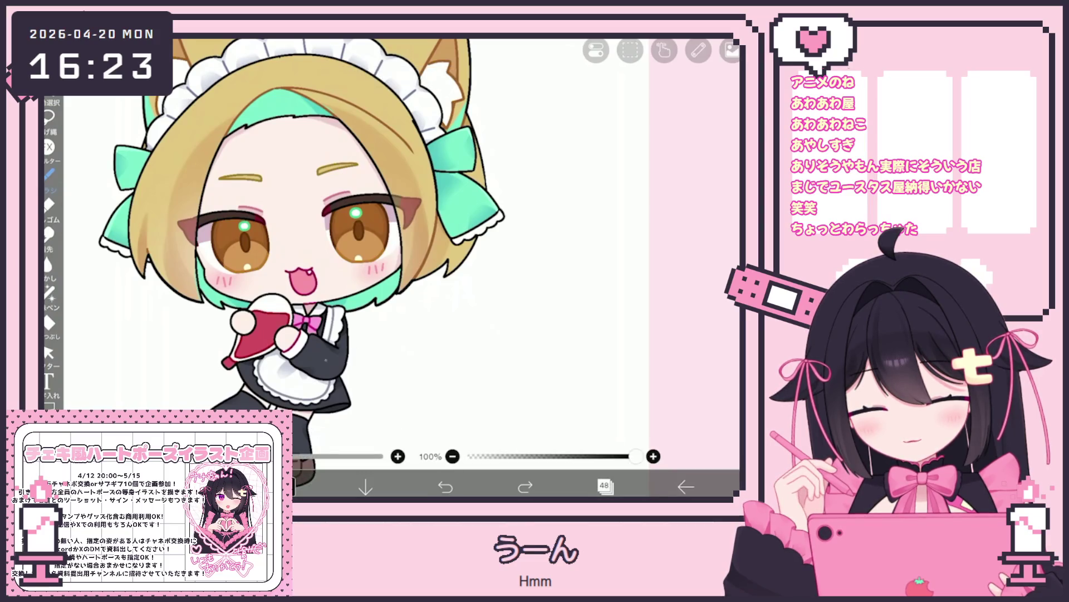
left_click_drag(431, 323, 357, 433)
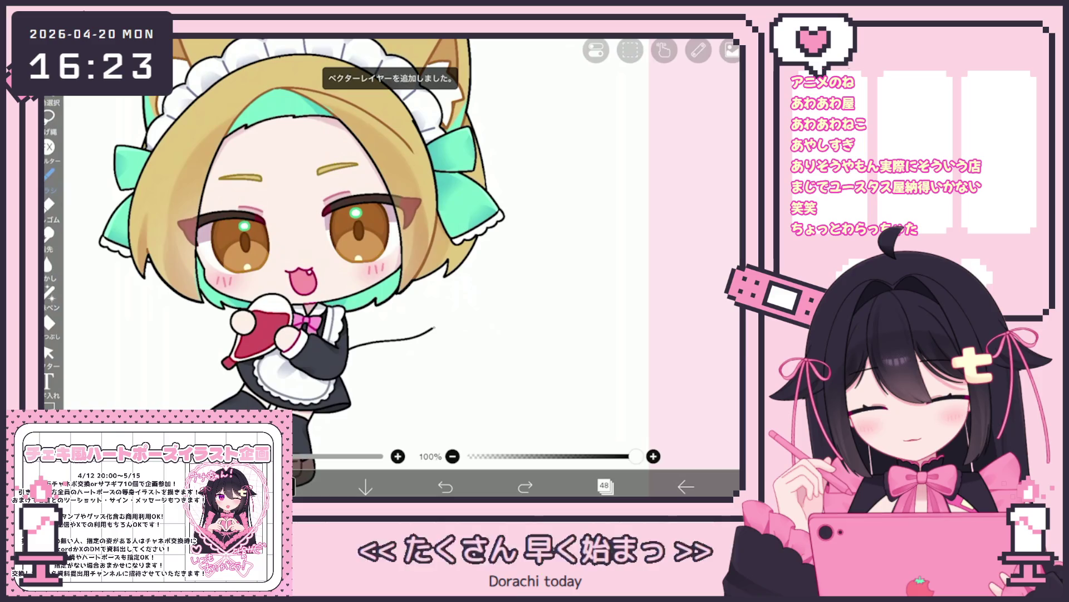
scroll(289, 245, "up", 5)
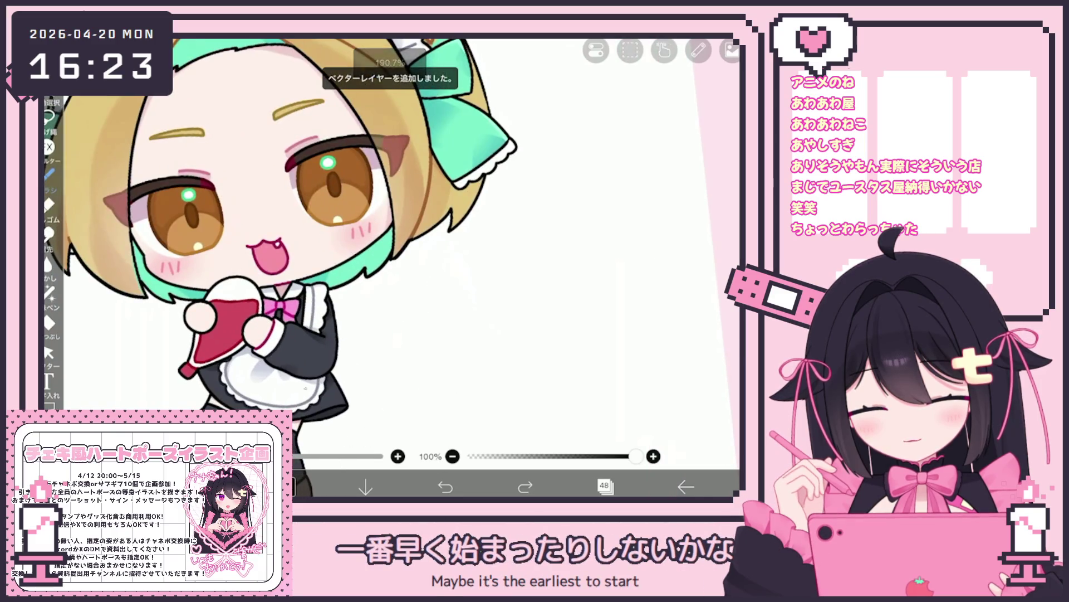
key("ctrl+shift+z")
scroll(390, 251, "down", 5)
scroll(390, 251, "up", 4)
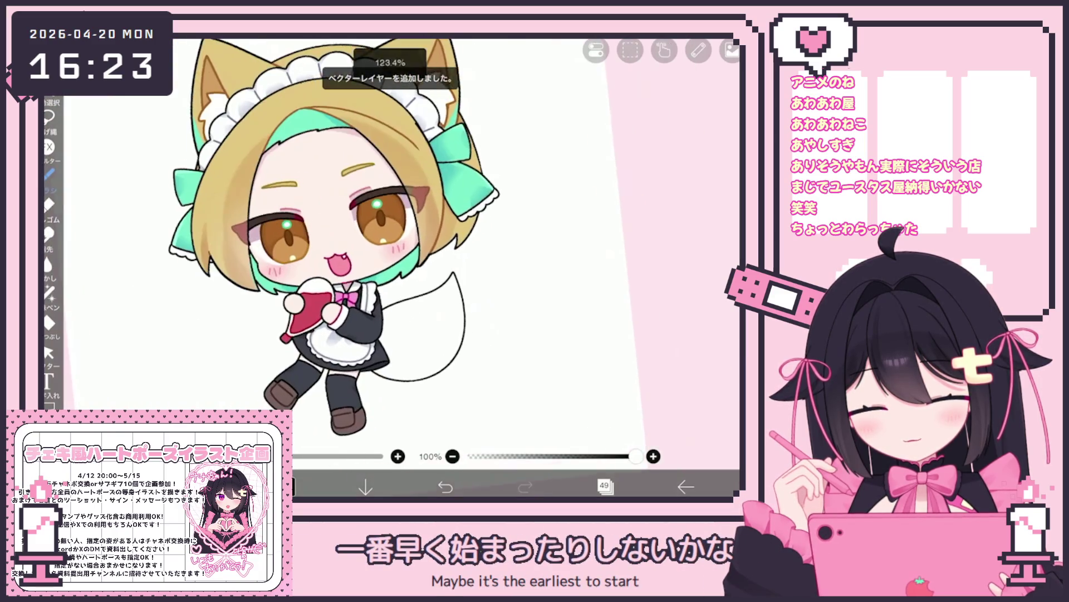
mouse_move(464, 252)
left_mouse_down()
mouse_move(417, 392)
mouse_move(334, 390)
left_mouse_up()
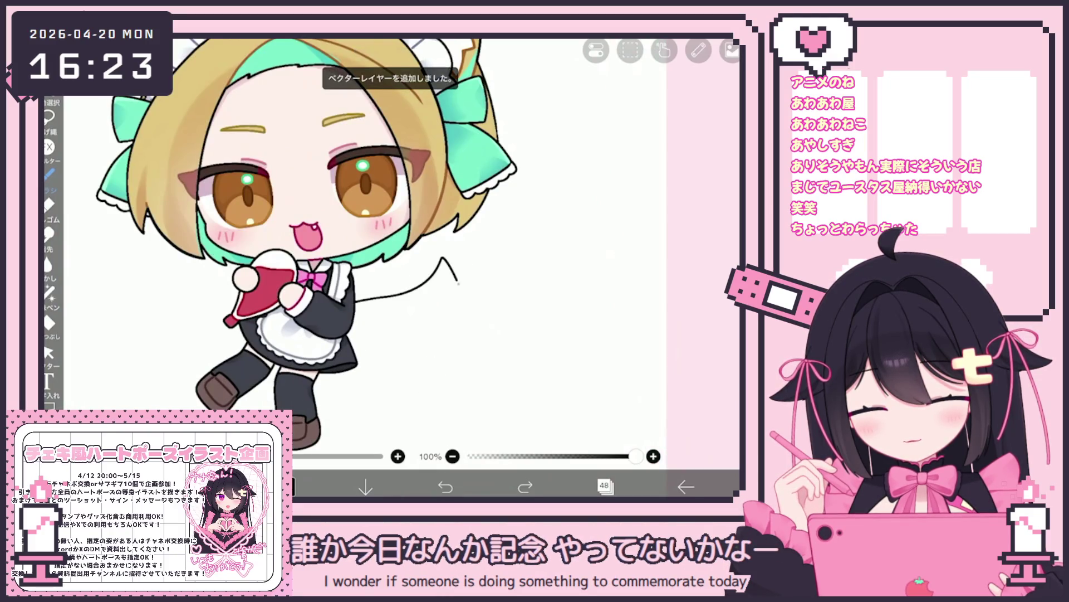
scroll(362, 250, "up", 2)
key("ctrl+z")
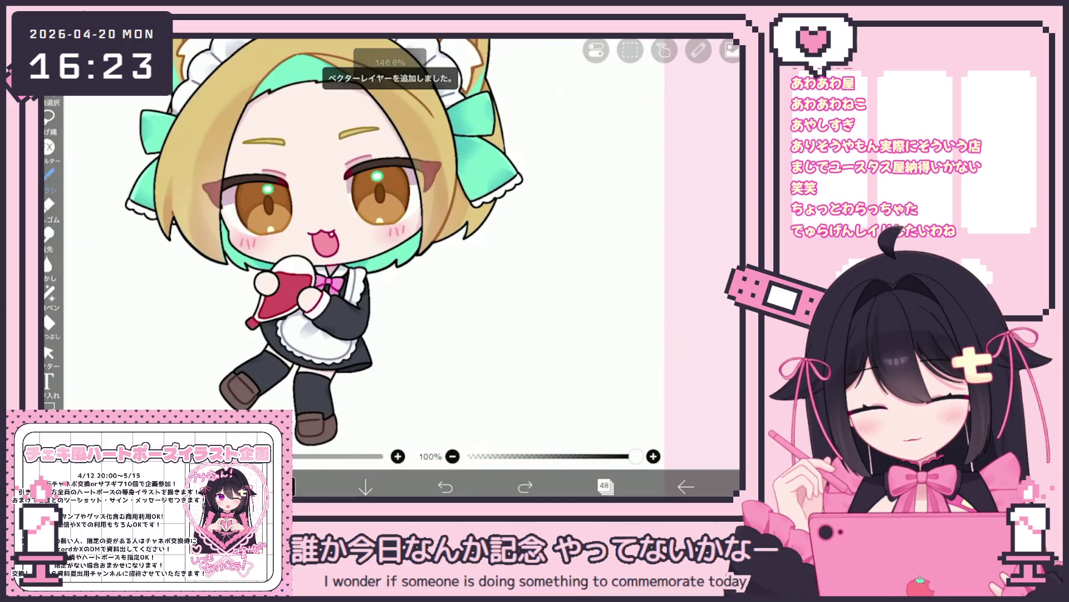
Redraw the tail curve from the sleeve down beside the skirt until it looks right.
mouse_move(437, 245)
left_mouse_down()
mouse_move(390, 306)
mouse_move(424, 323)
mouse_move(440, 351)
left_mouse_up()
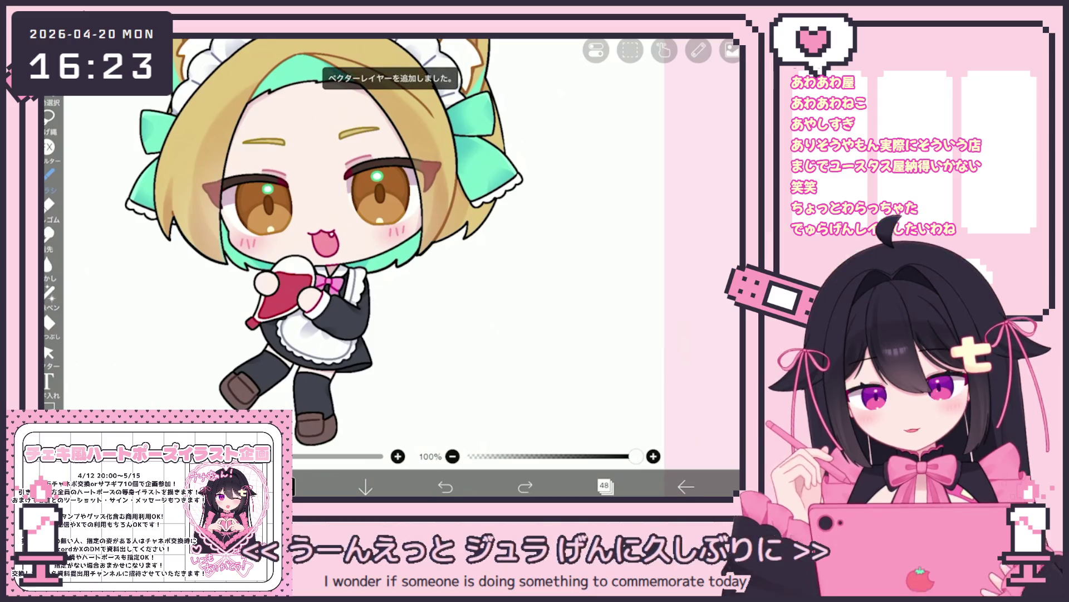
scroll(334, 250, "up", 2)
left_click_drag(362, 292, 482, 354)
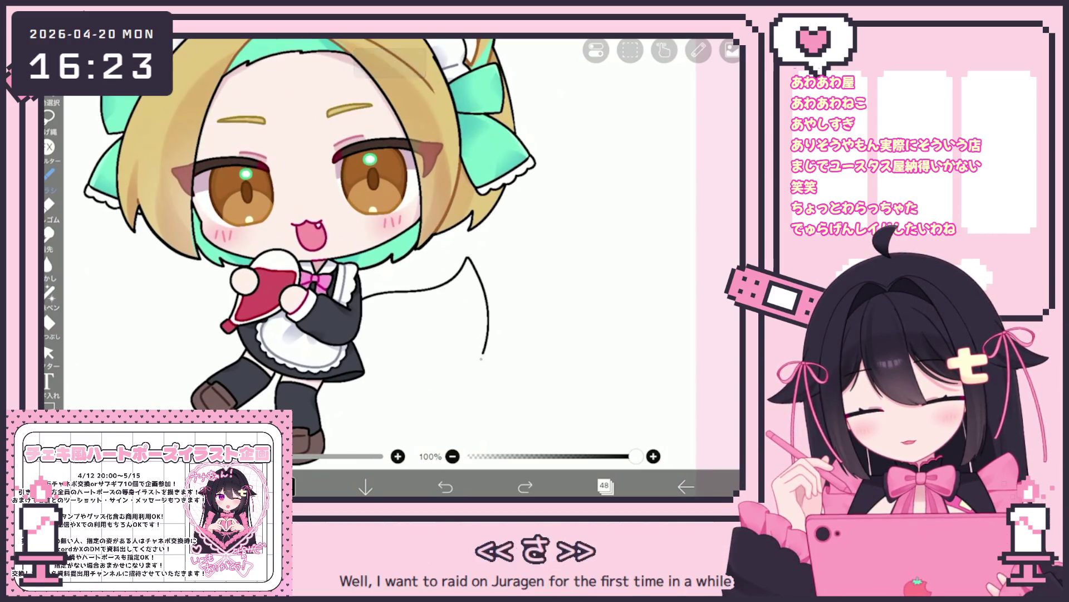
key("ctrl+z")
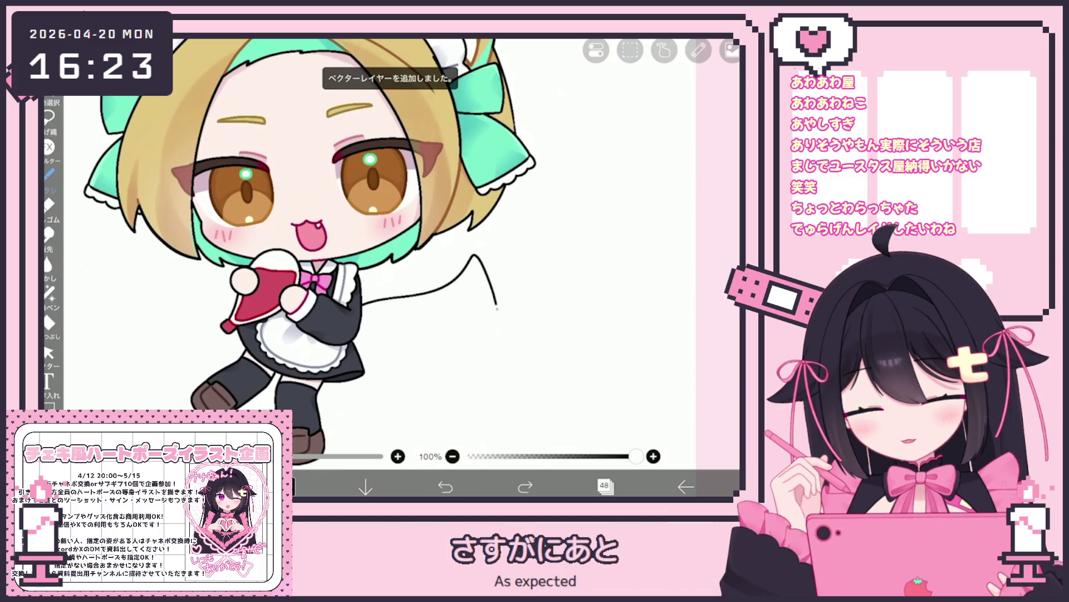
mouse_move(362, 295)
left_mouse_down()
mouse_move(451, 270)
mouse_move(423, 423)
mouse_move(334, 401)
left_mouse_up()
scroll(390, 250, "down", 3)
scroll(345, 251, "up", 2)
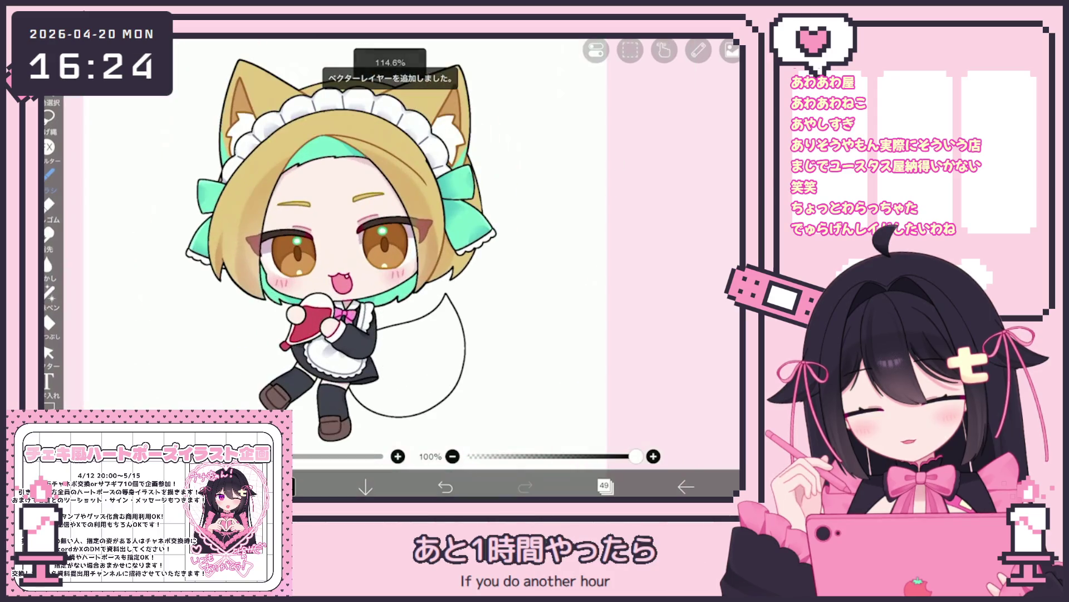
key("ctrl+z")
scroll(334, 250, "up", 2)
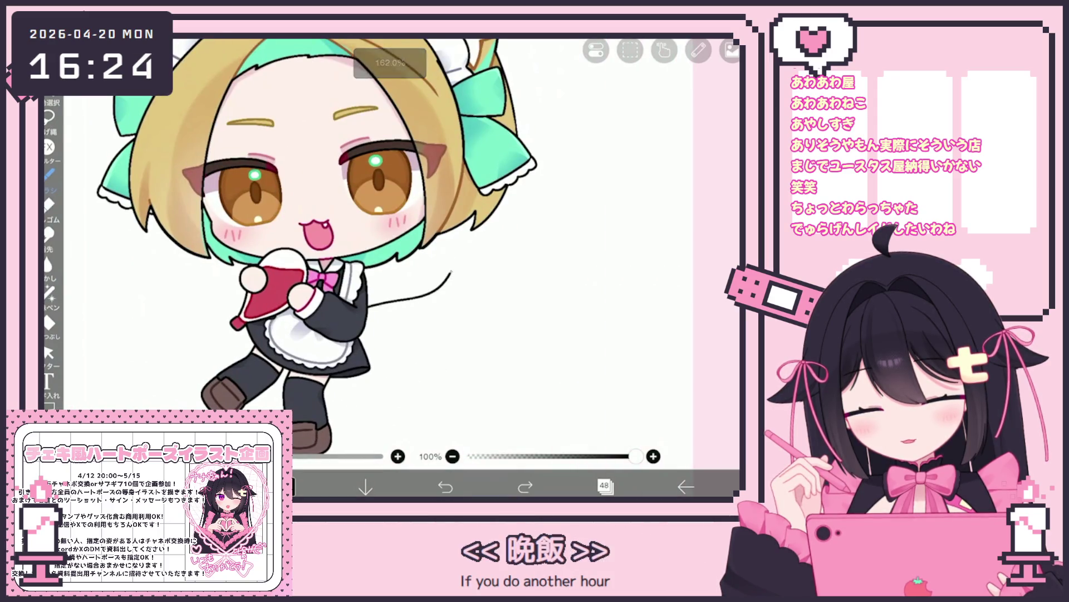
left_click(446, 486)
mouse_move(368, 295)
left_mouse_down()
mouse_move(449, 277)
mouse_move(493, 379)
left_mouse_up()
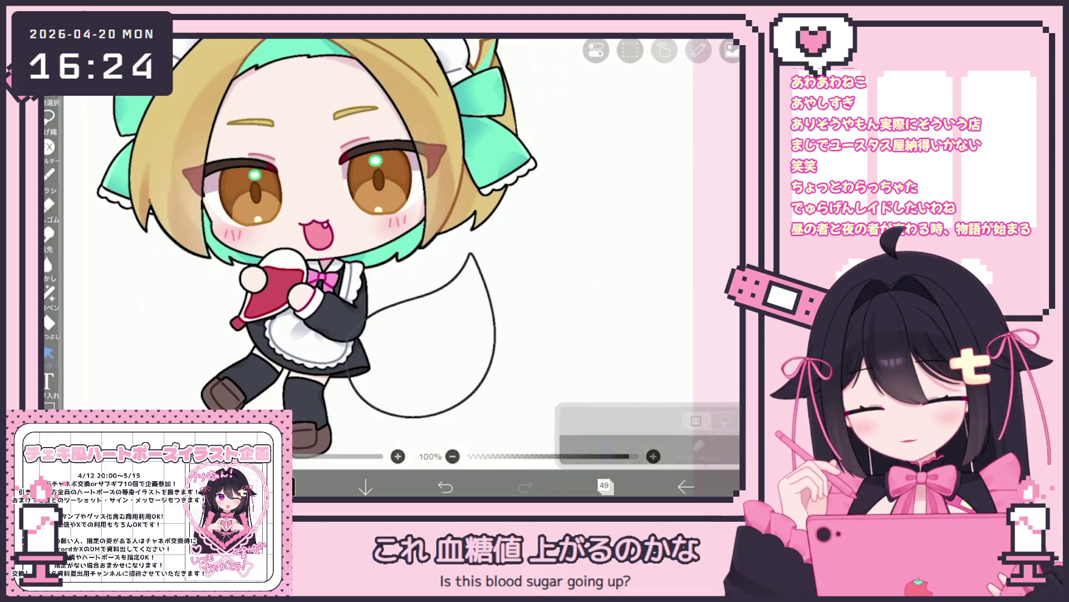
Tilt the tail outline stroke slightly and shift it left.
left_click(49, 352)
left_click(494, 334)
left_click_drag(518, 312, 509, 345)
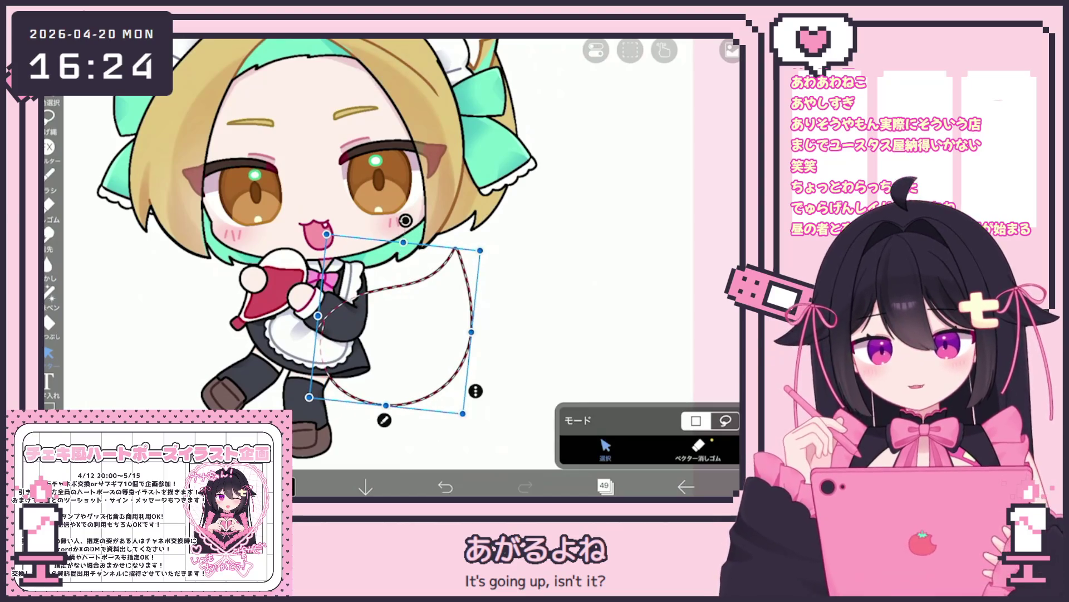
left_click(585, 278)
Group the tail outline layer into a new folder and select layer 48.
left_click(604, 486)
left_click(428, 453)
left_click(389, 346)
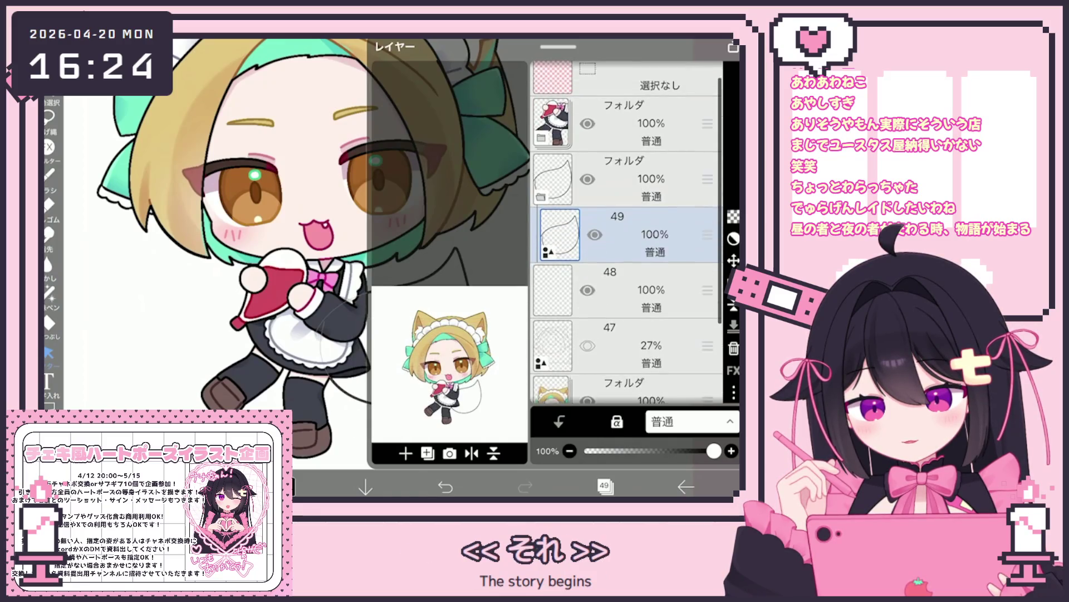
left_click(624, 289)
left_click(604, 486)
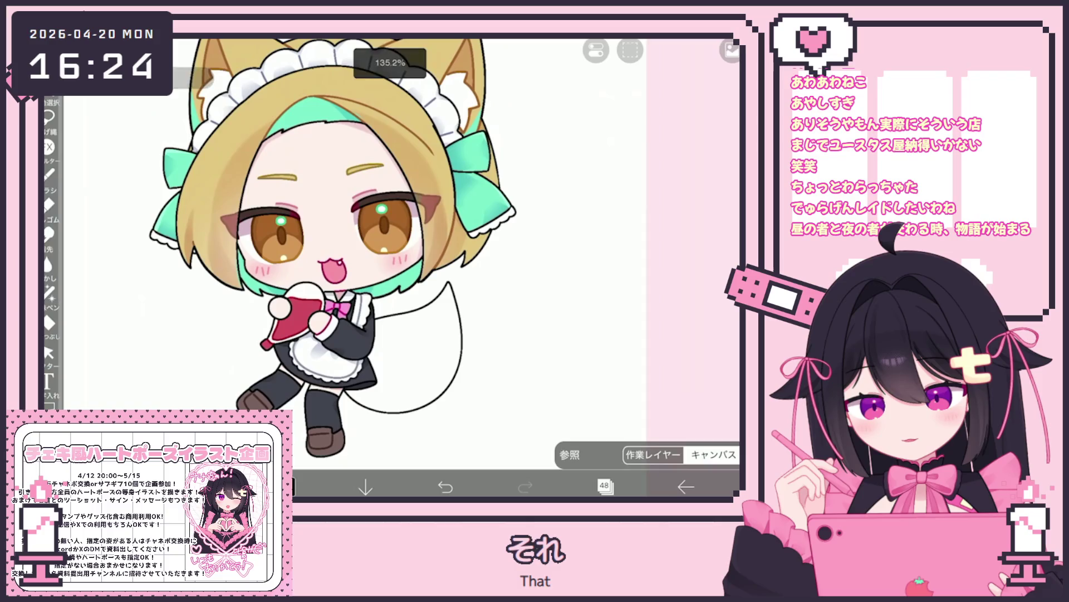
Bucket-fill the tail tan on layer 48, using outline layer 49 as reference.
left_click(49, 322)
left_click(446, 473)
left_click(654, 411)
scroll(654, 212, "up", 10)
left_click(655, 161)
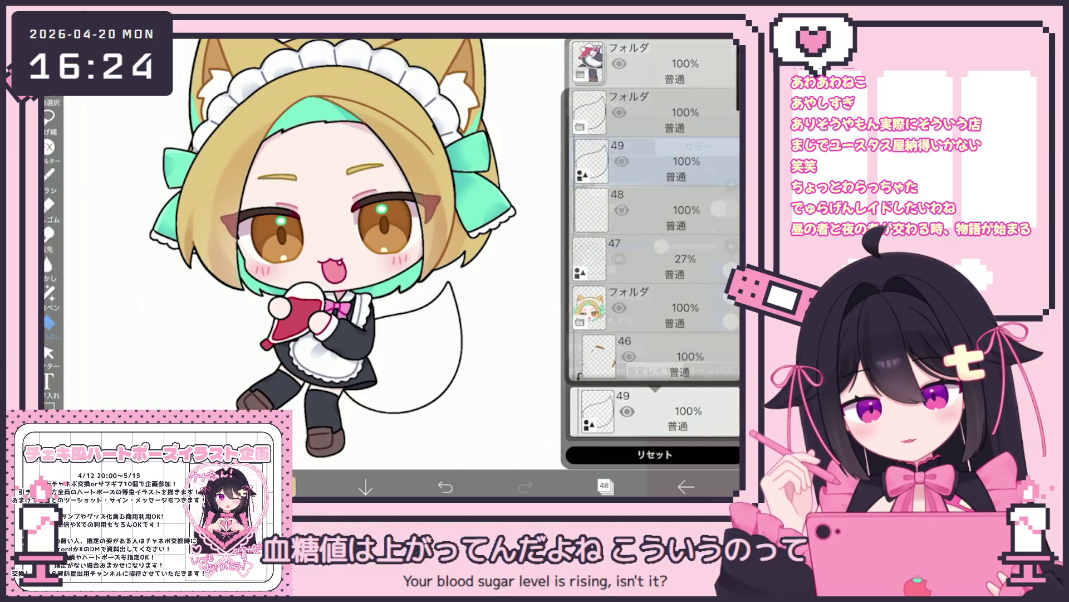
left_click(604, 487)
Add a new empty layer above layer 48 for the tail highlights.
left_click(406, 453)
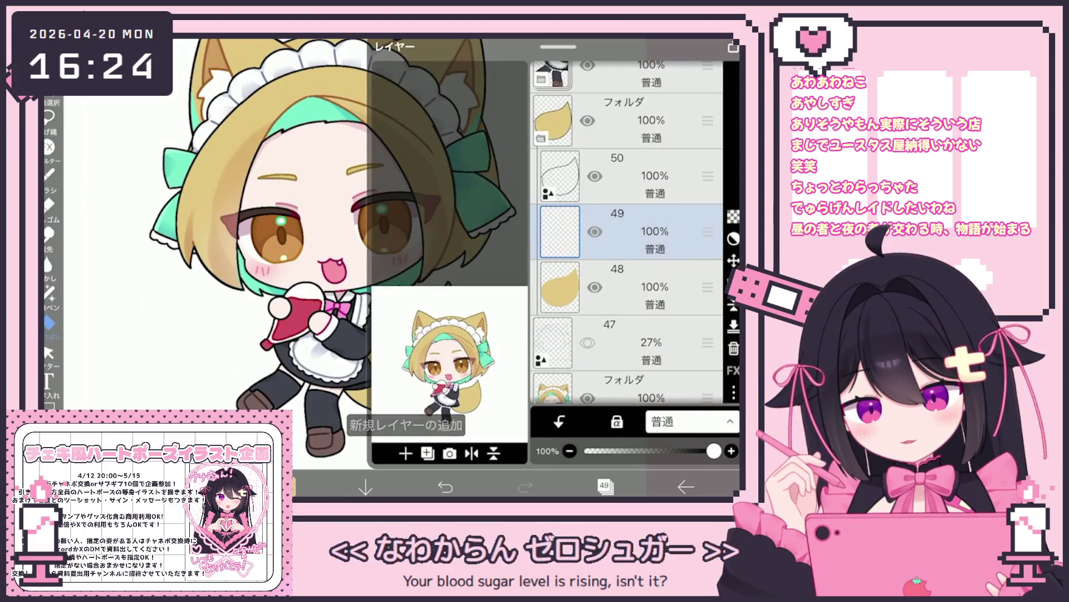
left_click(289, 486)
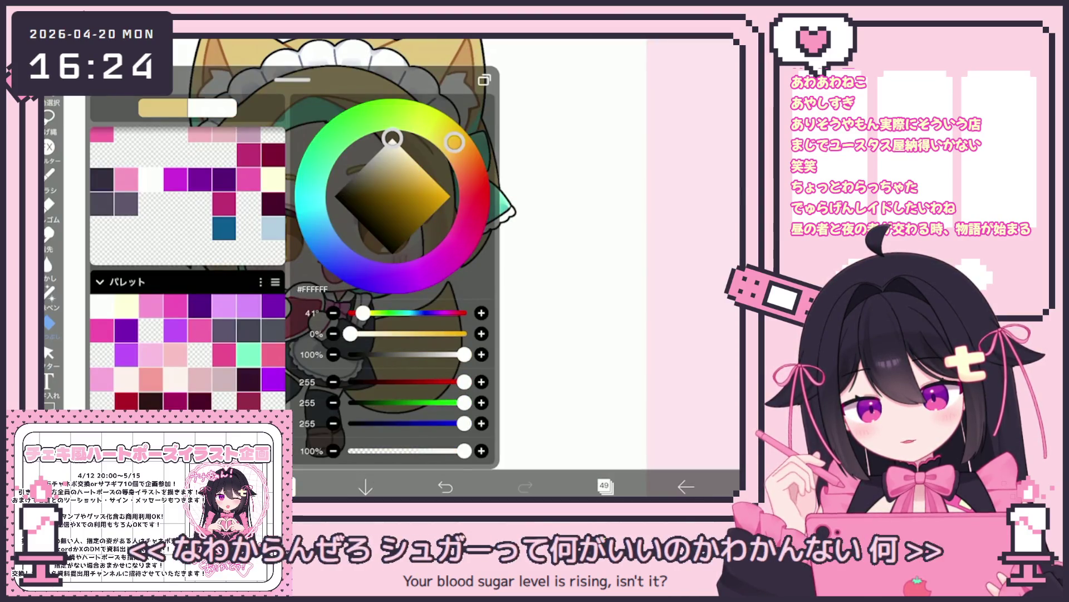
left_click(288, 486)
Lasso-fill a pale highlight streak onto the tan tail, then return to the brush.
scroll(290, 251, "up", 3)
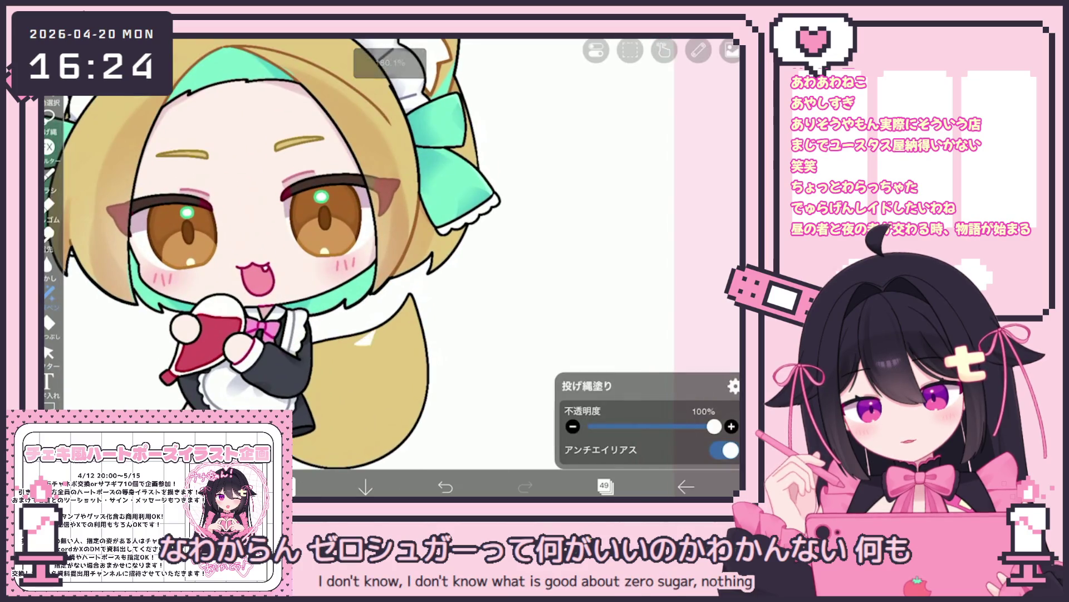
scroll(367, 250, "up", 1)
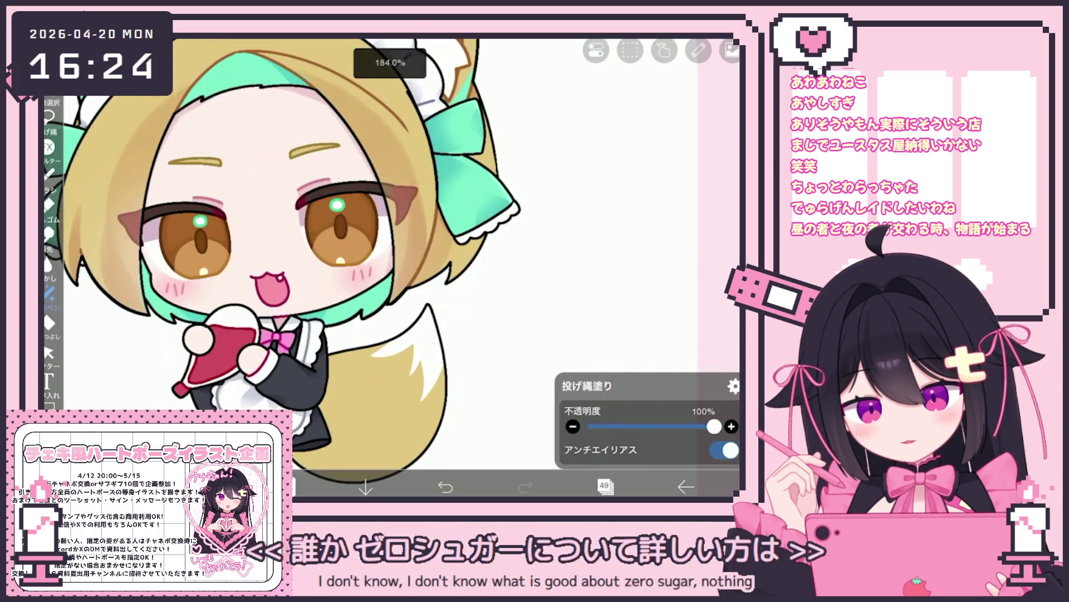
left_click_drag(418, 384, 432, 309)
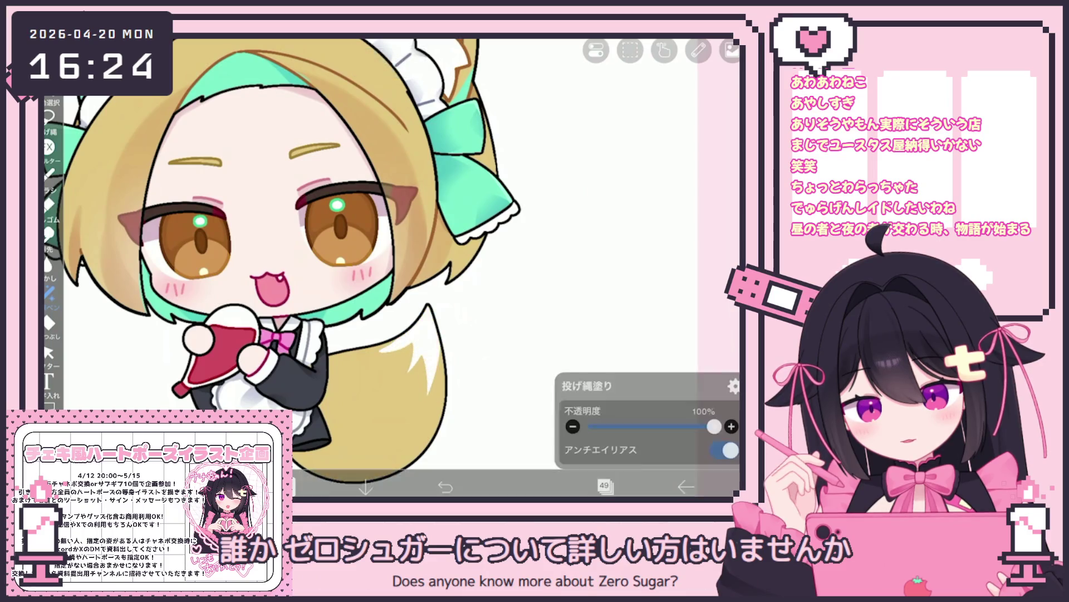
left_click(49, 173)
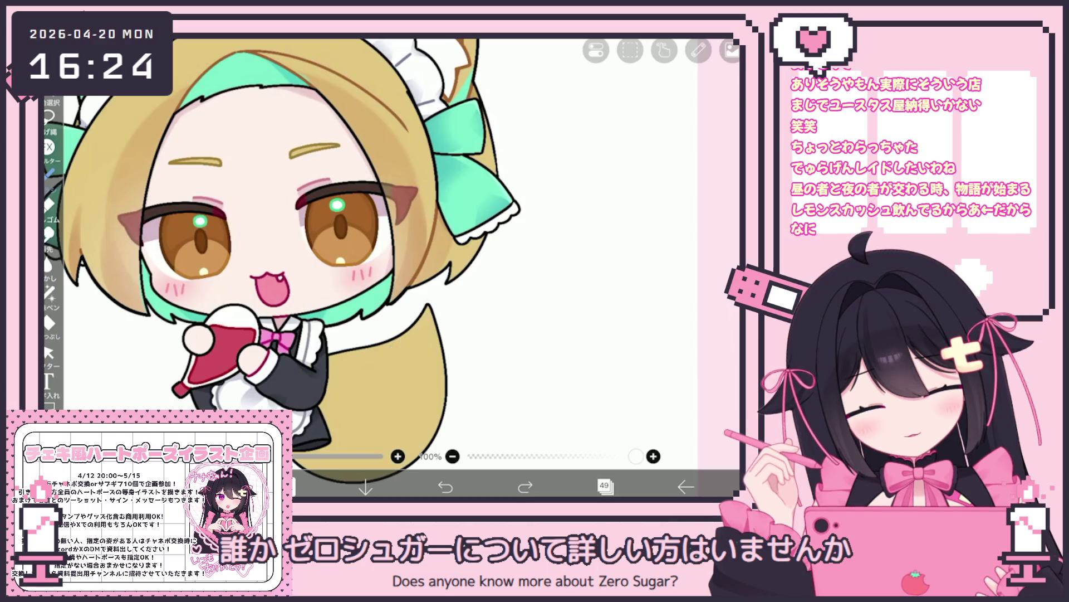
scroll(423, 278, "up", 5)
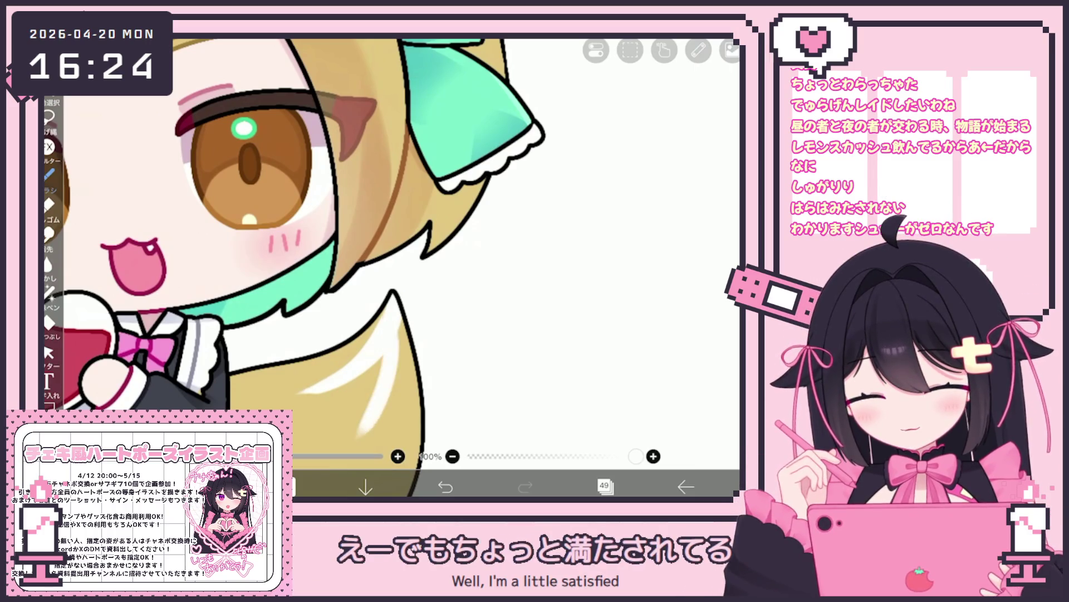
Undo the stray mark near the tail outline, keep the wanted white streak, and zoom out to the full character.
scroll(312, 267, "up", 2)
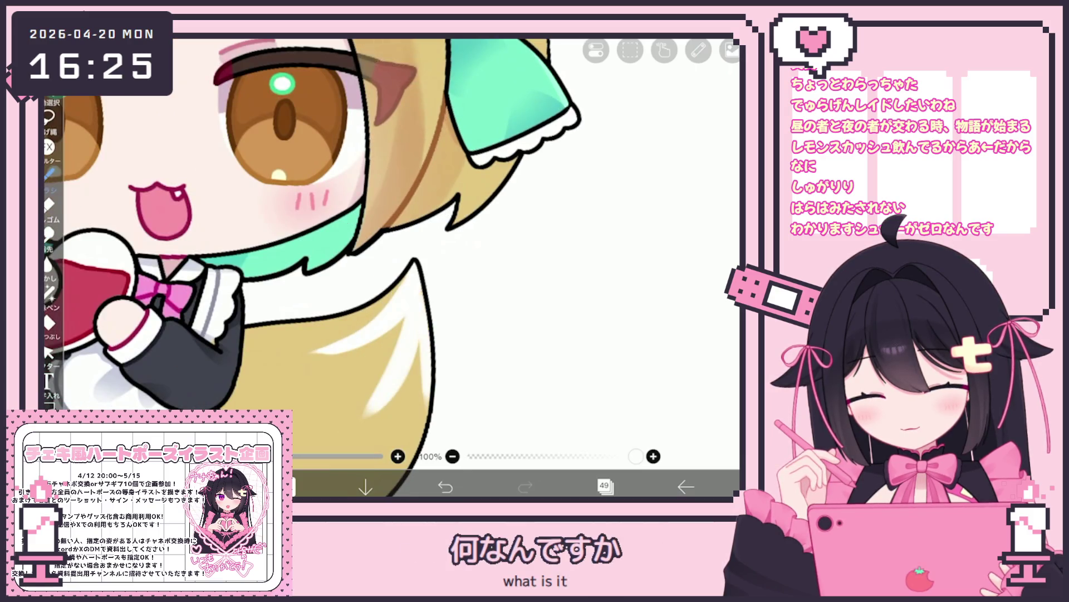
key("ctrl+z")
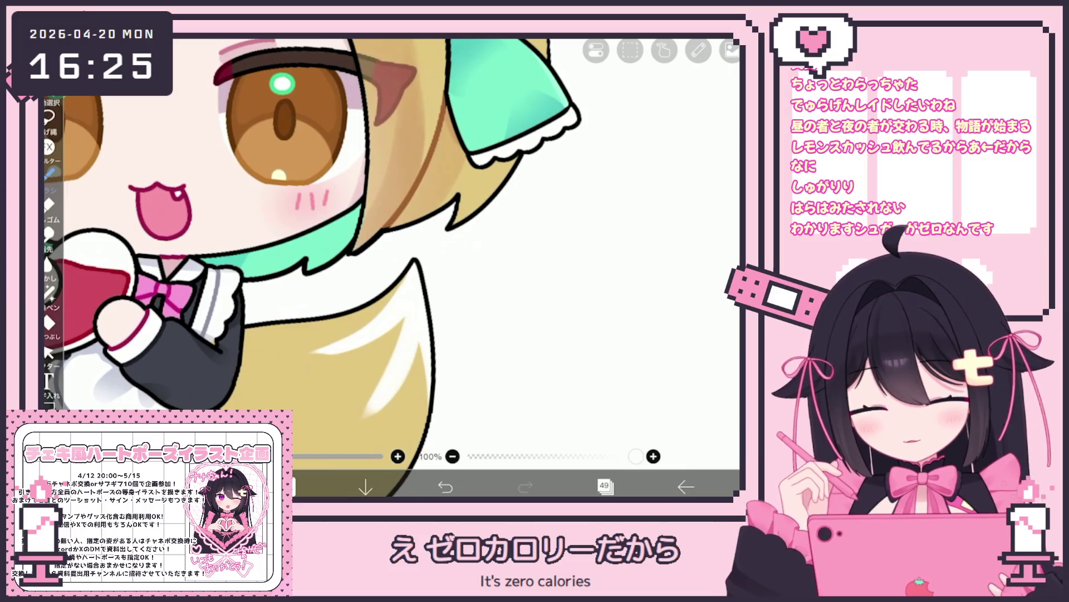
scroll(378, 312, "up", 2)
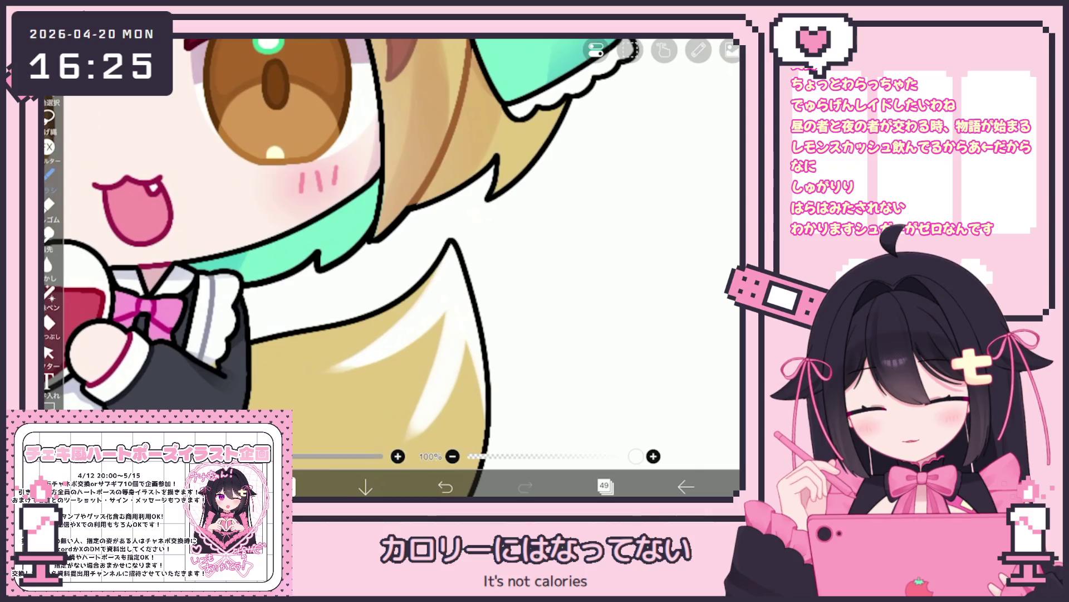
scroll(334, 267, "down", 5)
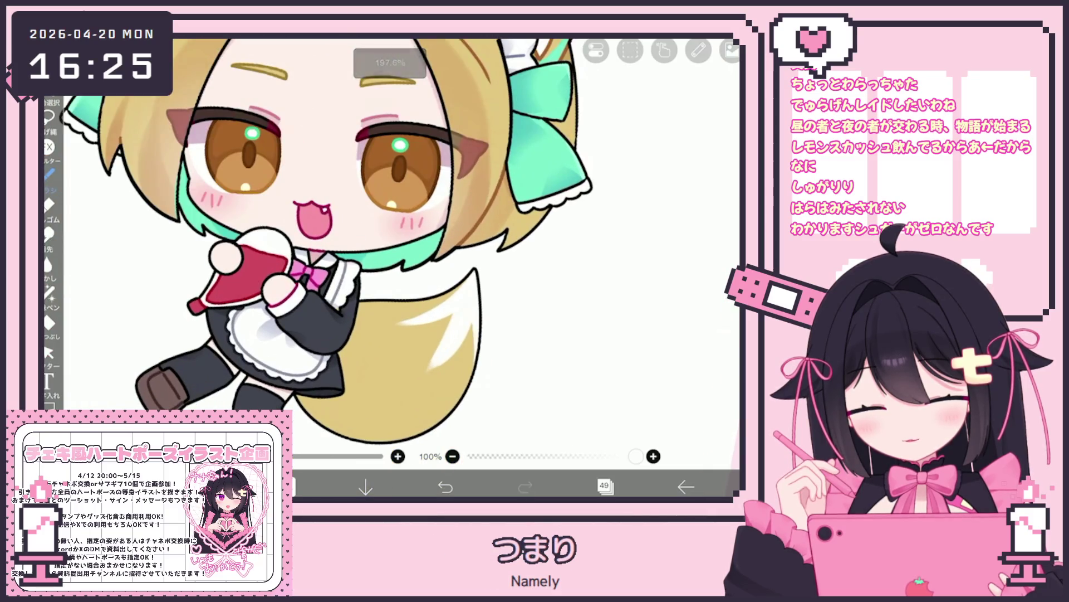
scroll(563, 223, "up", 2)
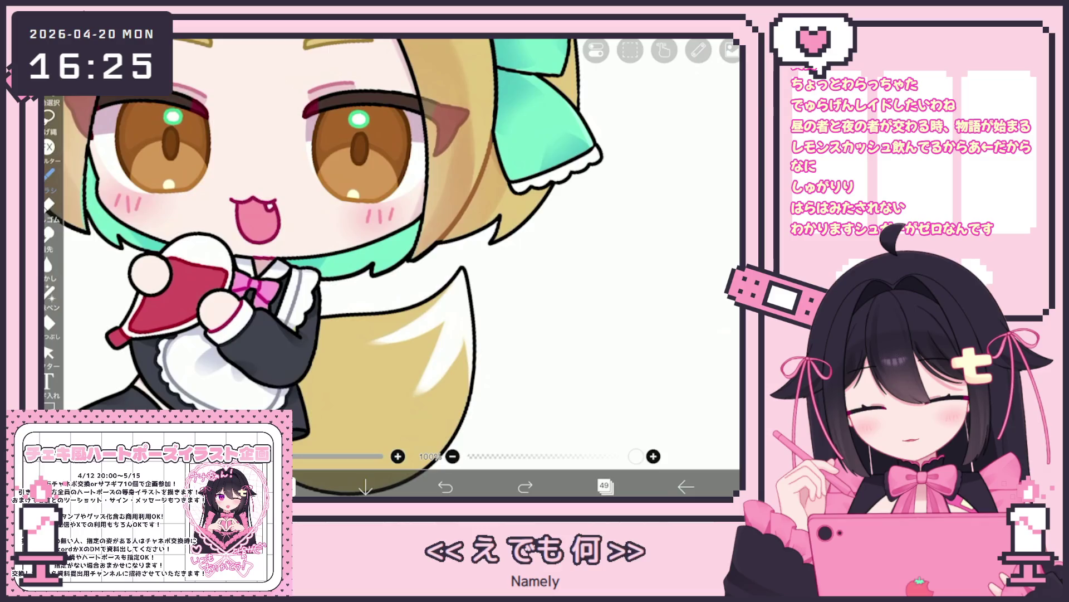
scroll(488, 380, "up", 4)
scroll(390, 268, "down", 5)
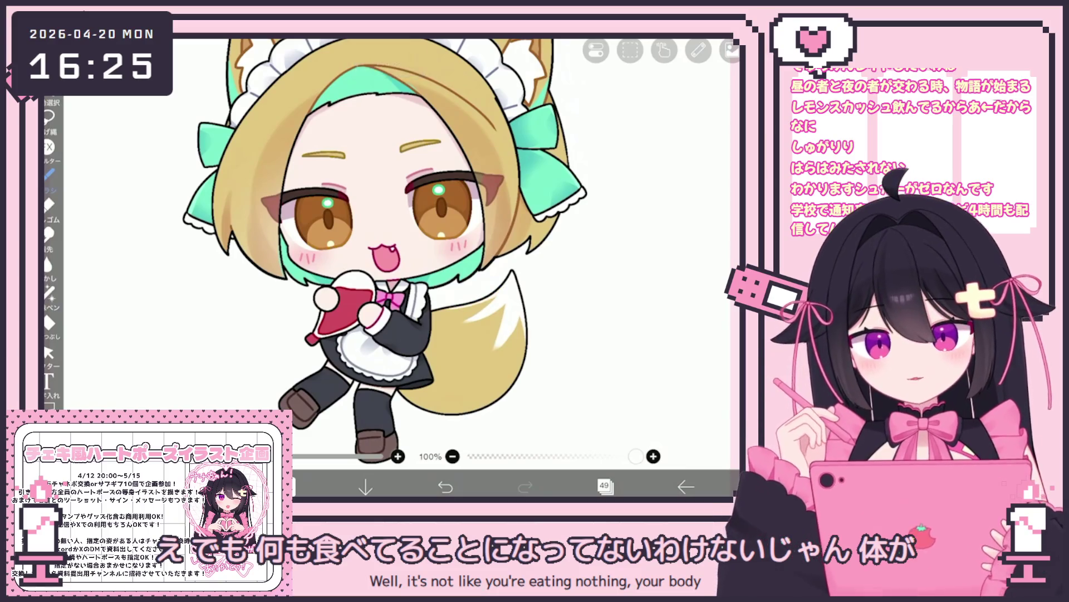
scroll(367, 267, "up", 2)
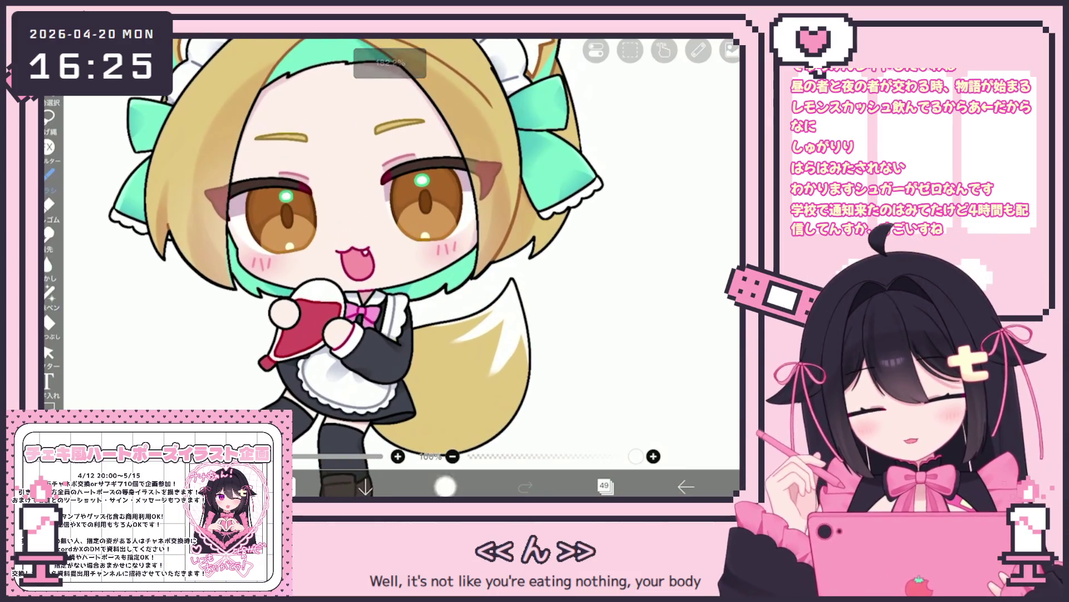
key("ctrl+z")
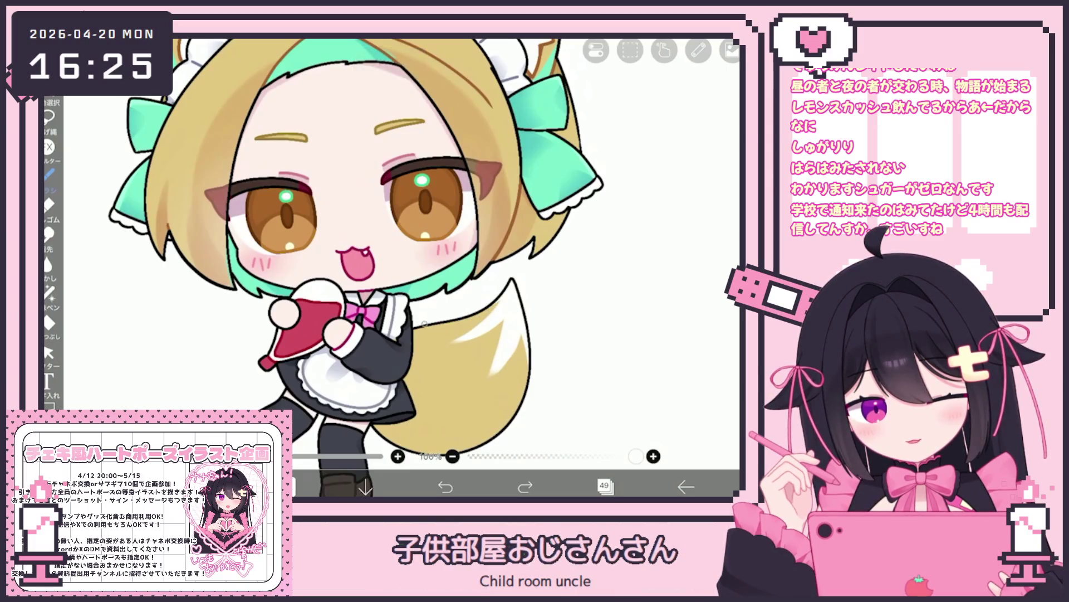
key("ctrl+shift+z")
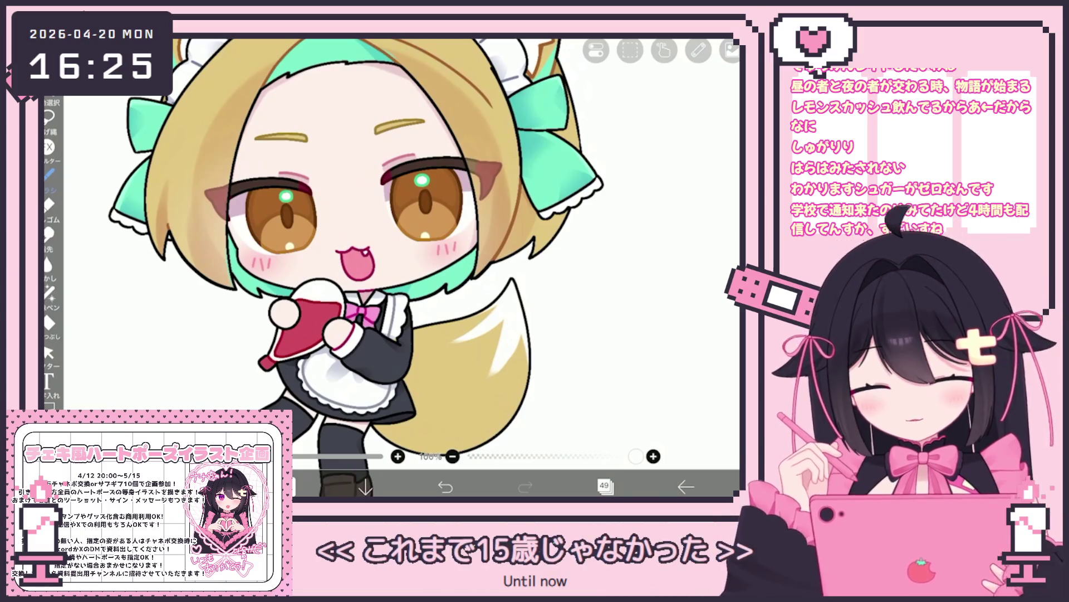
scroll(356, 248, "down", 3)
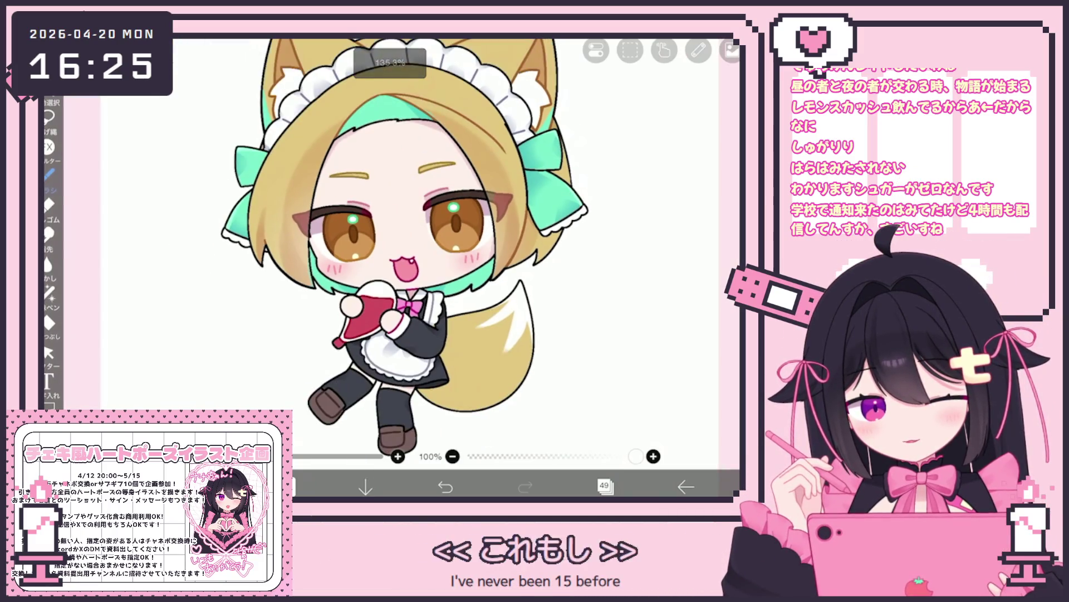
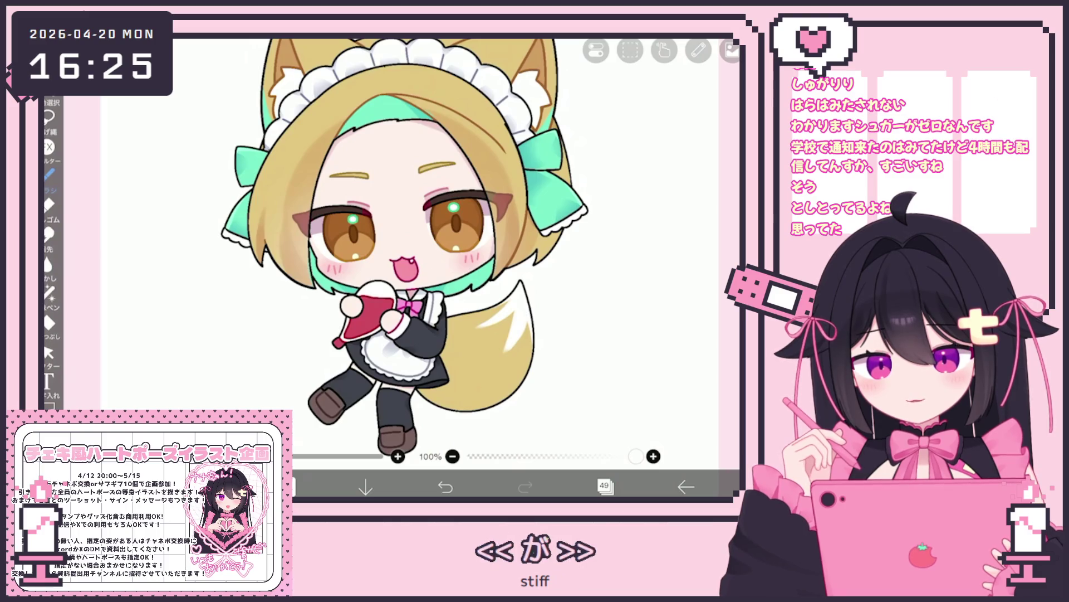
Undo the last two strokes on the chibi maid drawing.
scroll(372, 258, "up", 5)
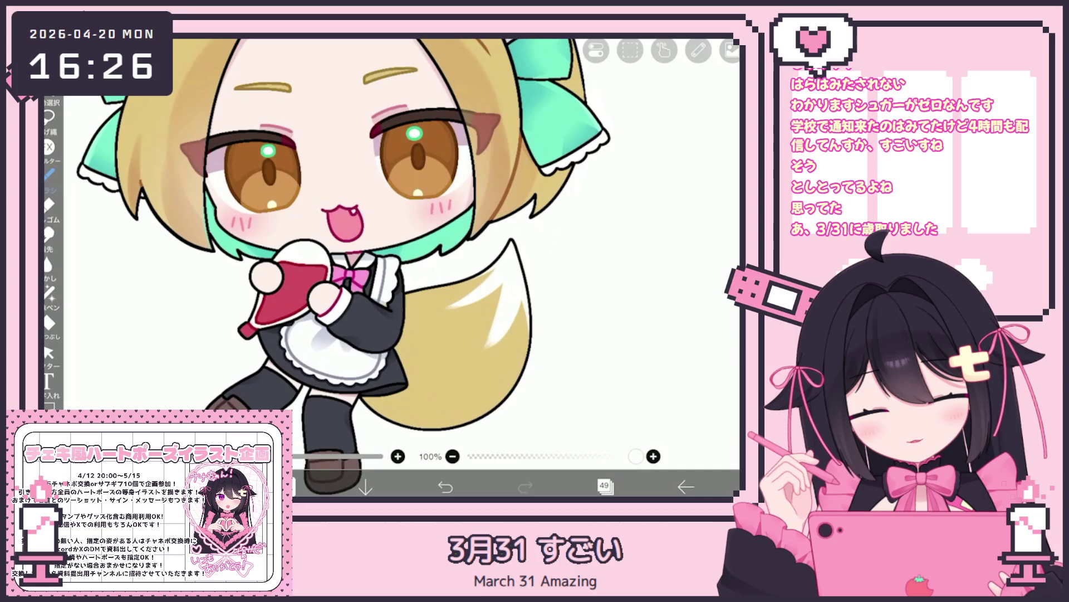
key("ctrl+z")
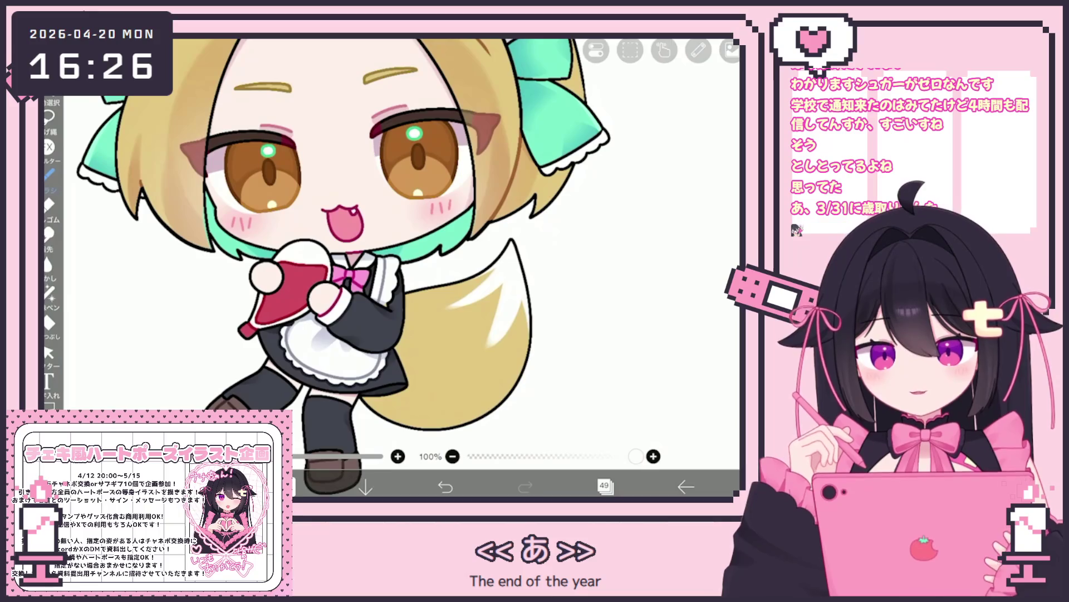
scroll(334, 234, "down", 5)
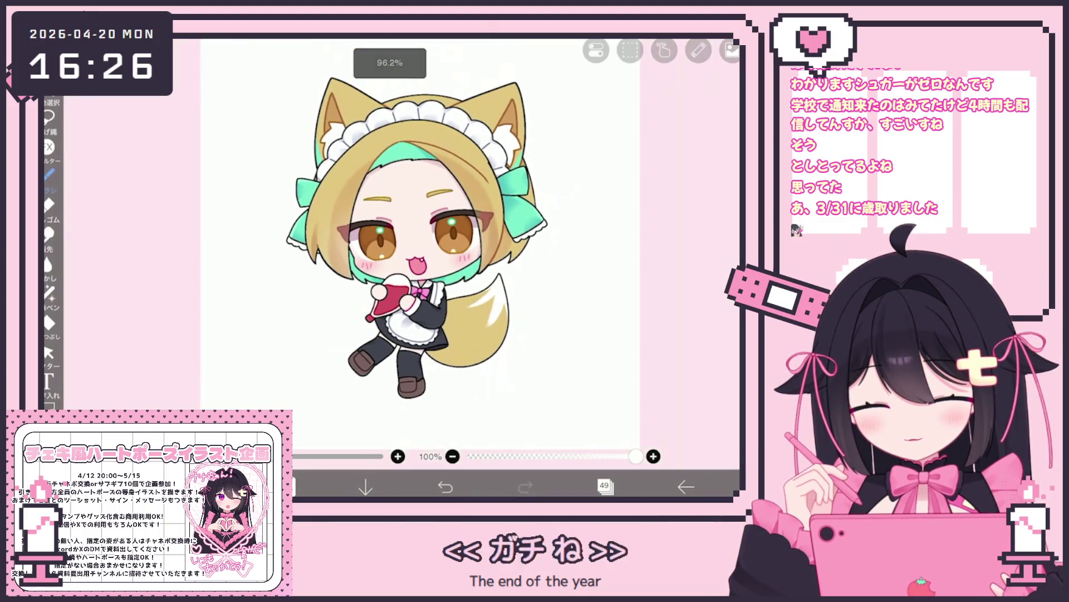
scroll(362, 250, "up", 2)
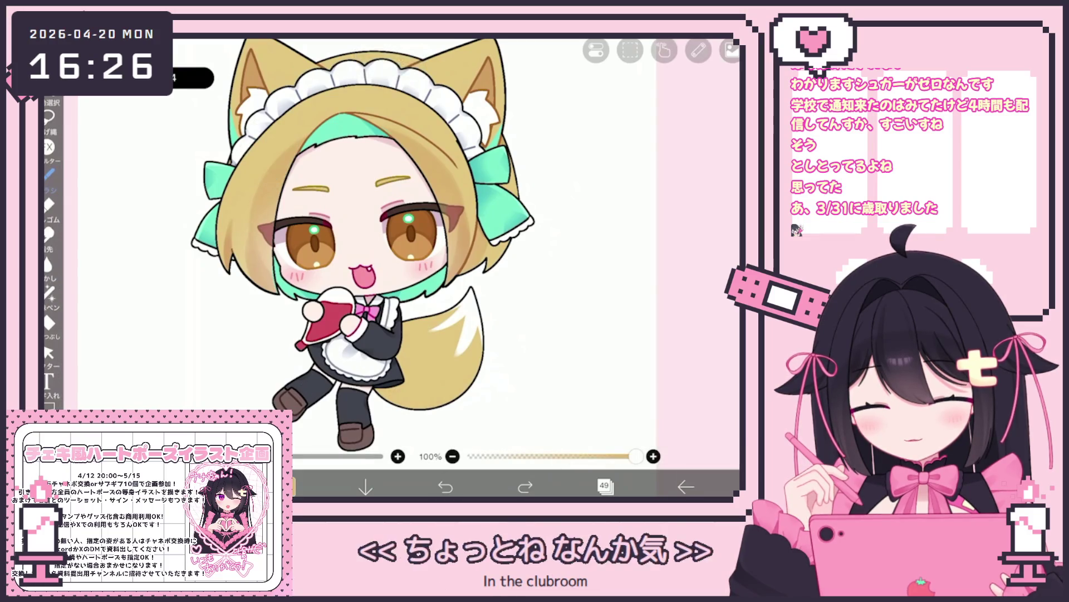
left_click(445, 486)
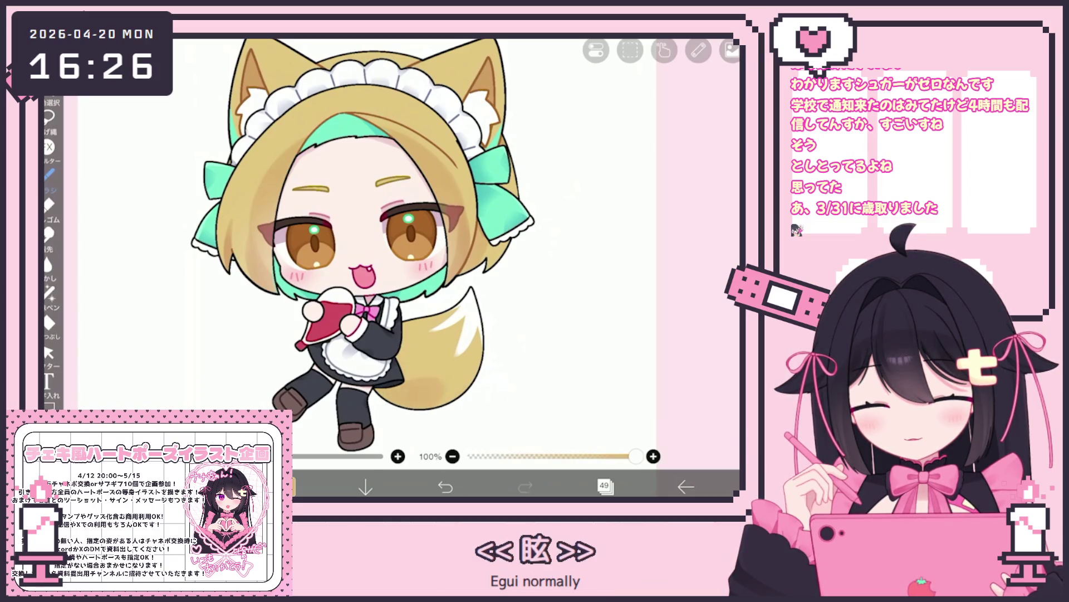
scroll(364, 374, "up", 3)
Try erasing the tail's darker shading, revert it, and bring up the layer list.
left_click_drag(397, 361, 436, 387)
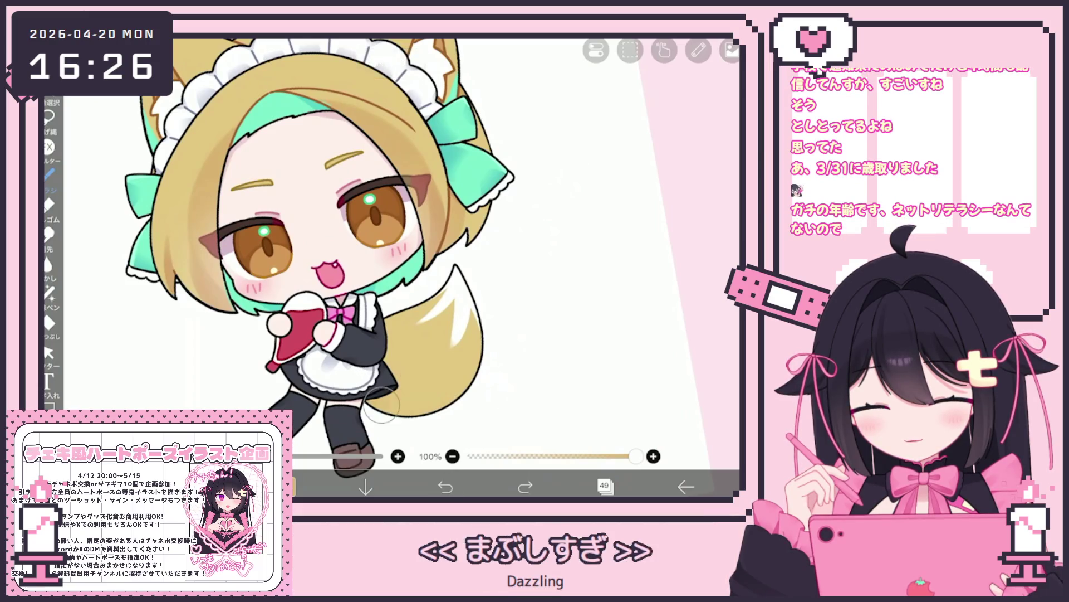
key("ctrl+z")
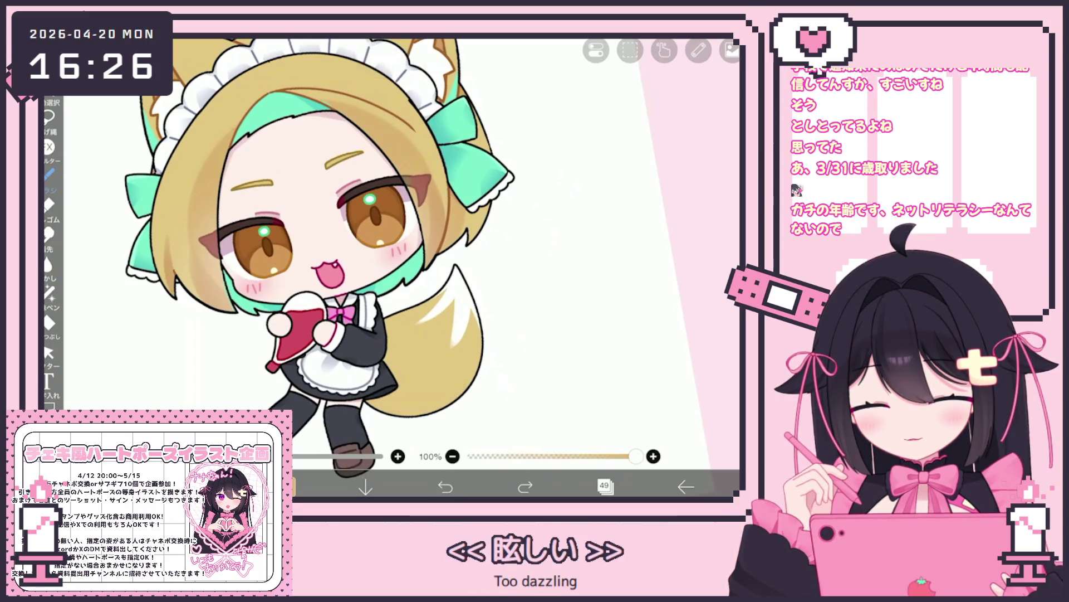
scroll(495, 383, "down", 3)
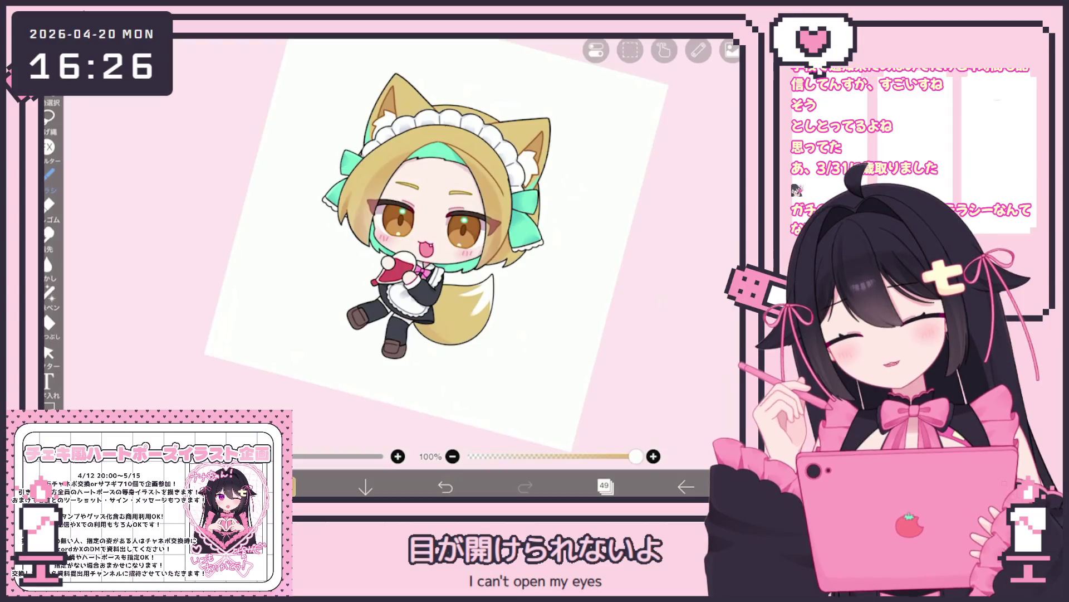
scroll(390, 251, "up", 3)
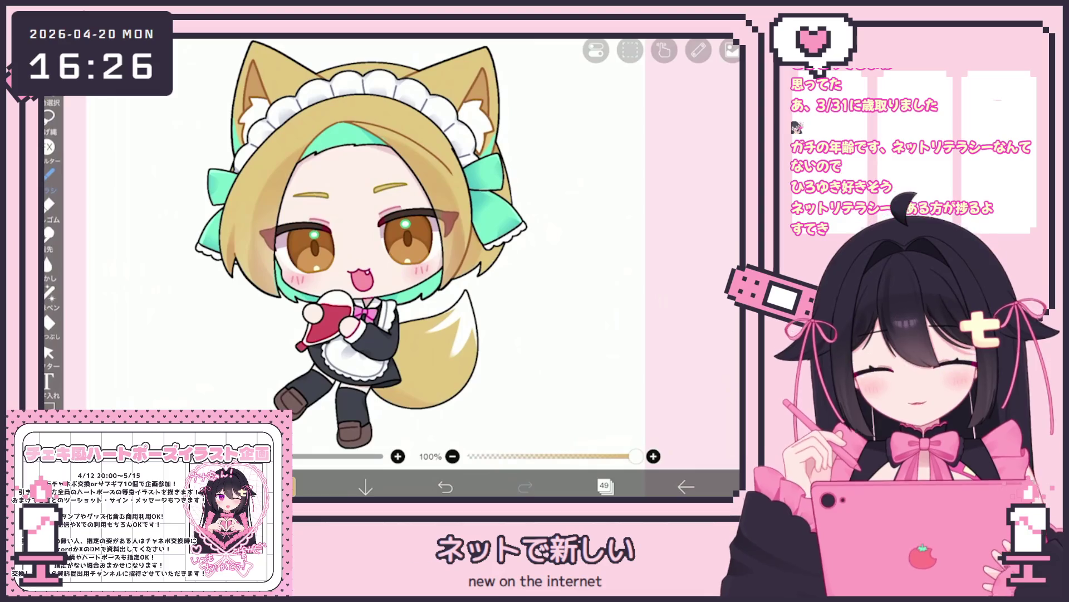
scroll(423, 245, "up", 3)
left_click(606, 486)
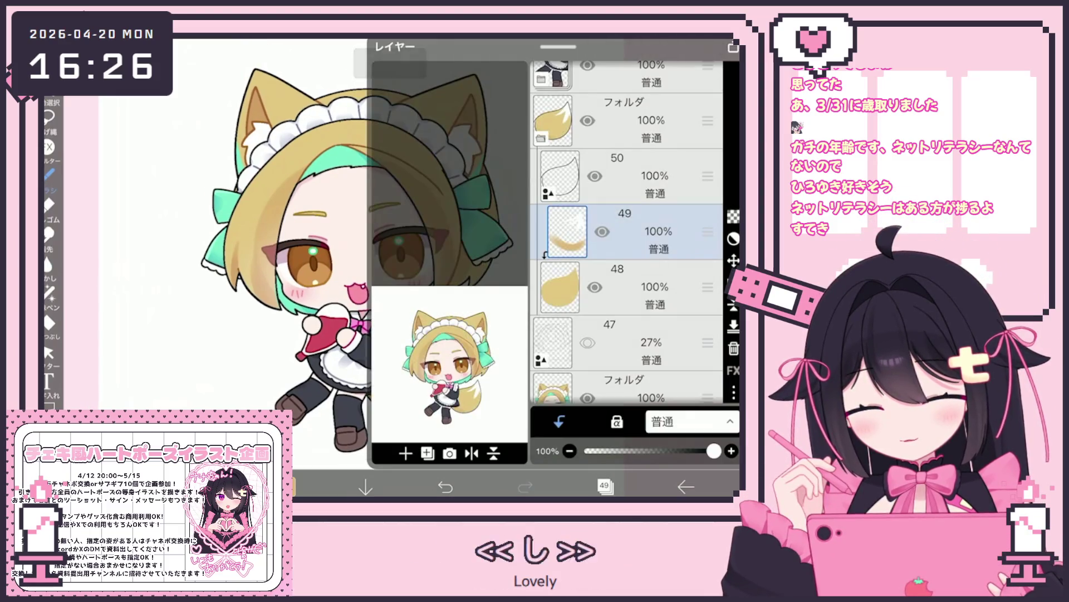
Collapse the layers 48–50 folder and expand the character folder, checking layers 60, 57 and 56.
left_click(624, 121)
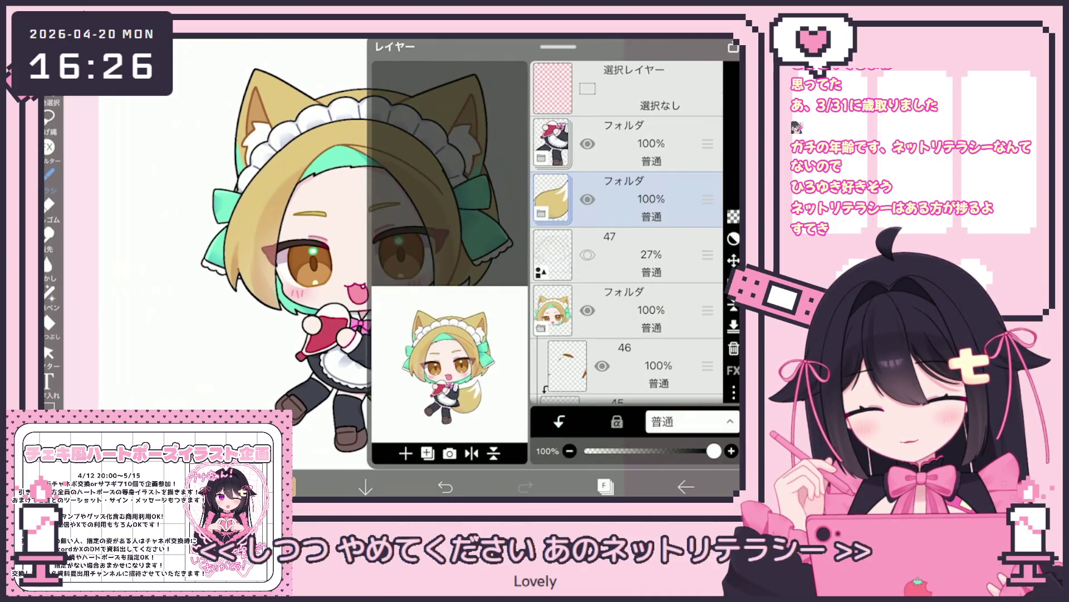
left_click(541, 213)
scroll(626, 234, "down", 8)
left_click(619, 274)
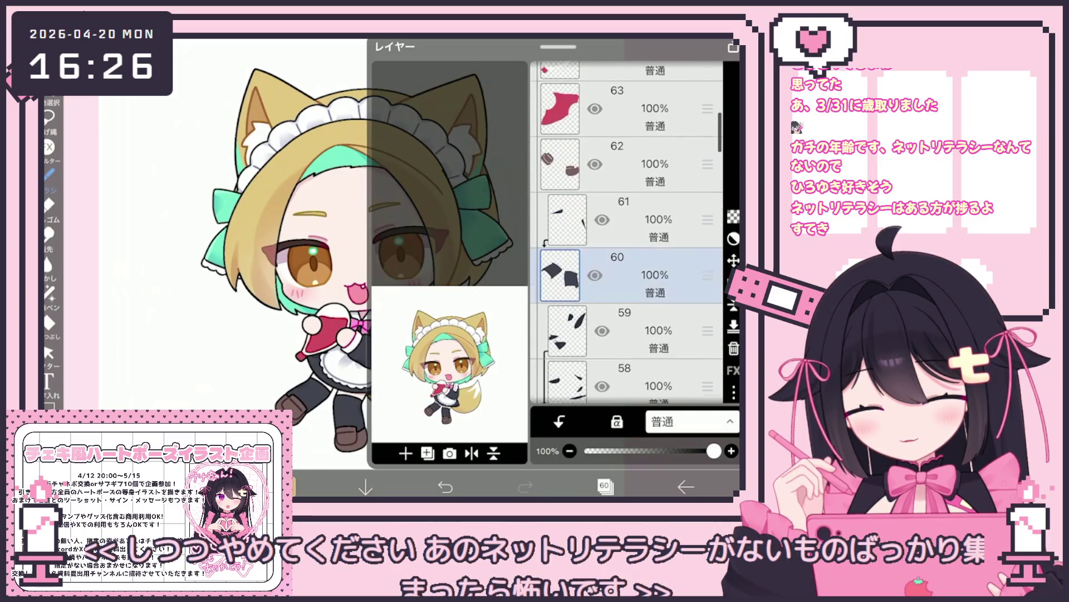
scroll(627, 234, "down", 4)
left_click(618, 245)
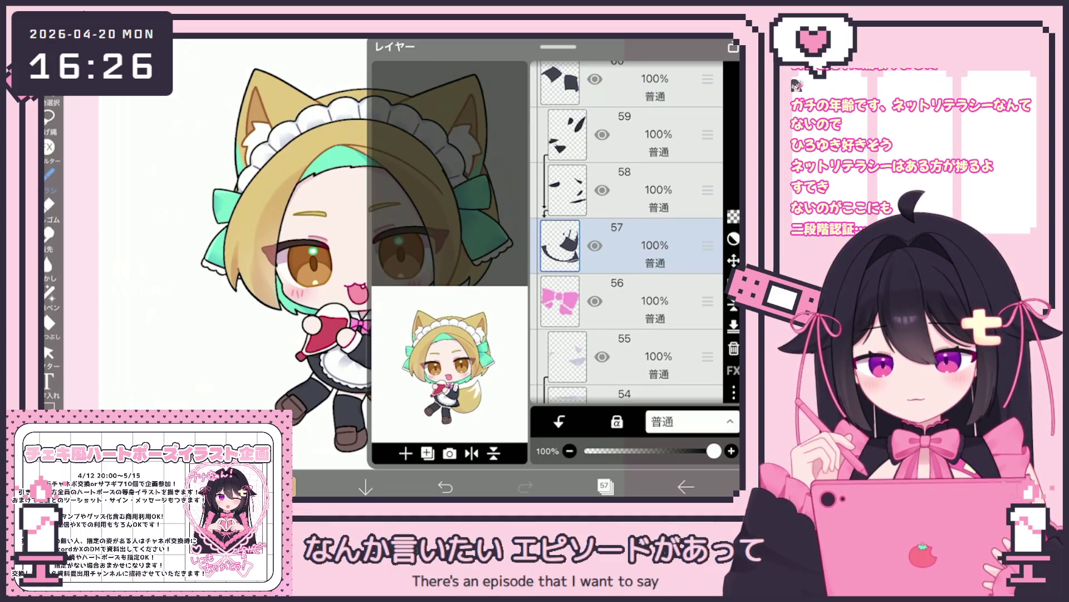
scroll(627, 232, "down", 2)
left_click(629, 170)
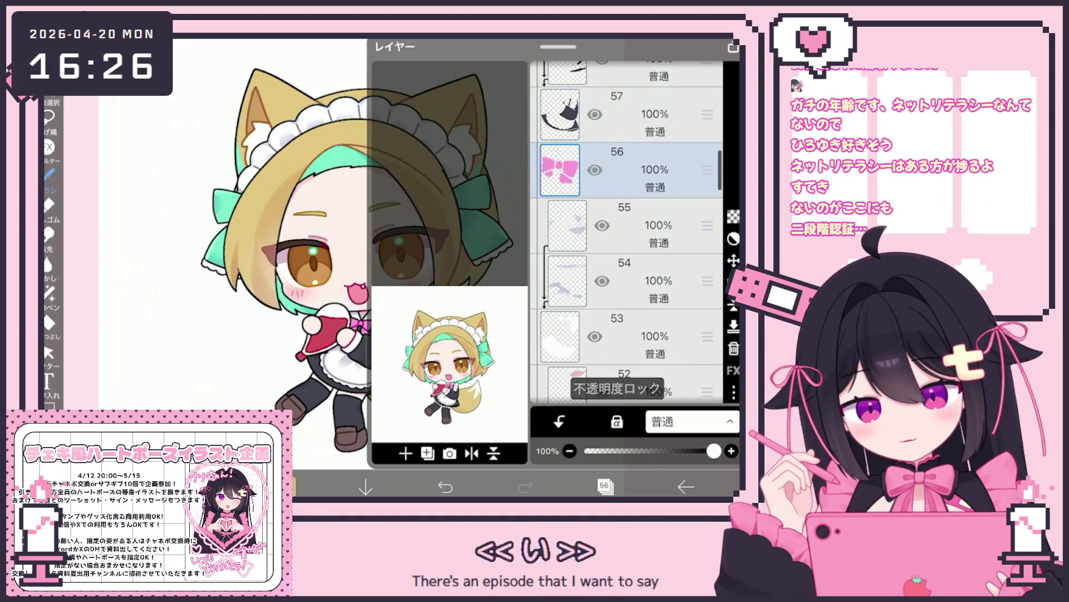
left_click(606, 487)
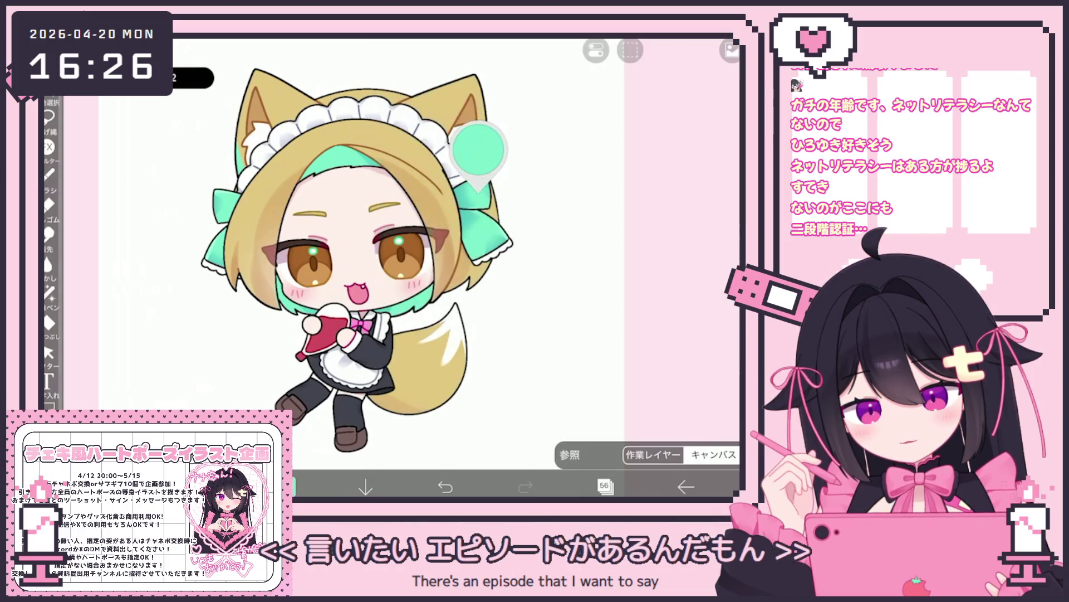
Make layer 67 the working layer and return to the canvas.
left_click(606, 486)
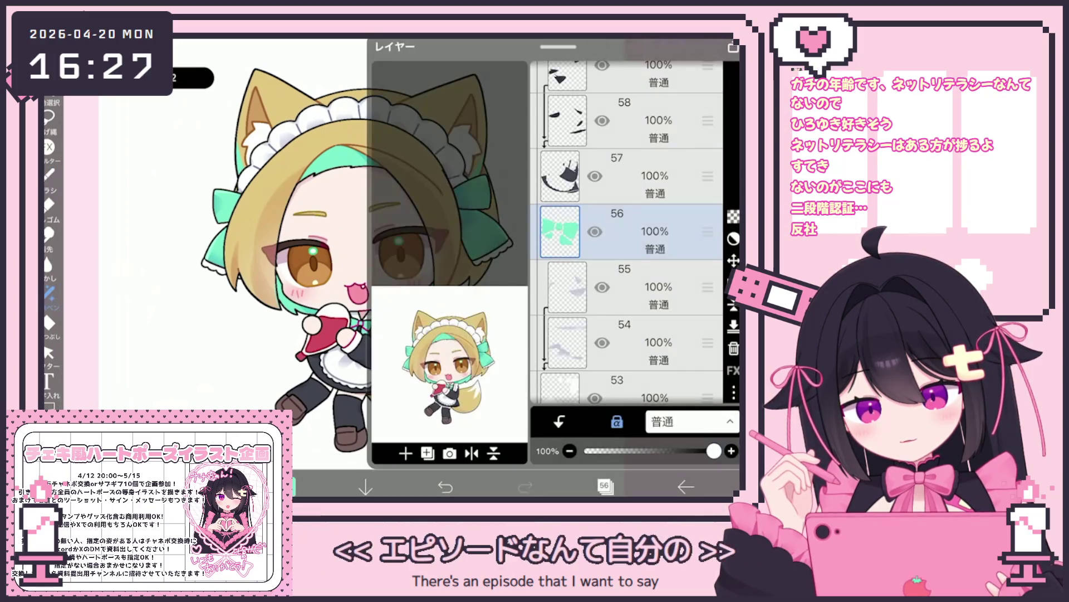
scroll(626, 231, "up", 10)
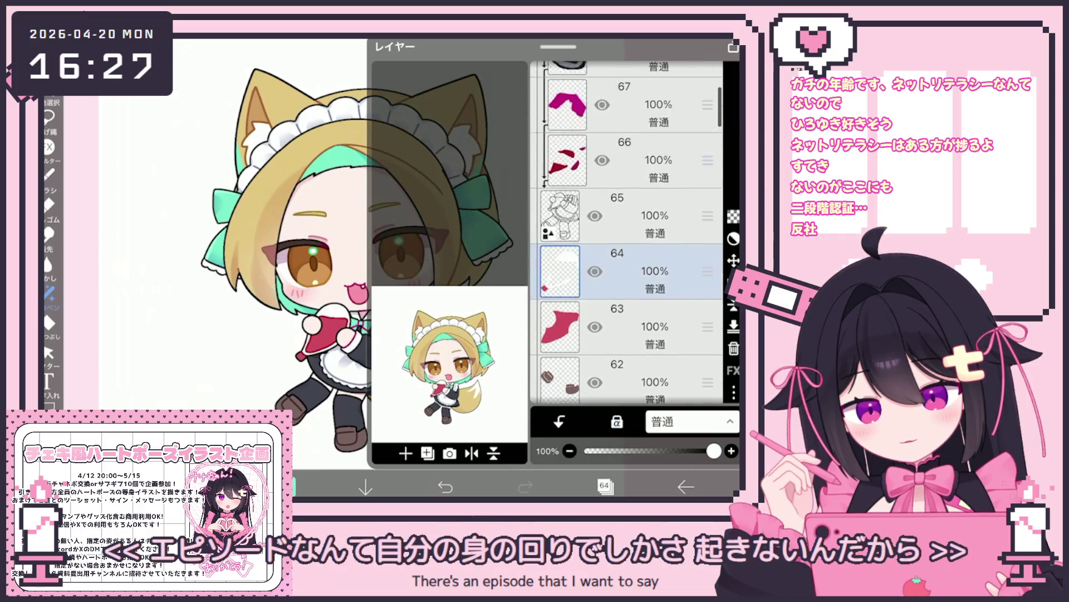
left_click(630, 181)
left_click(630, 236)
left_click(605, 486)
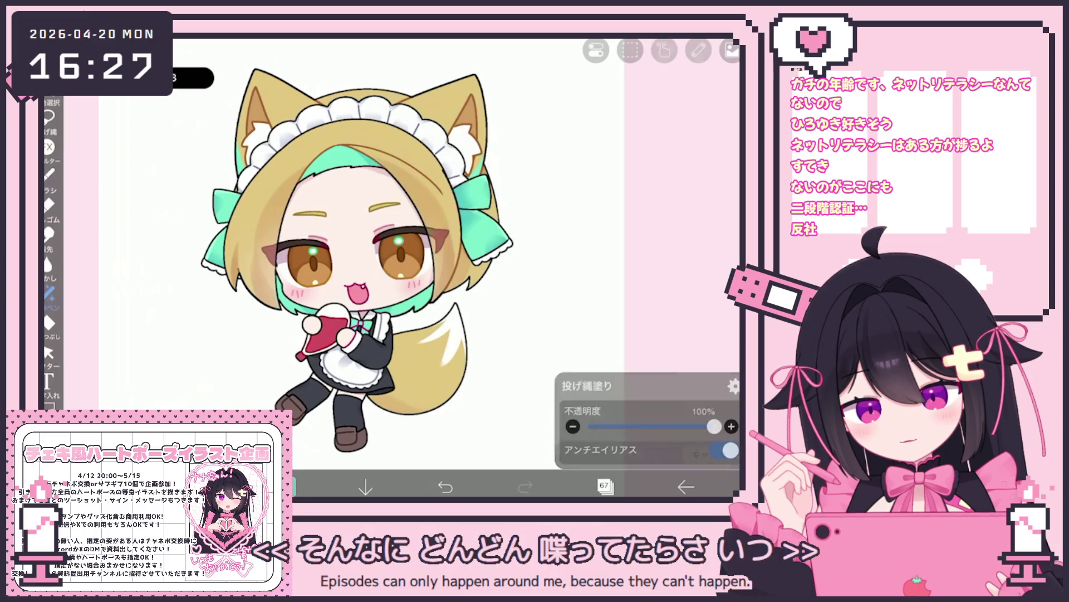
Make layer 60 current and undo the black fill on the stockings.
left_click(282, 486)
left_click(281, 486)
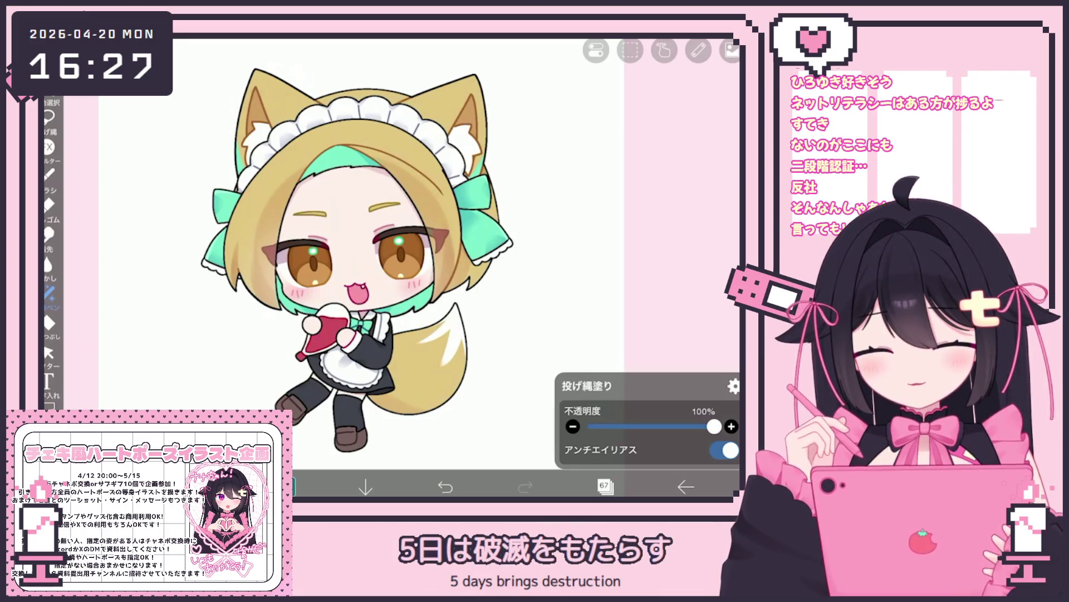
left_click(606, 487)
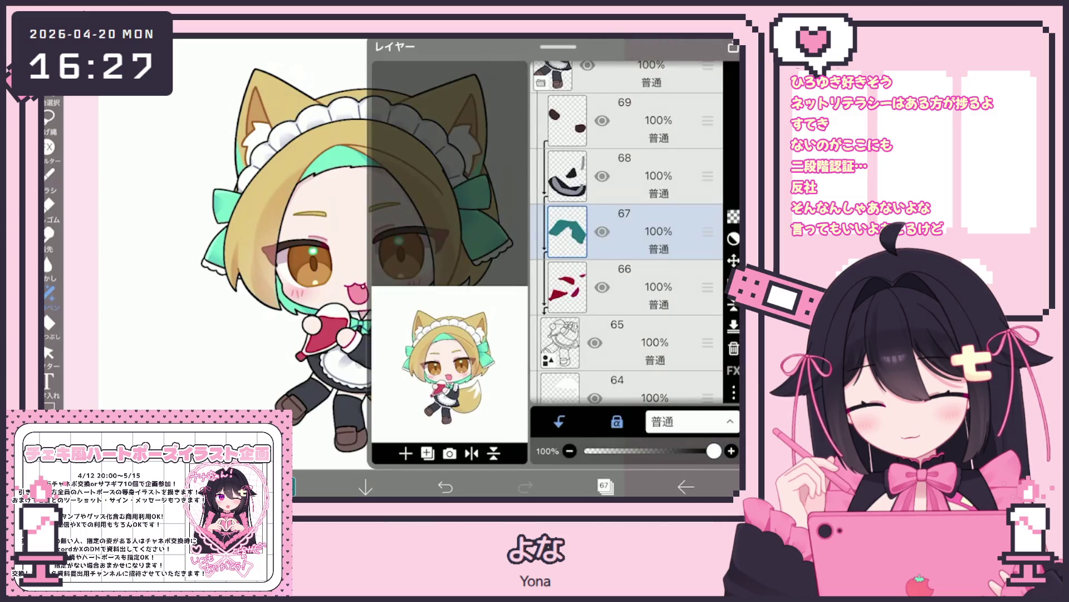
scroll(627, 231, "up", 2)
scroll(627, 231, "down", 5)
left_click(658, 263)
scroll(626, 234, "down", 2)
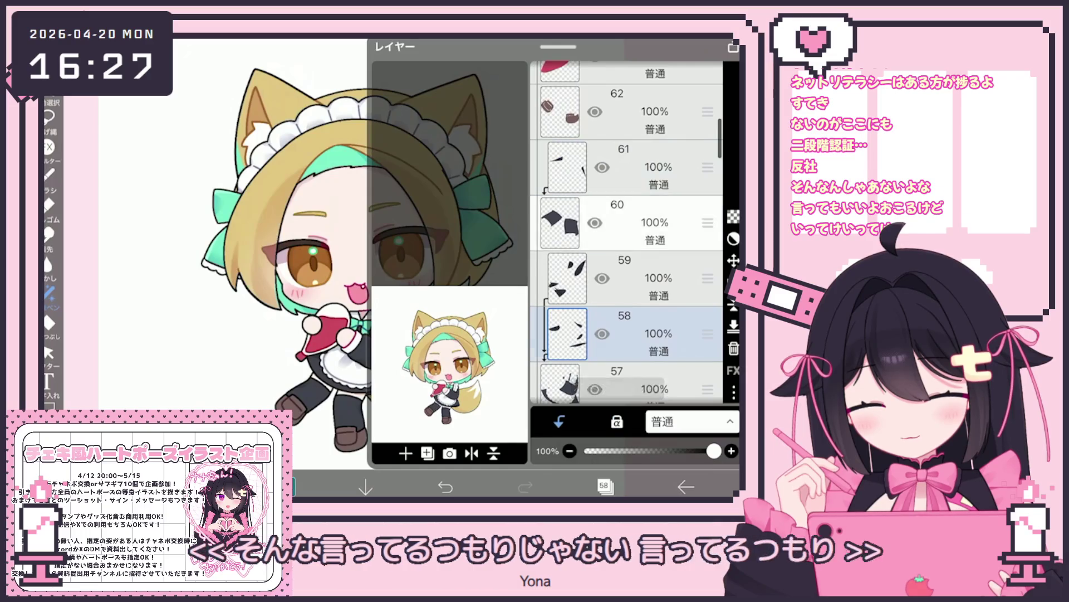
left_click(619, 223)
left_click(606, 486)
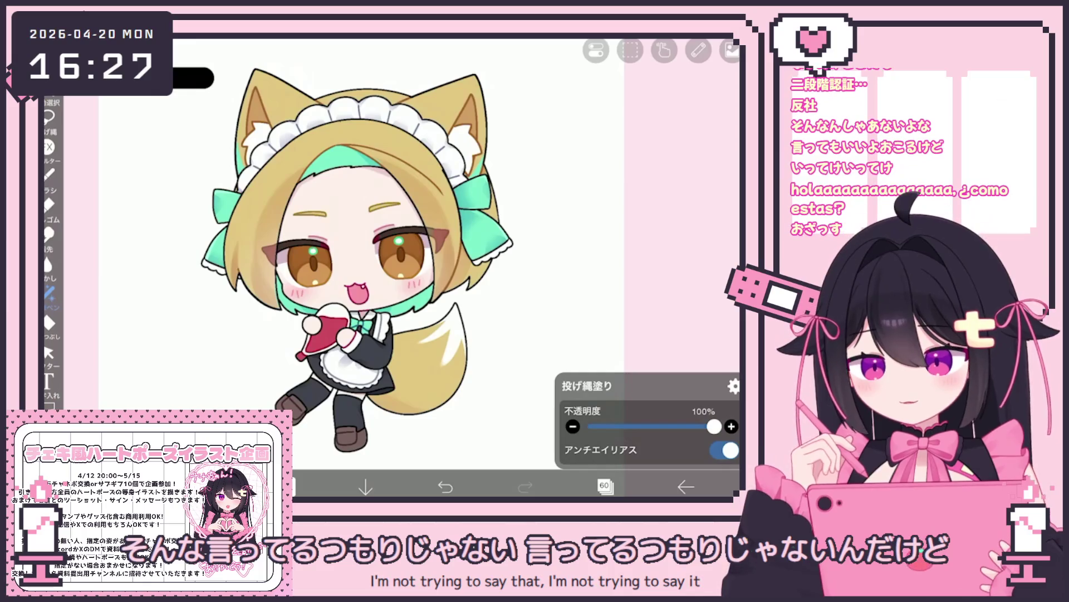
key("ctrl+z")
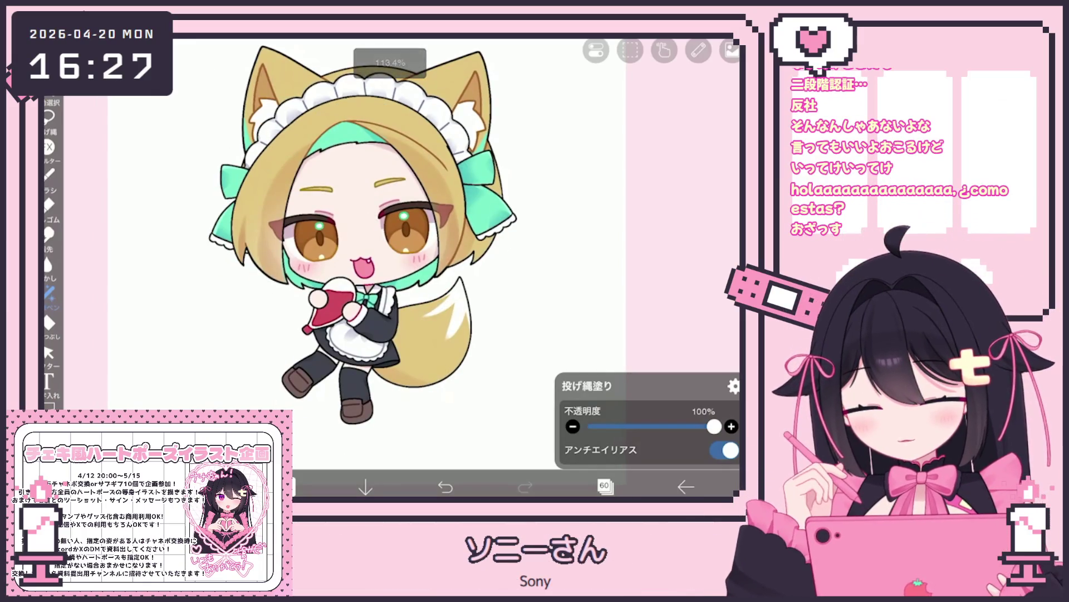
Switch to layer 62 and change an option in its layer settings.
left_click(605, 486)
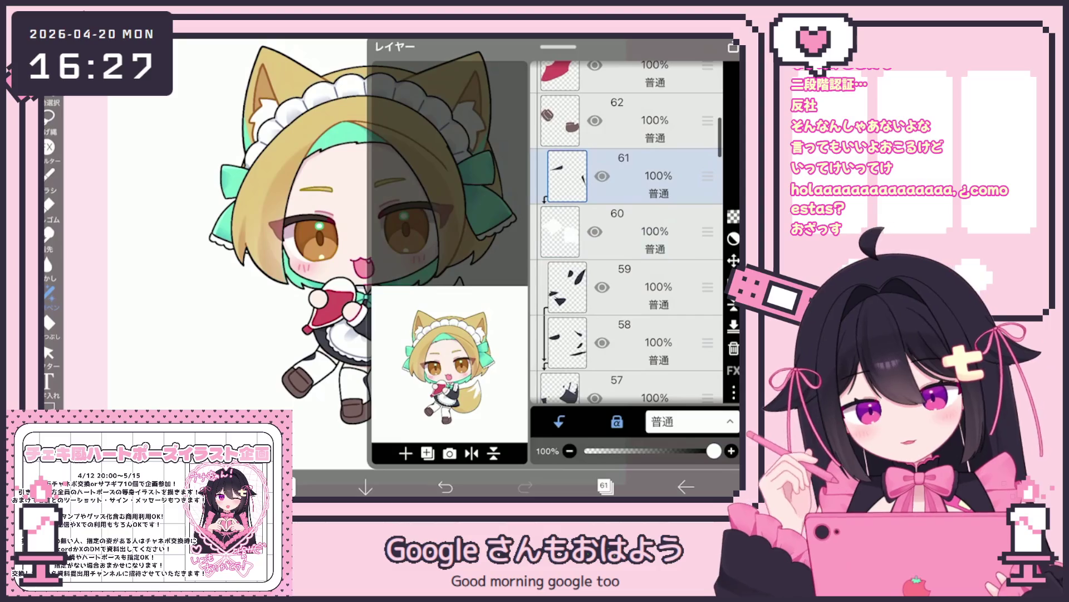
left_click(605, 487)
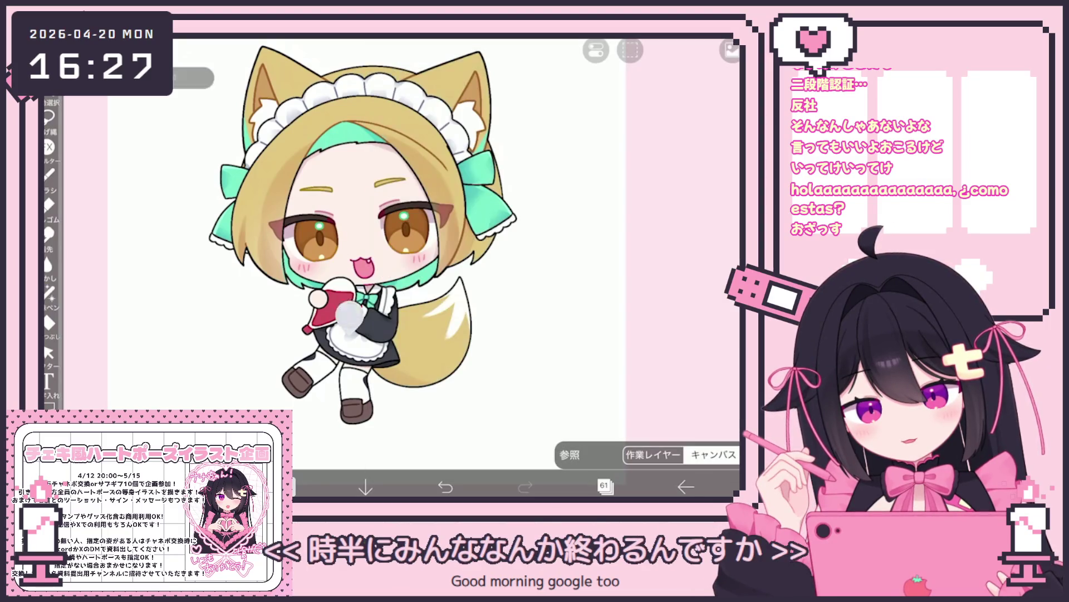
scroll(417, 250, "down", 3)
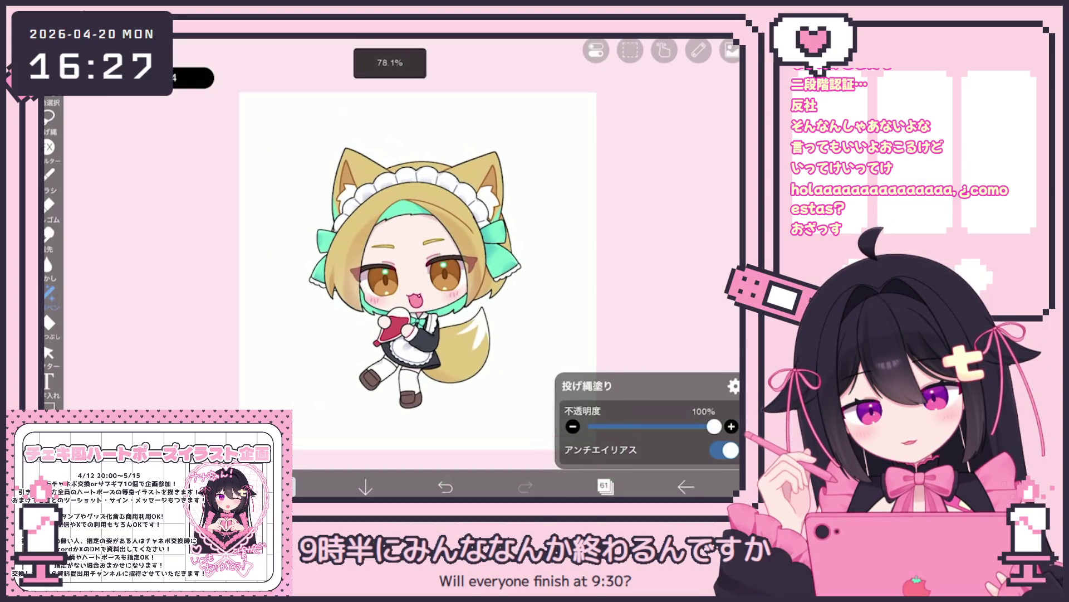
left_click(604, 486)
left_click(641, 176)
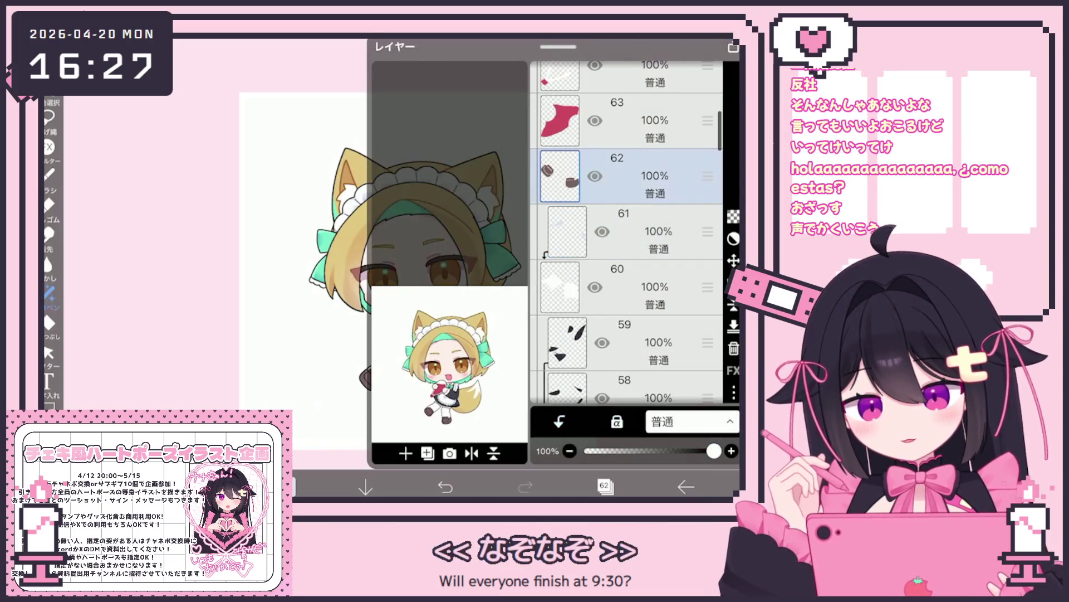
left_click(616, 422)
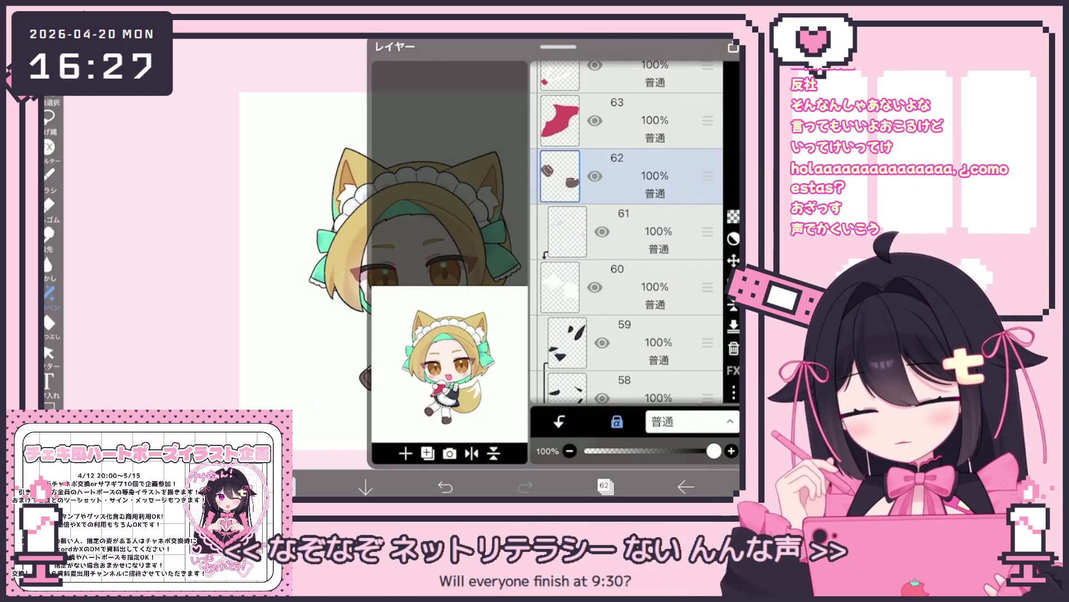
left_click(604, 486)
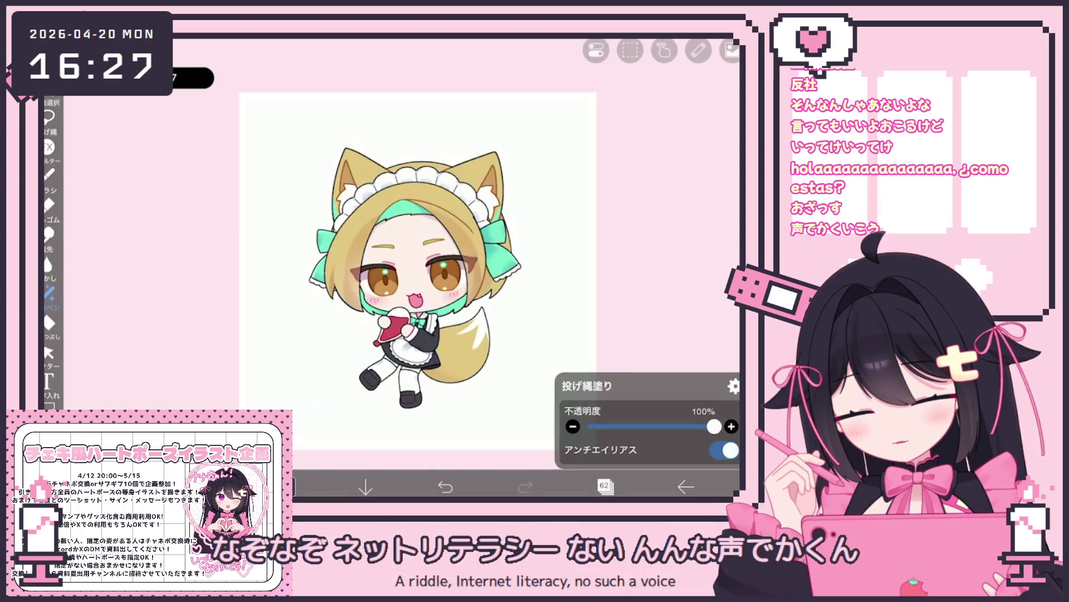
Make layer 68 the current layer and confirm the selection.
left_click(604, 486)
left_click(604, 486)
left_click(604, 487)
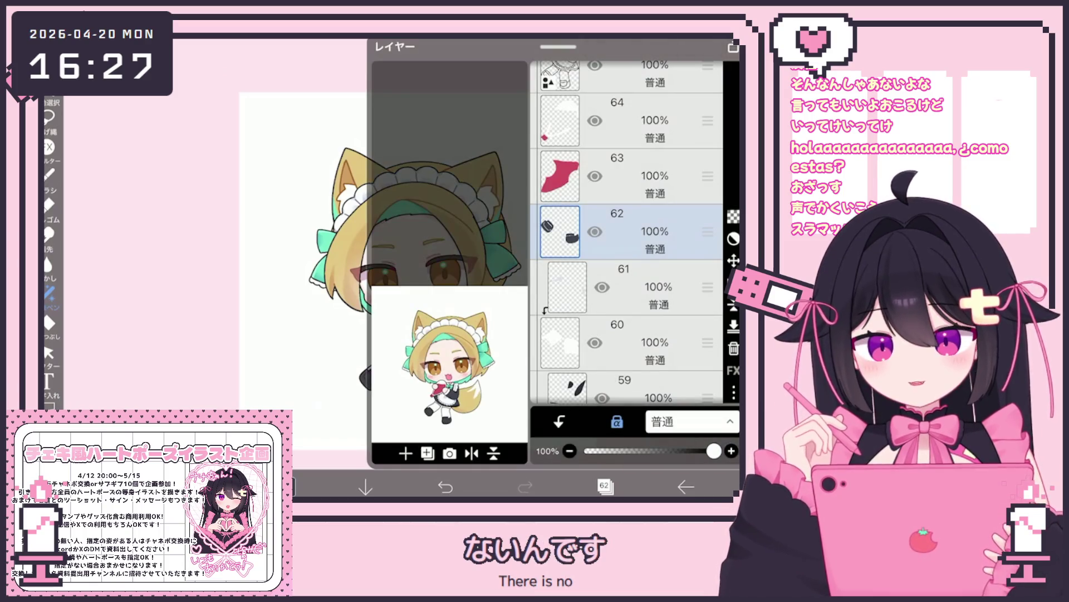
scroll(627, 223, "up", 5)
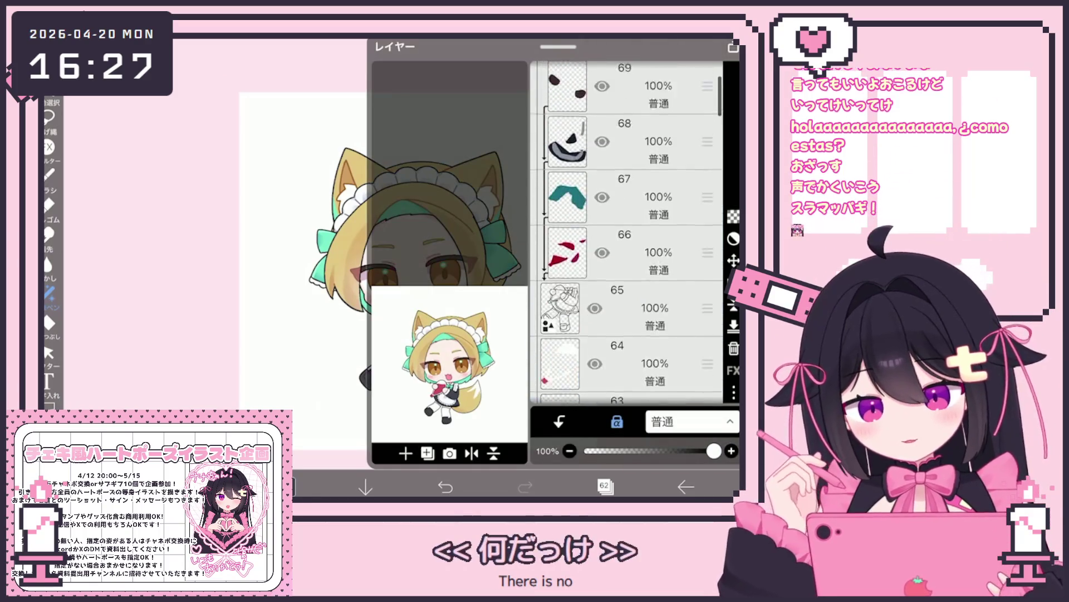
left_click(626, 245)
left_click(604, 486)
left_click(604, 486)
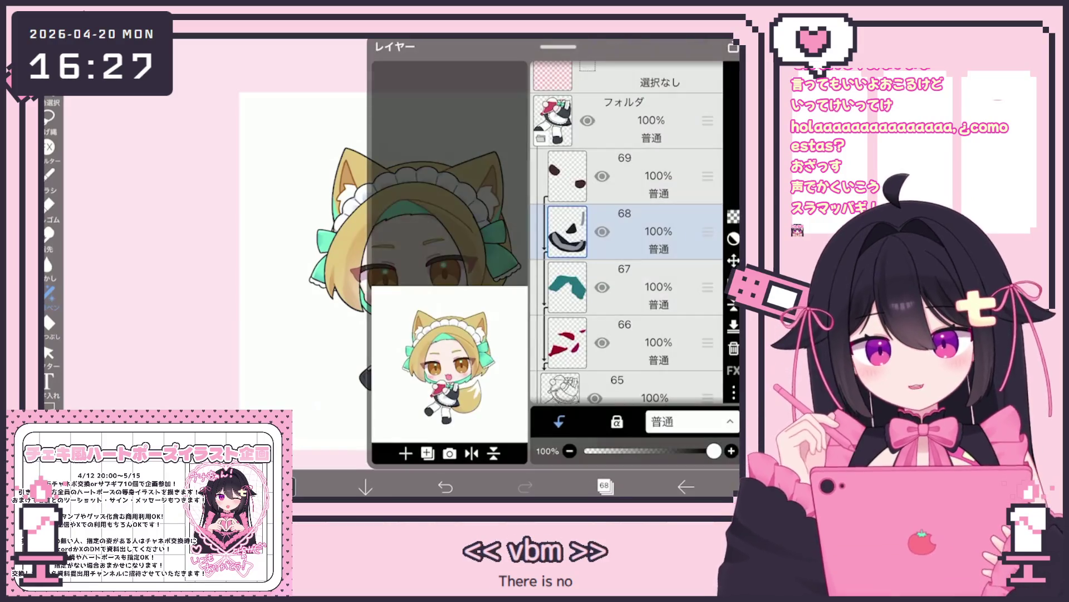
left_click(604, 487)
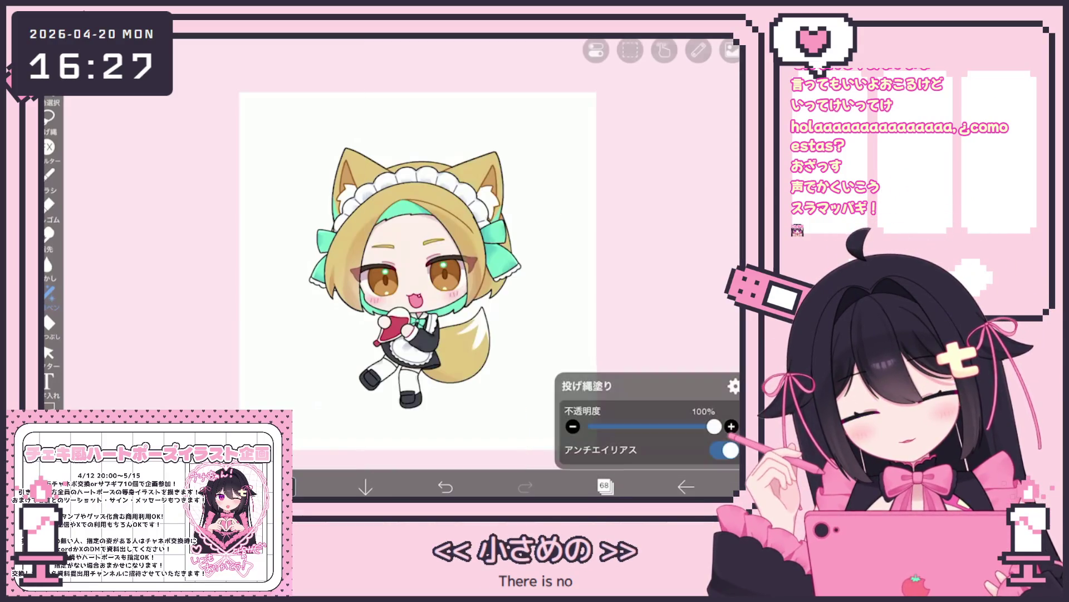
scroll(384, 289, "down", 1)
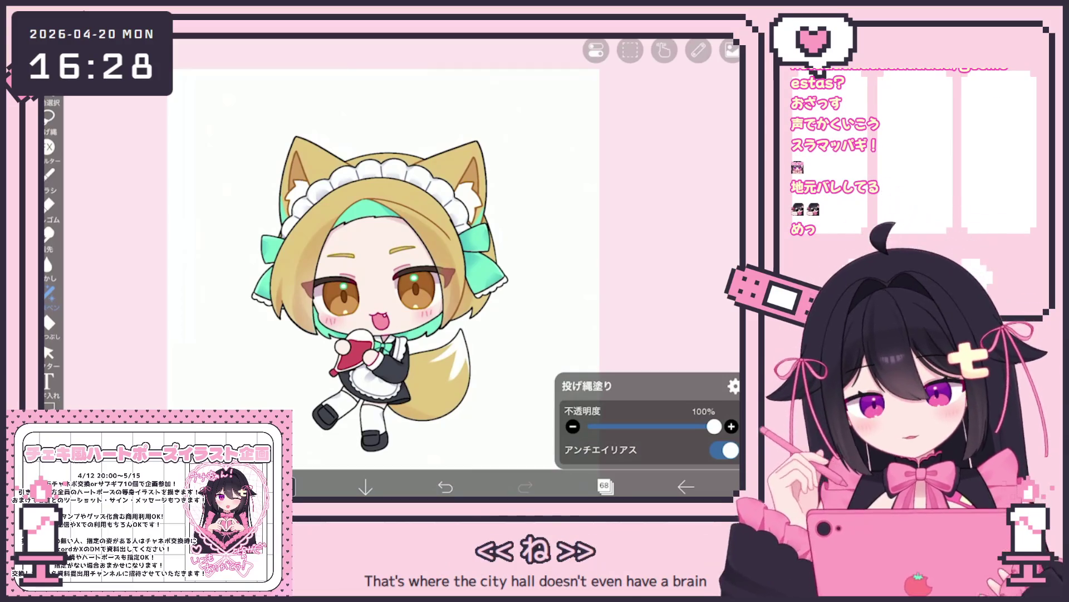
left_click(604, 486)
scroll(627, 234, "down", 10)
left_click(641, 274)
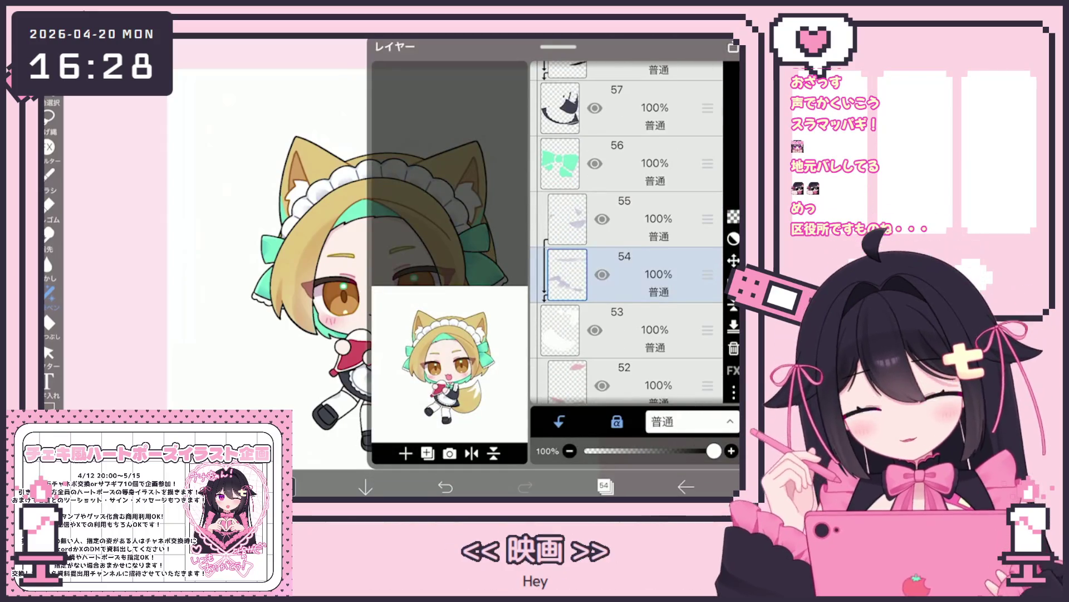
Scroll down the layer list, trying layers 46, 39 and 34.
scroll(627, 234, "up", 6)
scroll(627, 234, "down", 8)
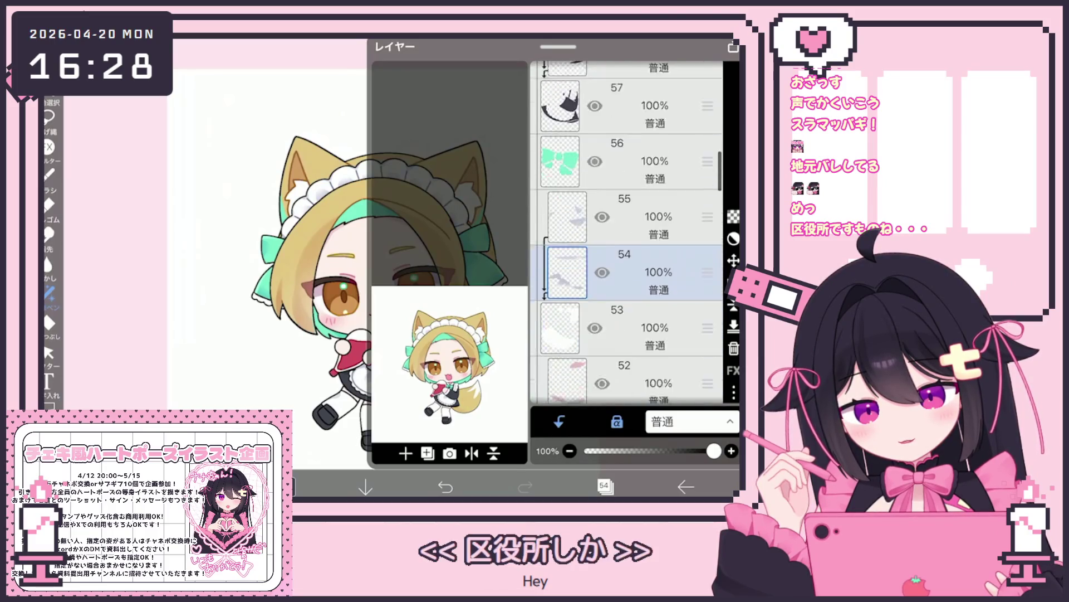
scroll(626, 233, "down", 6)
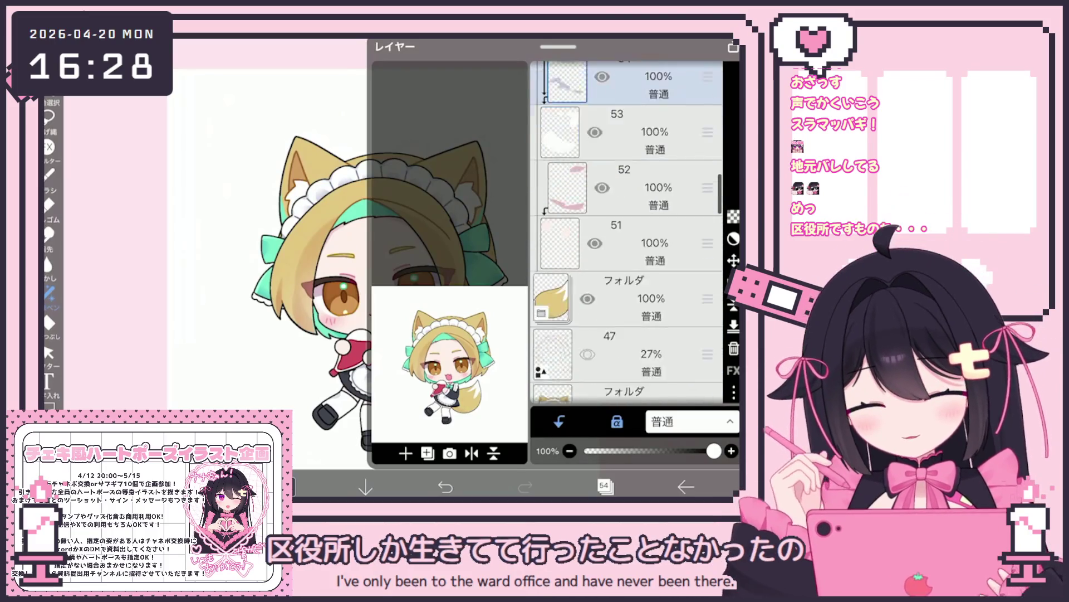
left_click(641, 239)
scroll(626, 234, "down", 7)
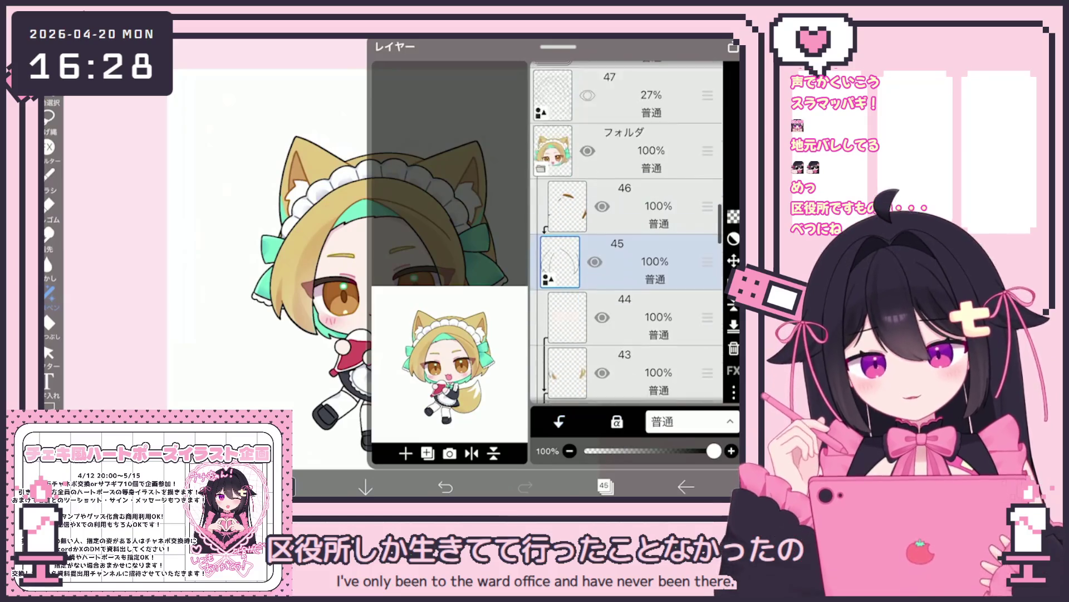
left_click(641, 234)
scroll(626, 234, "down", 4)
left_click(640, 279)
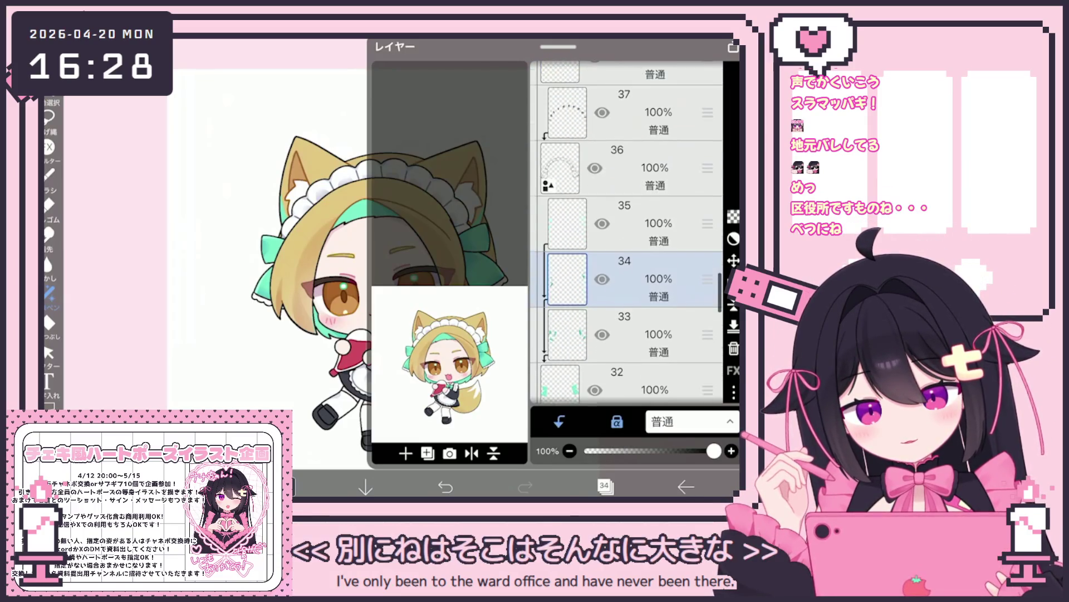
Select layer 37 and add a new clipped layer 38 above it.
scroll(627, 234, "down", 2)
scroll(626, 234, "up", 3)
left_click(641, 200)
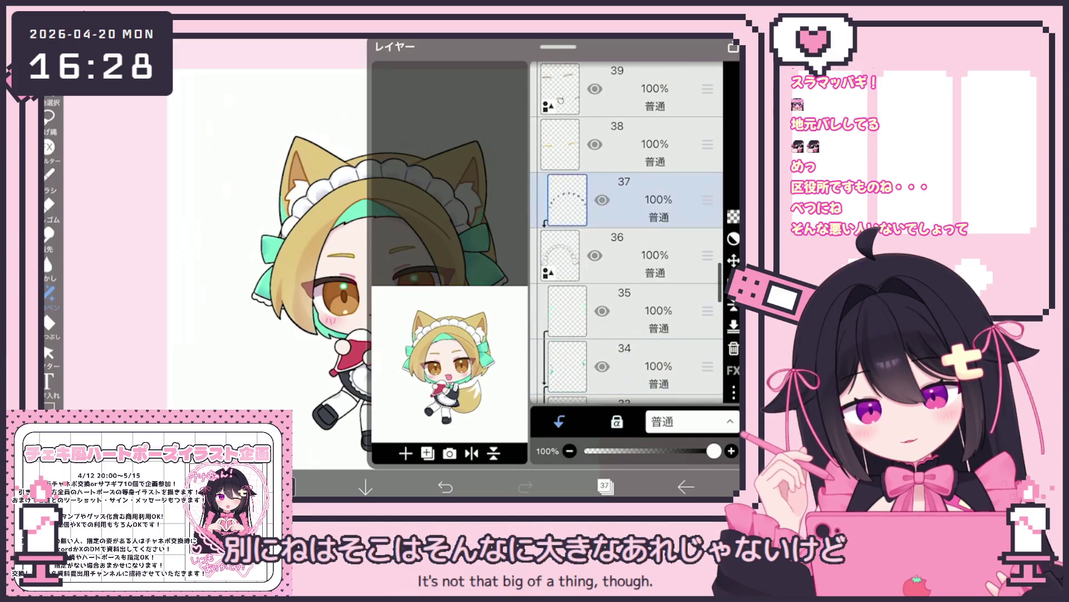
left_click(406, 453)
left_click(604, 486)
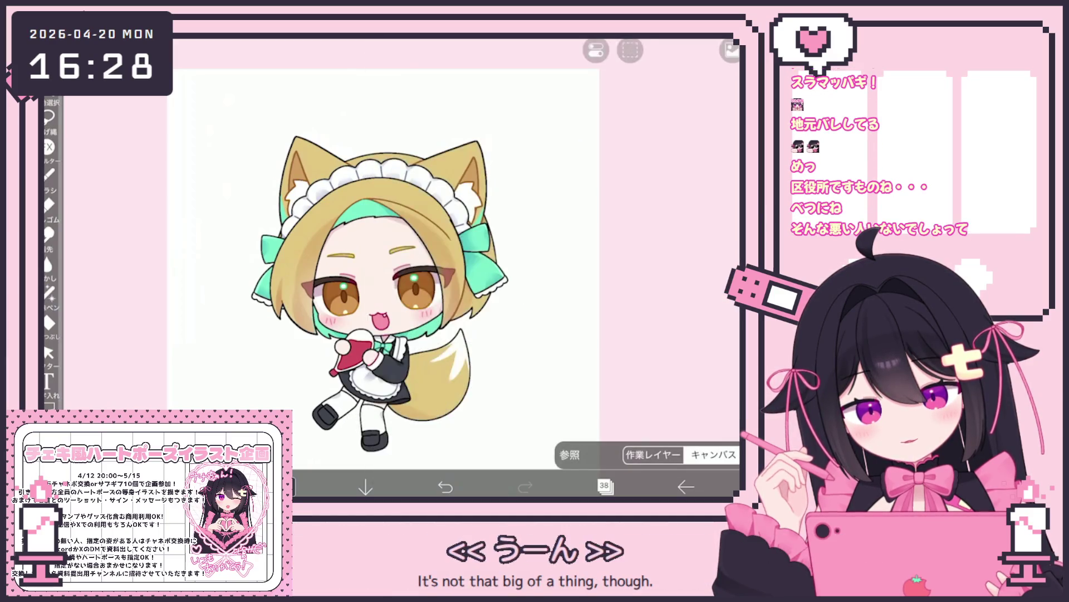
Pick teal #4EBFC2 and lasso-fill a shape on the clipped layer.
scroll(390, 250, "up", 5)
left_click(49, 117)
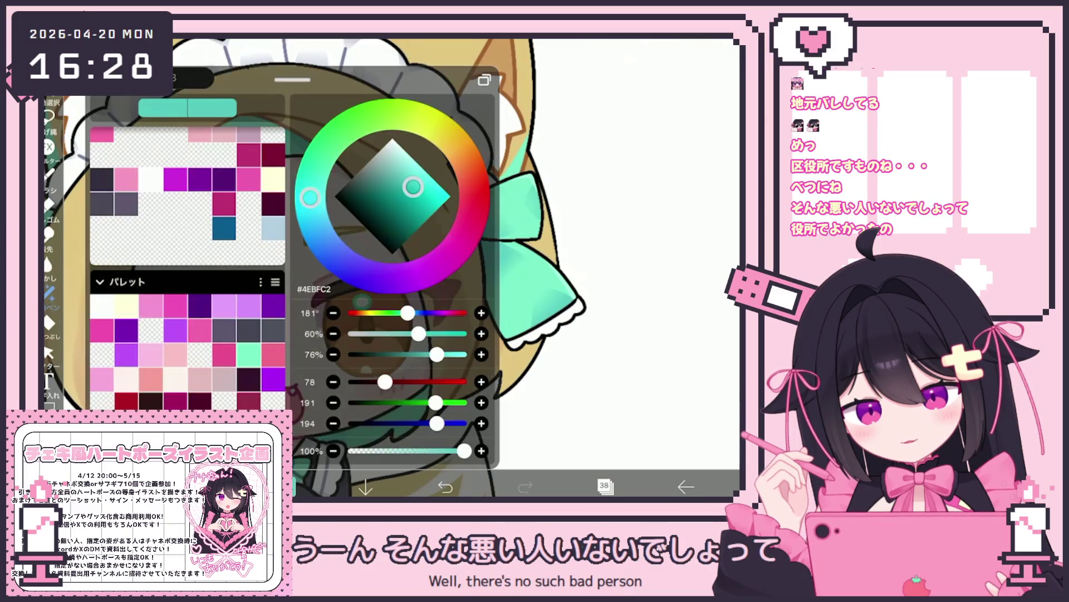
mouse_move(289, 393)
left_mouse_down()
mouse_move(287, 440)
mouse_move(278, 390)
left_mouse_up()
Zoom in and out around the teal fill to inspect it.
scroll(591, 256, "up", 5)
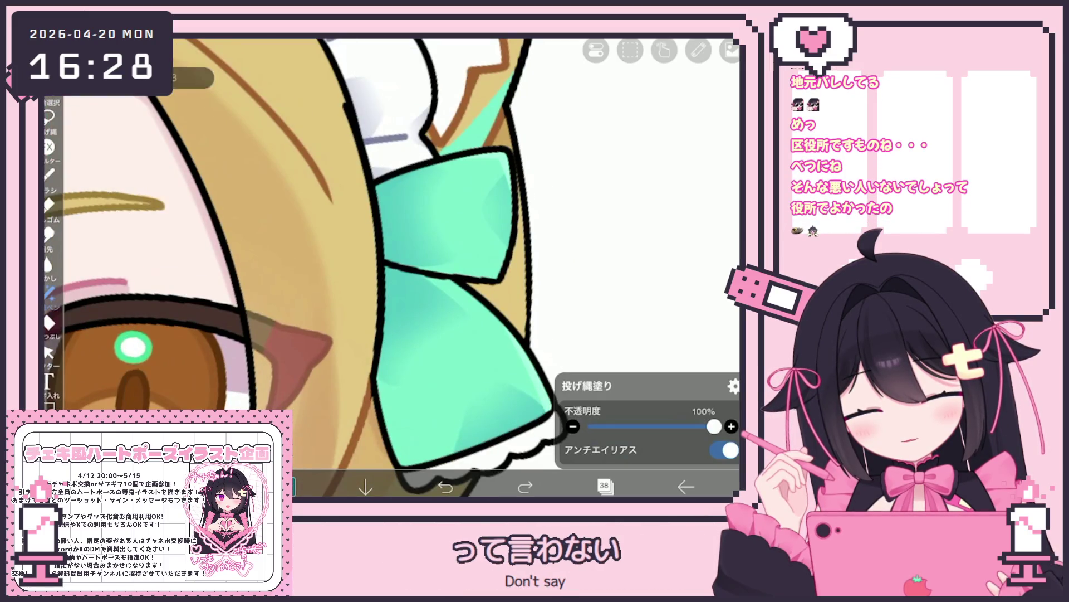
scroll(390, 267, "down", 5)
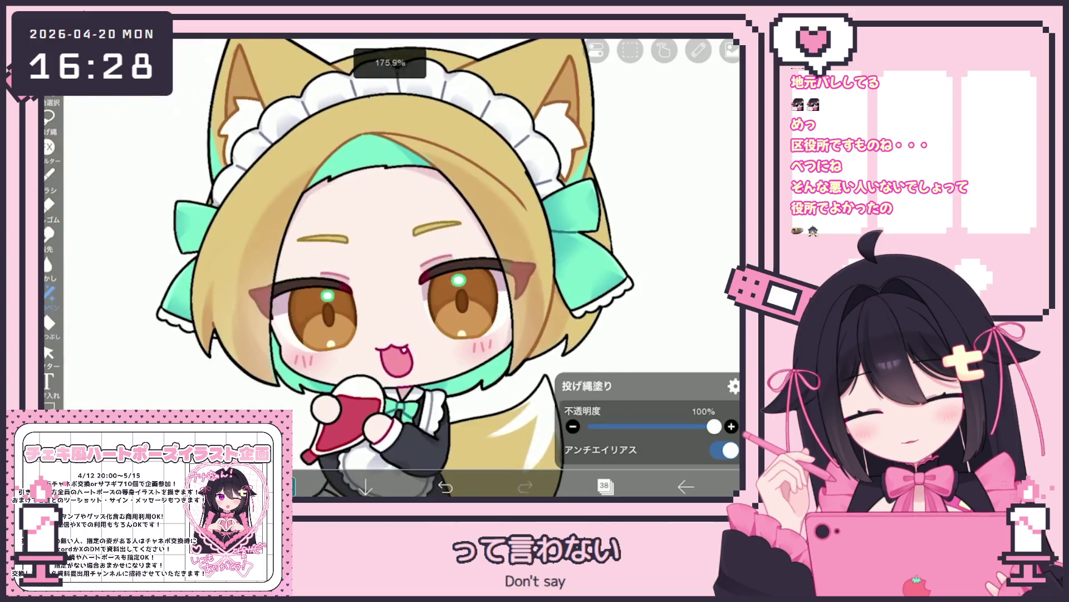
scroll(389, 268, "up", 5)
scroll(390, 267, "down", 5)
scroll(390, 267, "up", 5)
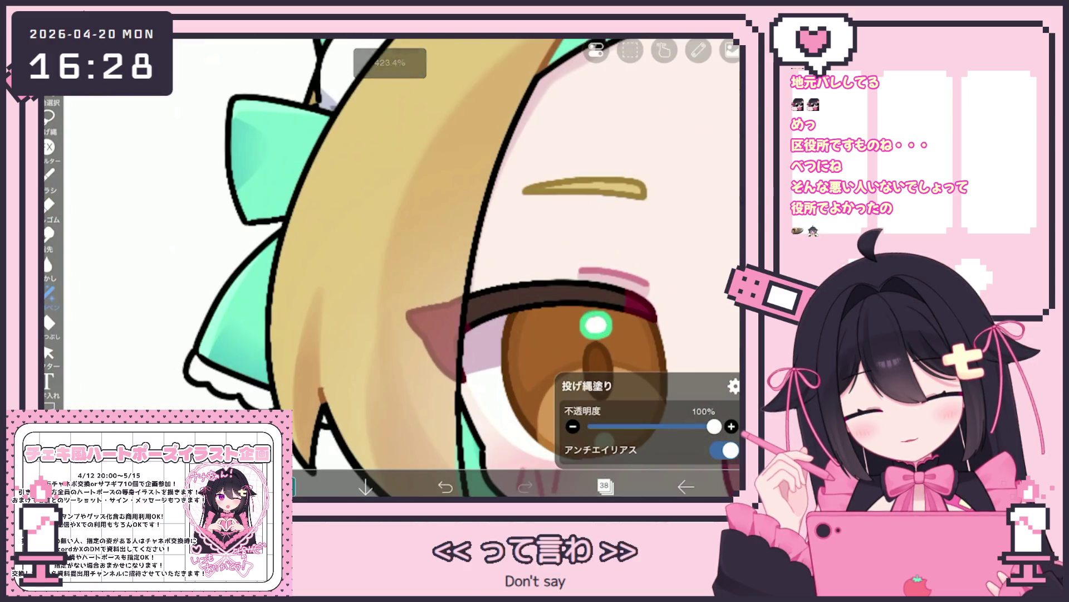
scroll(462, 267, "down", 5)
scroll(613, 267, "up", 5)
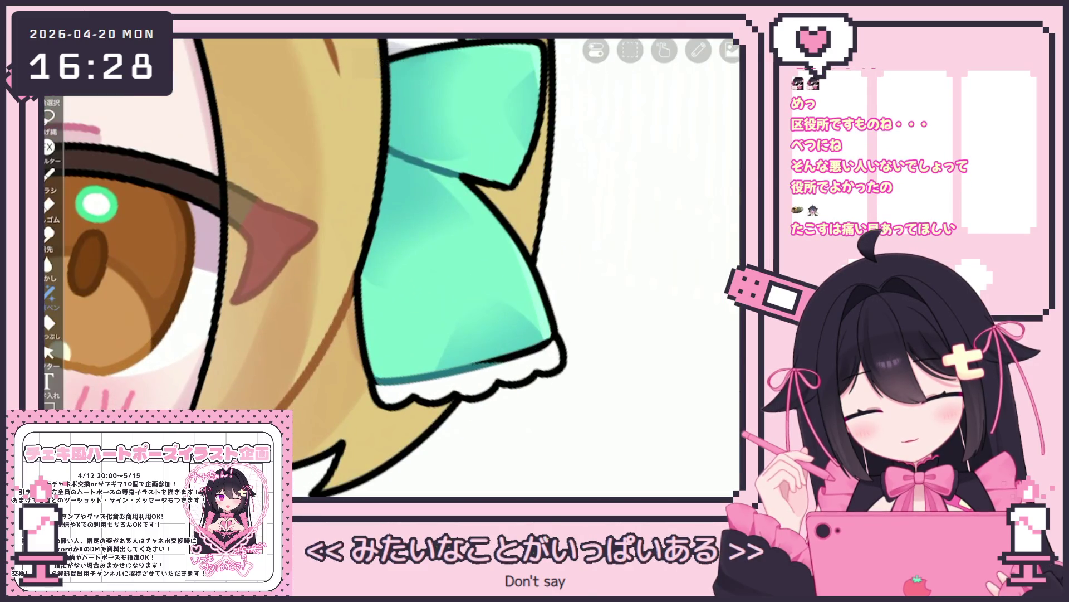
scroll(390, 267, "down", 1)
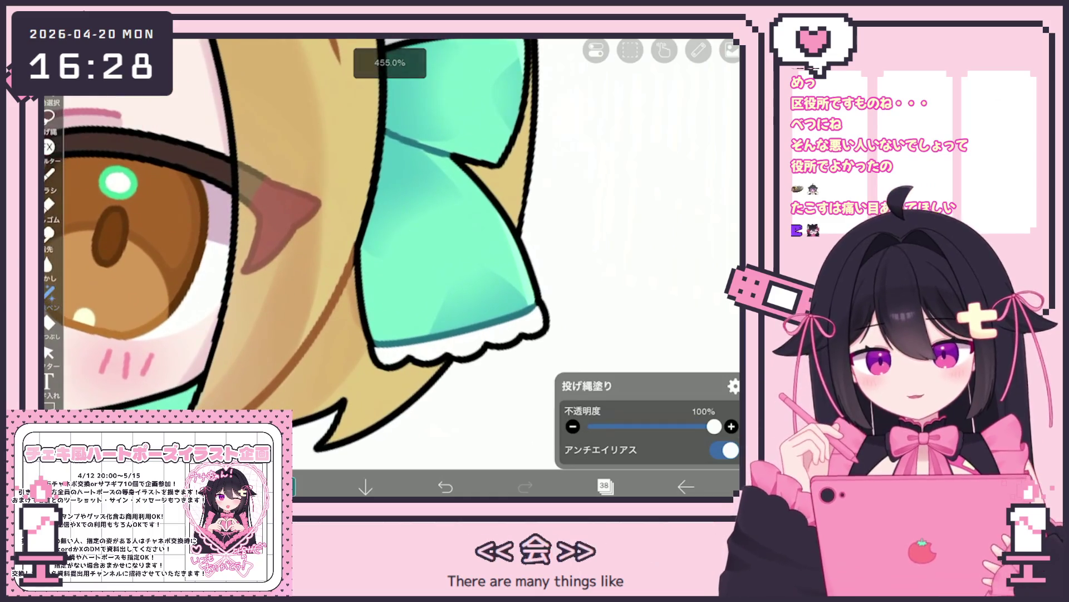
scroll(390, 267, "down", 10)
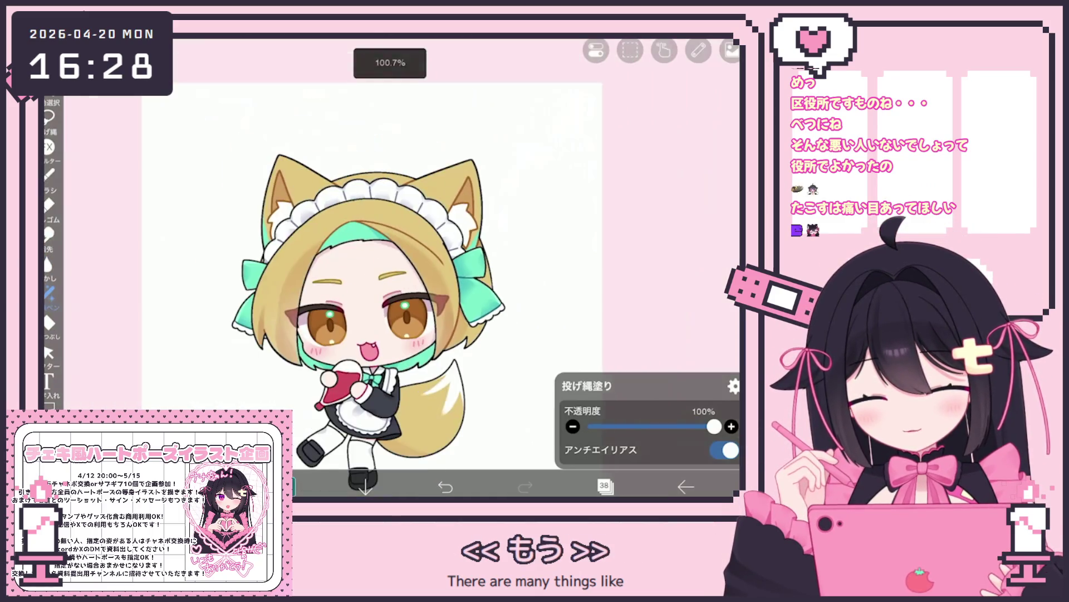
scroll(390, 267, "down", 1)
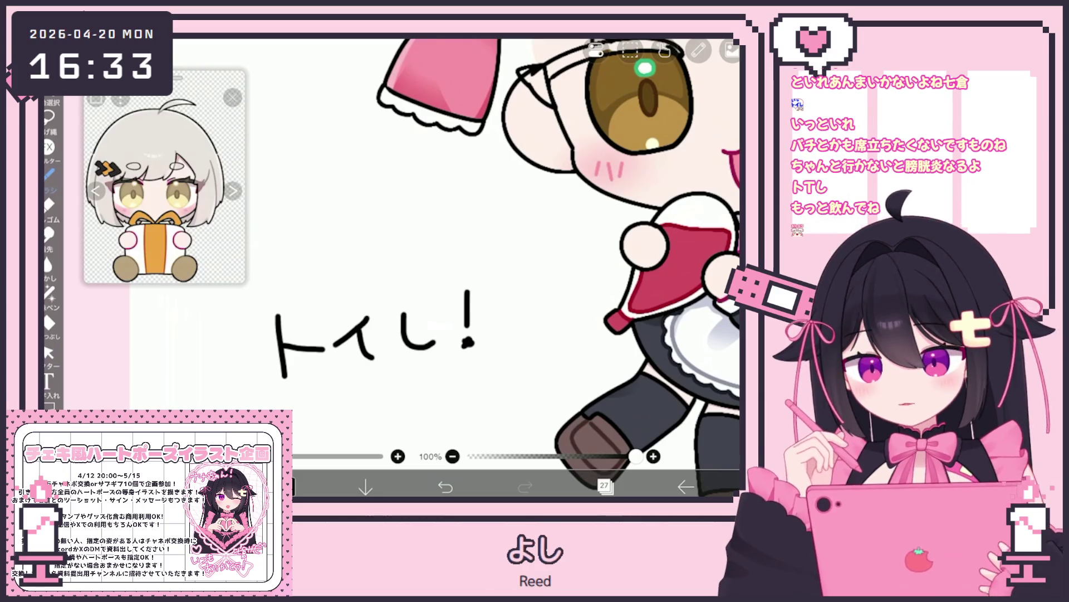
Delete layer 27 holding the トイレ! note, then move down to layer 22.
left_click(606, 486)
left_click(734, 348)
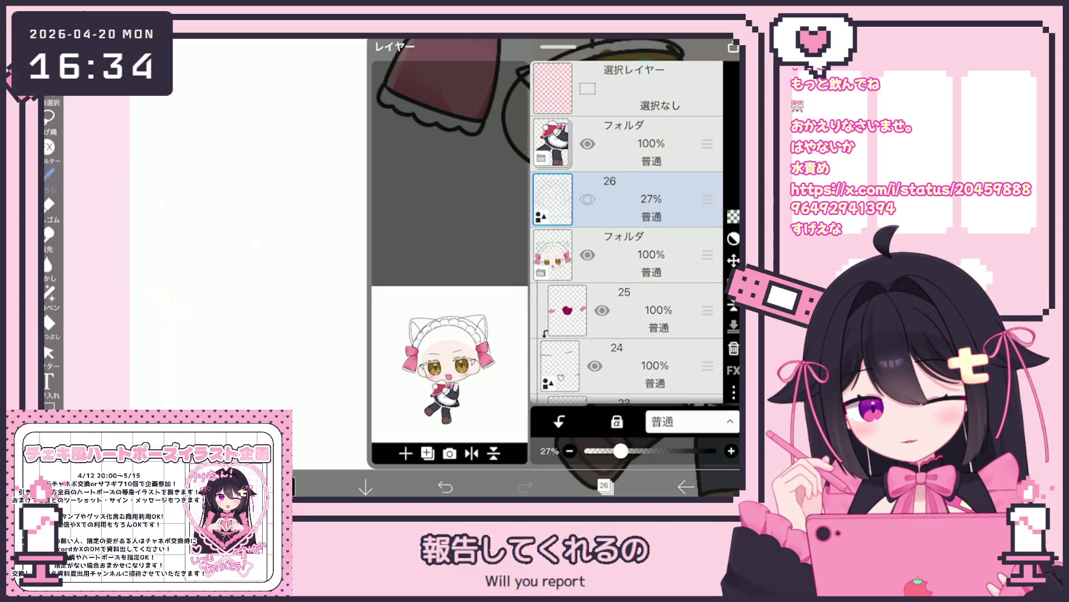
scroll(626, 231, "down", 3)
left_click(560, 295)
Select layer 15 for sketching and check the pen's brush settings.
scroll(627, 231, "down", 5)
left_click(559, 300)
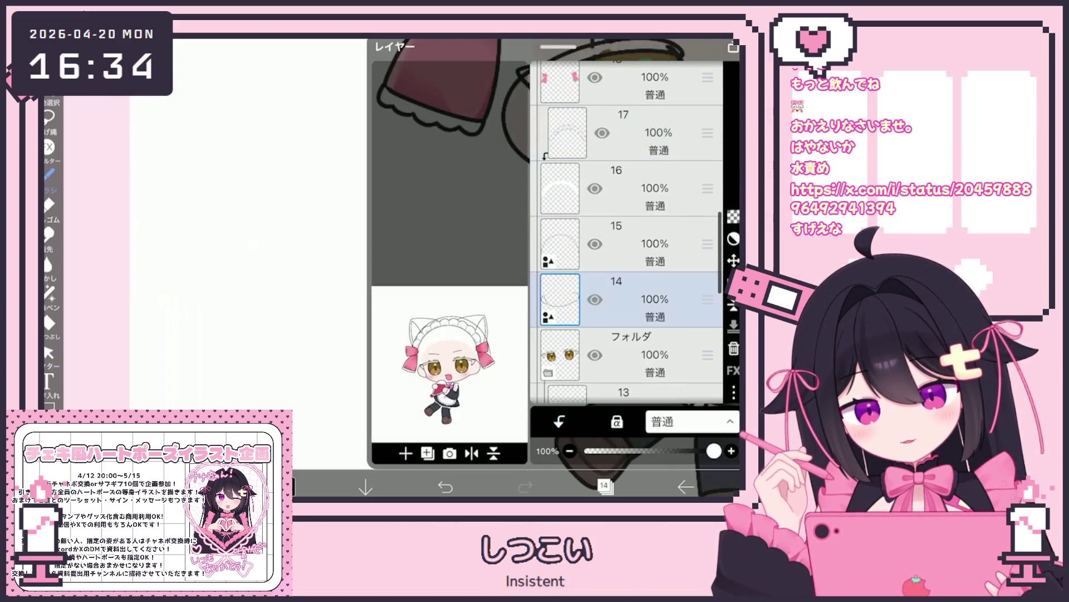
left_click(560, 243)
left_click(49, 174)
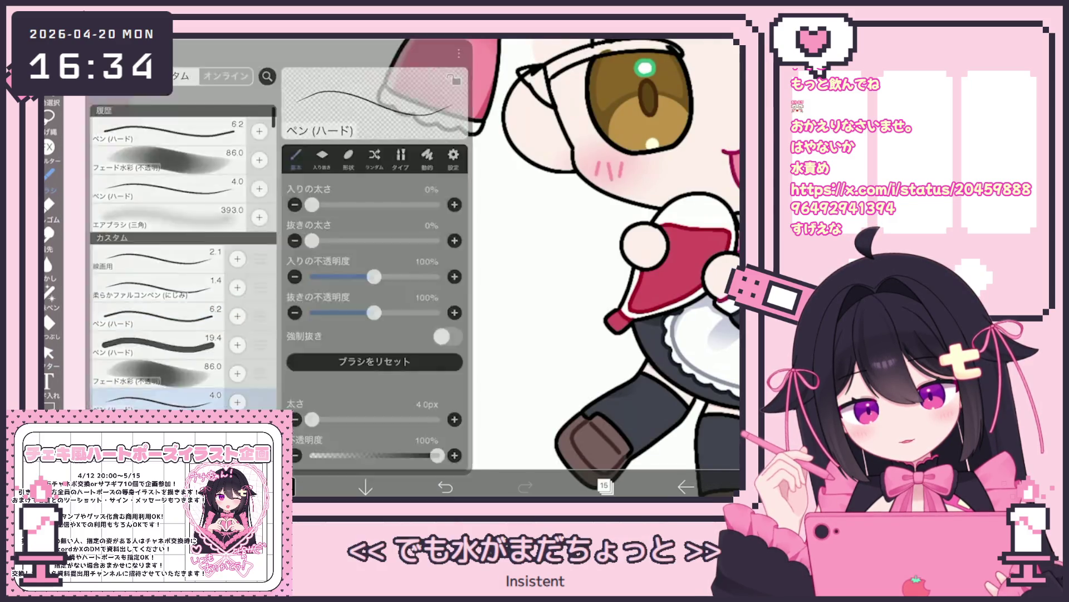
scroll(515, 257, "down", 5)
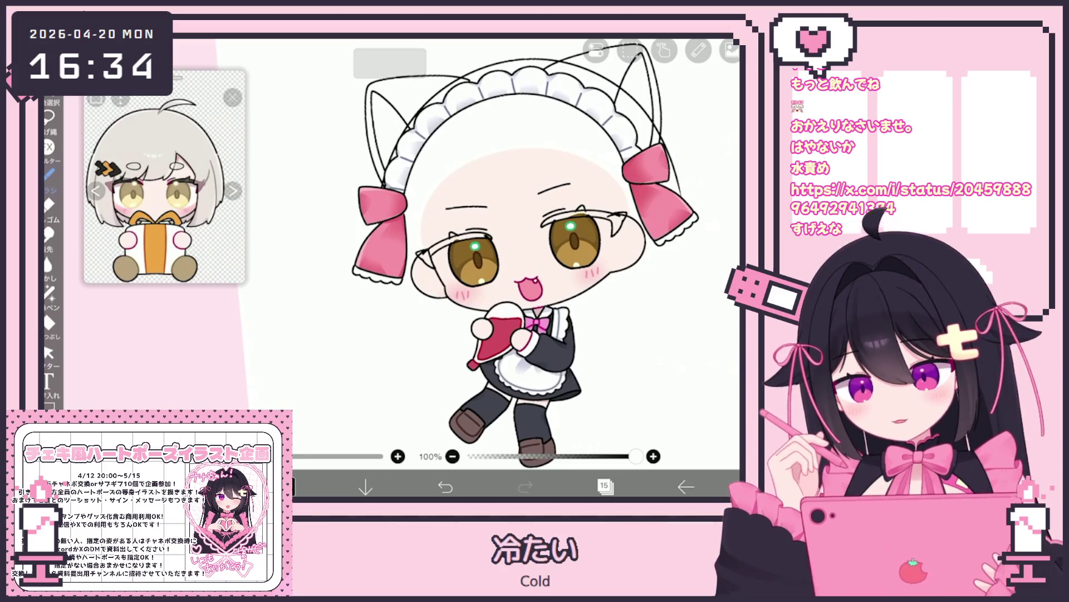
scroll(501, 250, "up", 5)
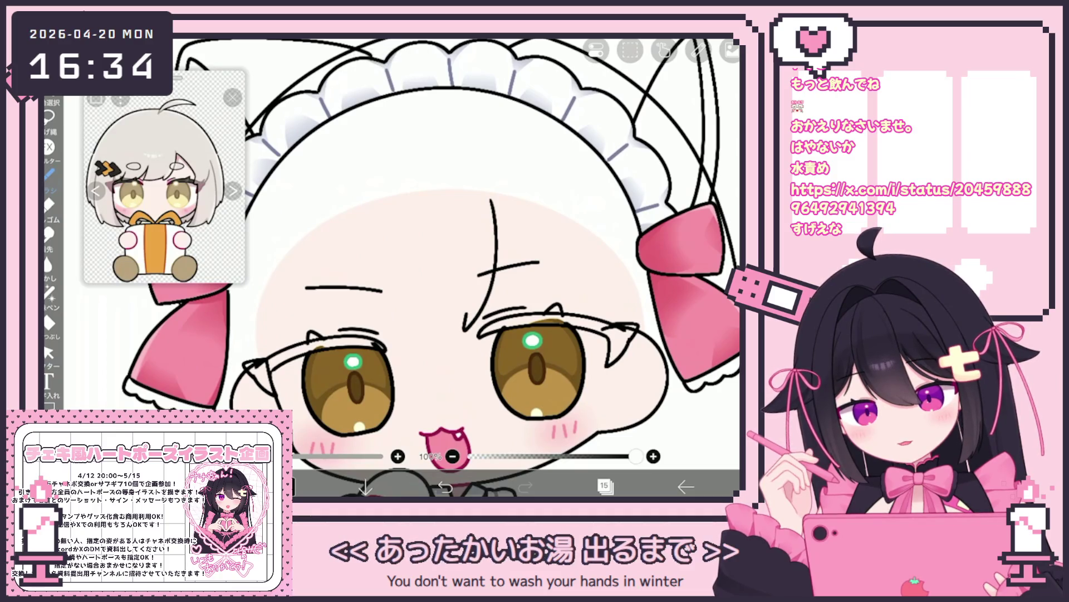
Sketch and redo strokes down the forehead and along the left eyelid.
key("ctrl+z")
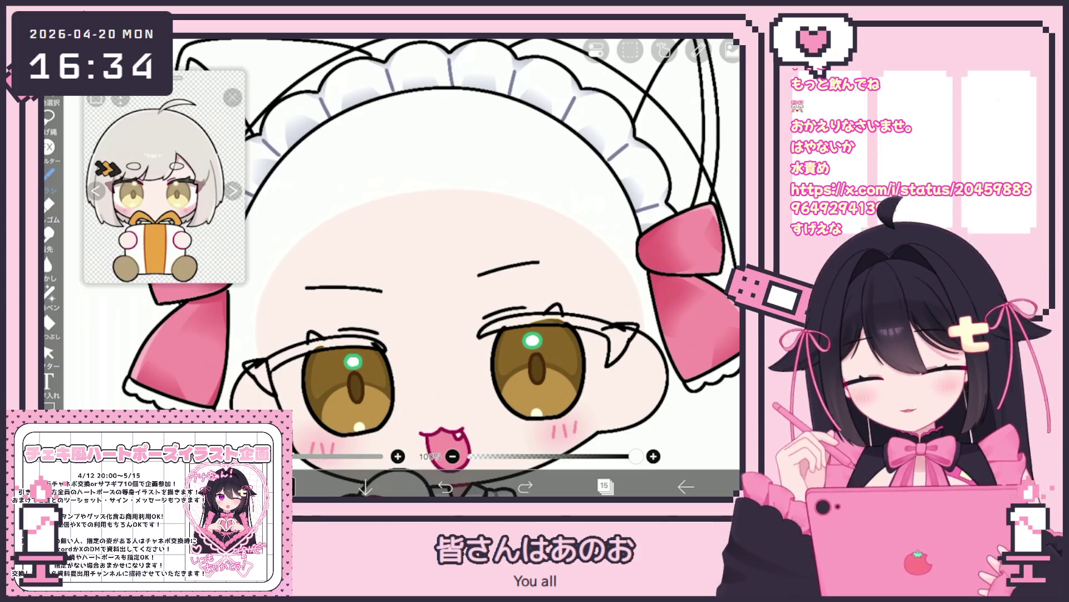
mouse_move(486, 210)
left_mouse_down()
mouse_move(454, 323)
mouse_move(370, 342)
left_mouse_up()
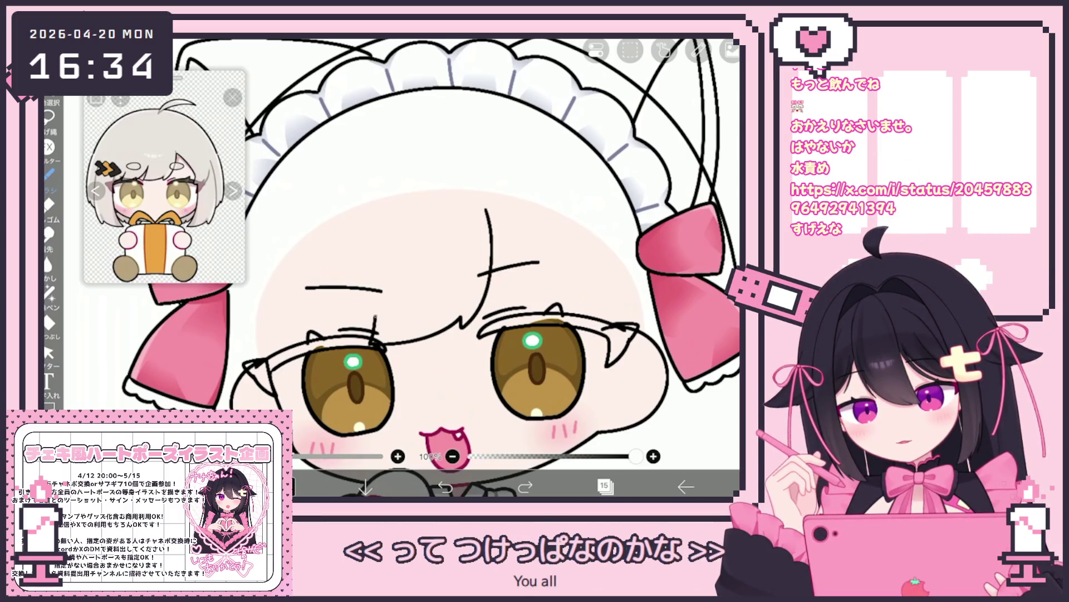
key("ctrl+z")
left_click_drag(471, 319, 340, 330)
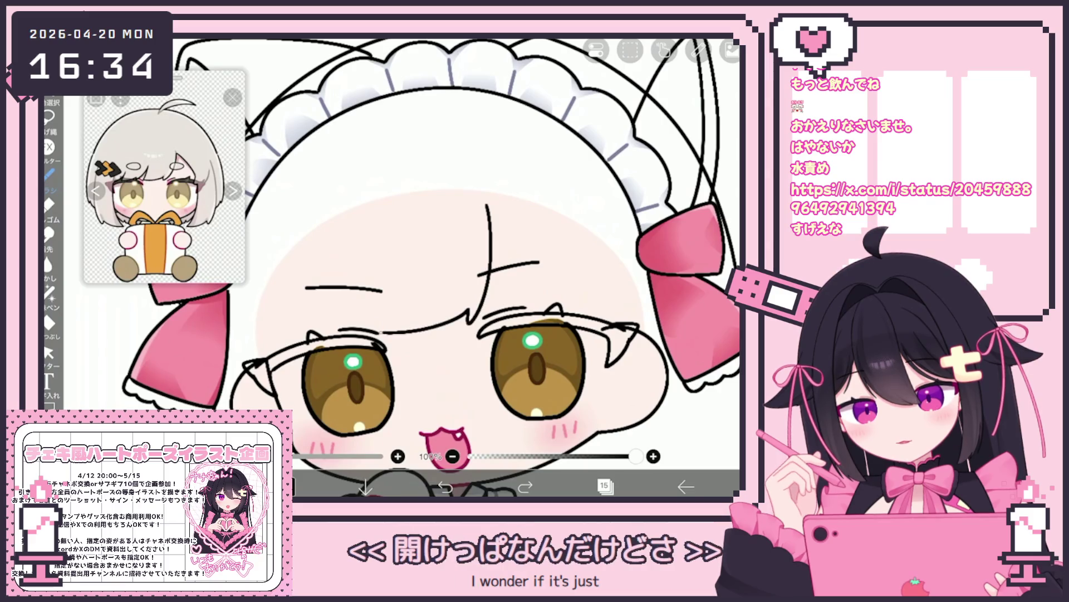
left_click_drag(379, 283, 326, 336)
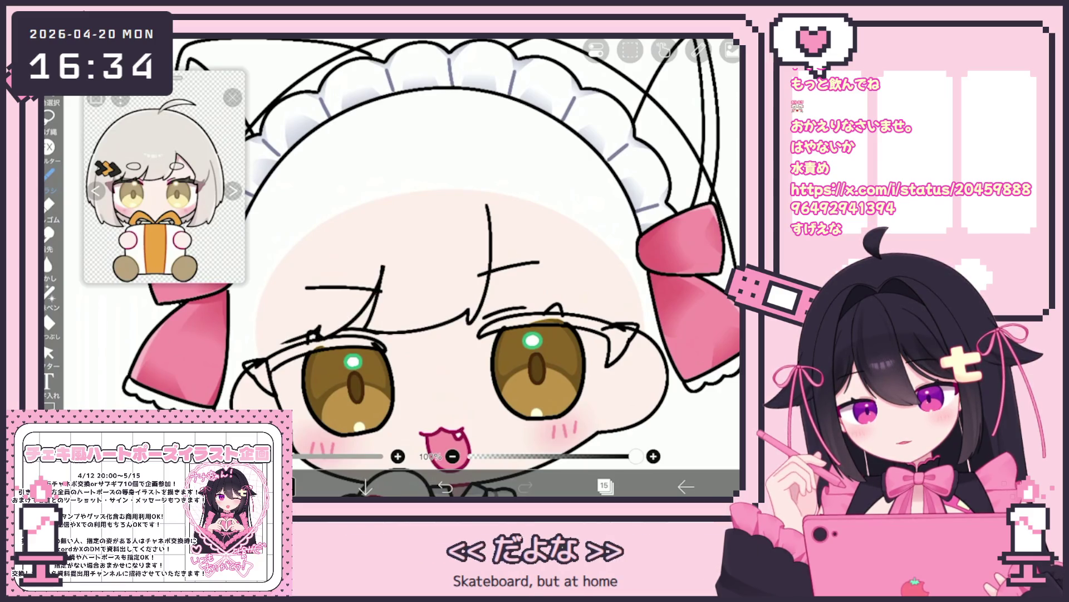
key("ctrl+z")
left_click_drag(382, 266, 324, 336)
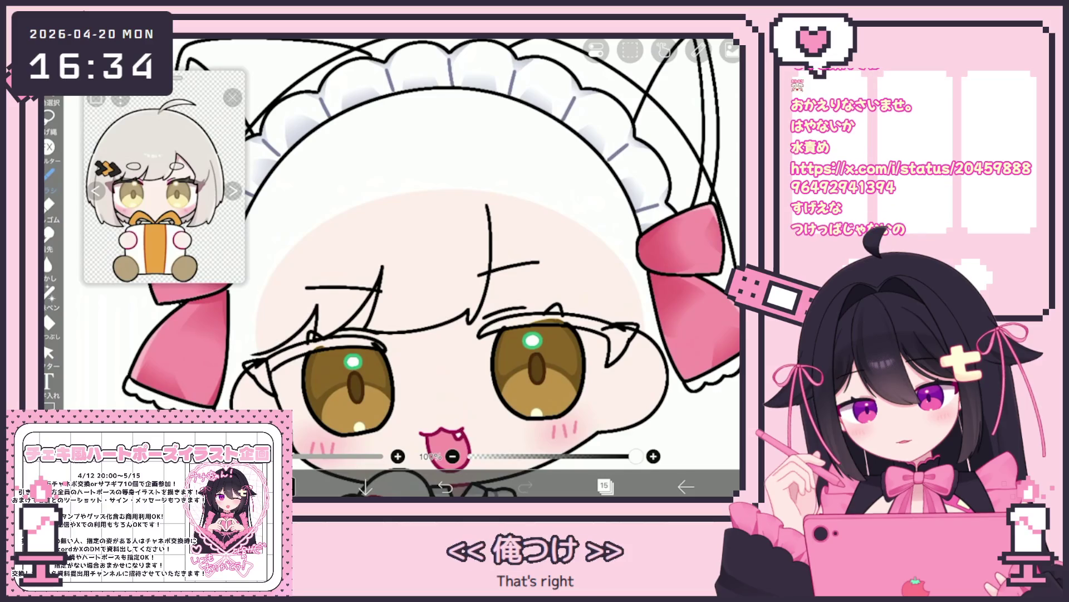
key("ctrl+z")
Draw bang hair strokes beside the left eye, undoing and restoring them.
scroll(429, 245, "up", 3)
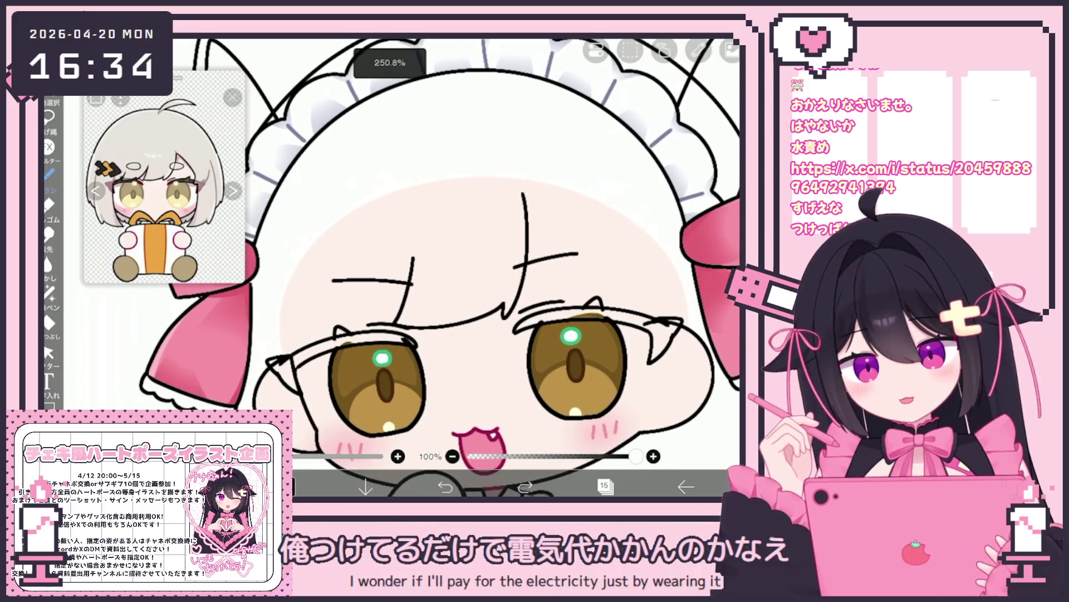
left_click_drag(418, 260, 406, 281)
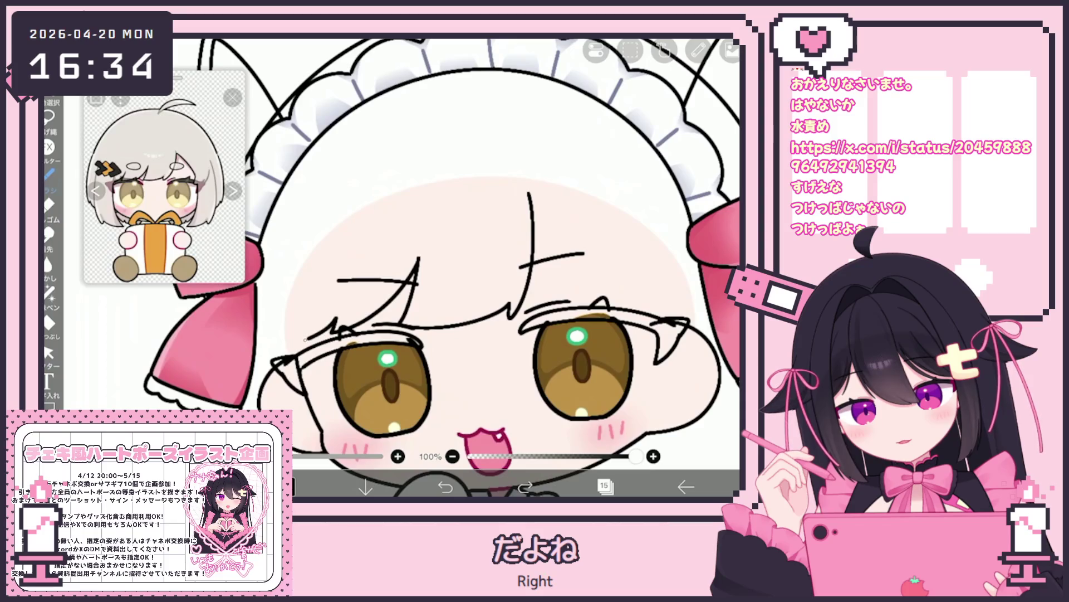
left_click_drag(311, 336, 273, 348)
left_click_drag(327, 313, 281, 347)
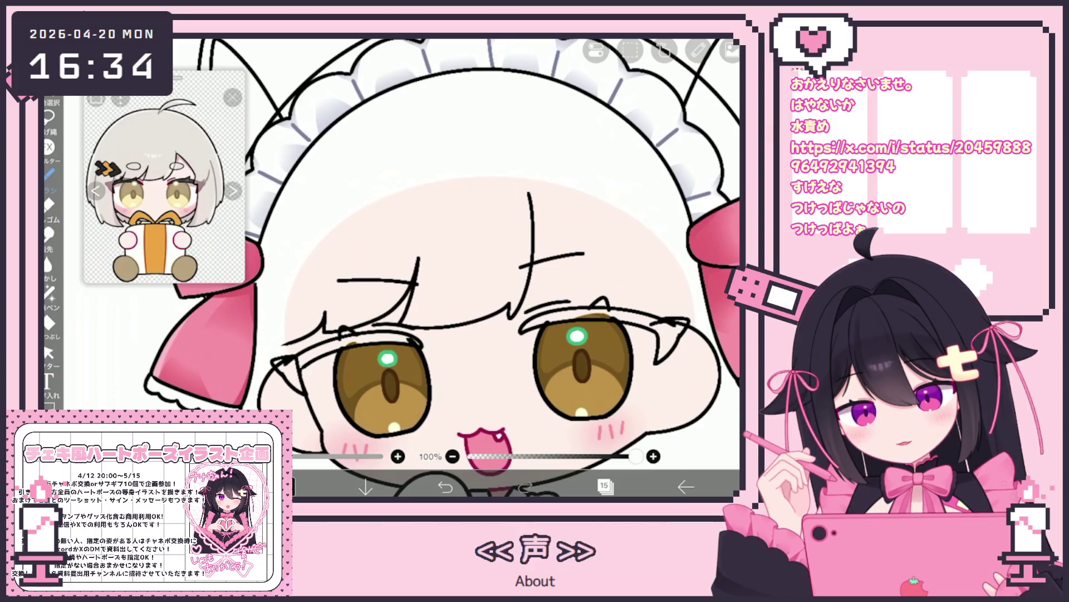
key("ctrl+z")
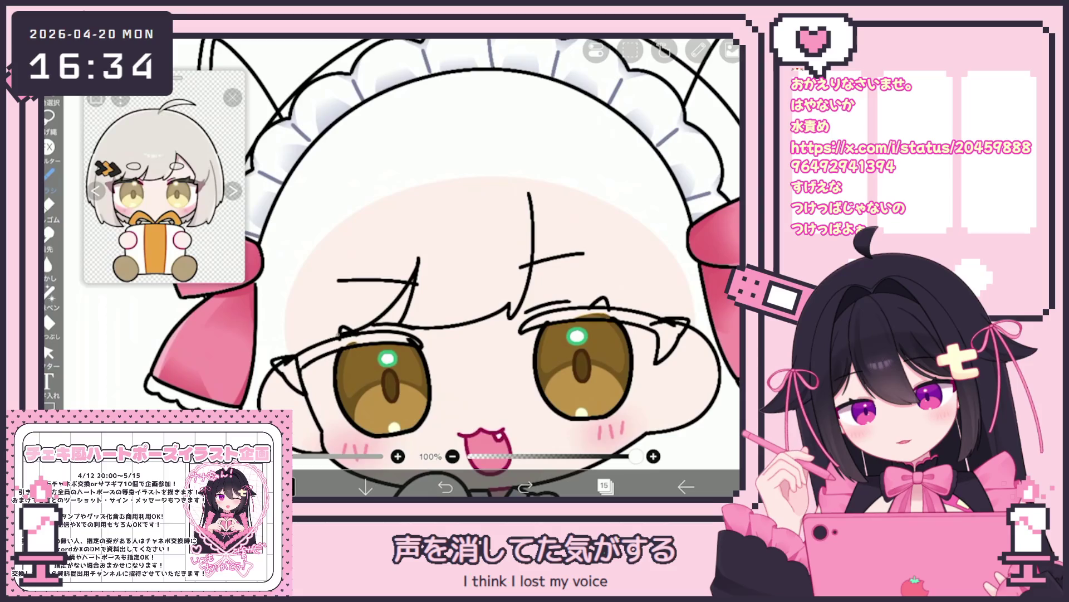
key("ctrl+z")
key("ctrl+z")
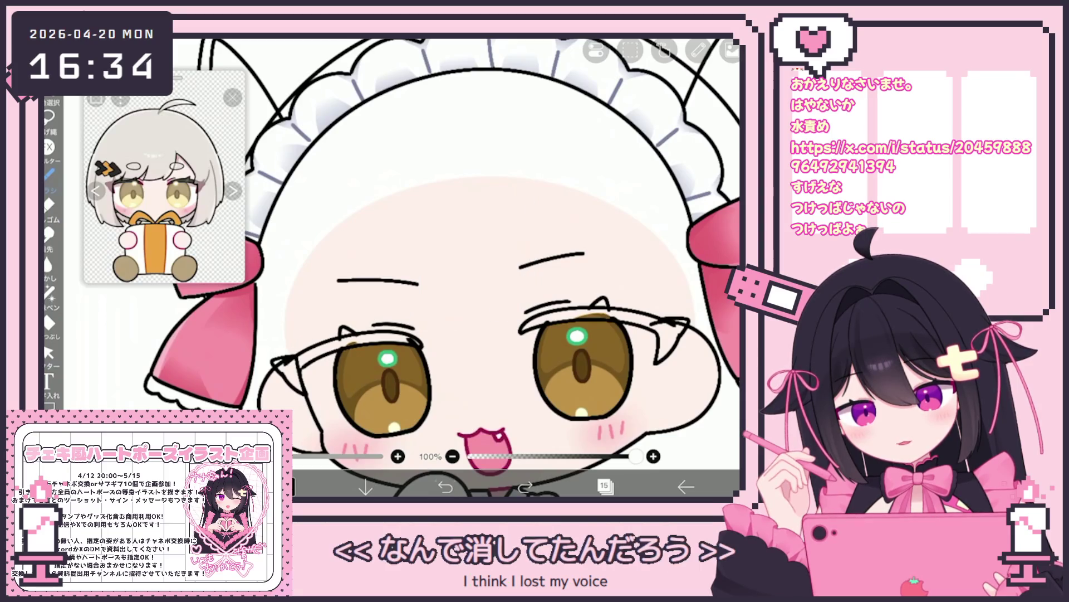
key("ctrl+y")
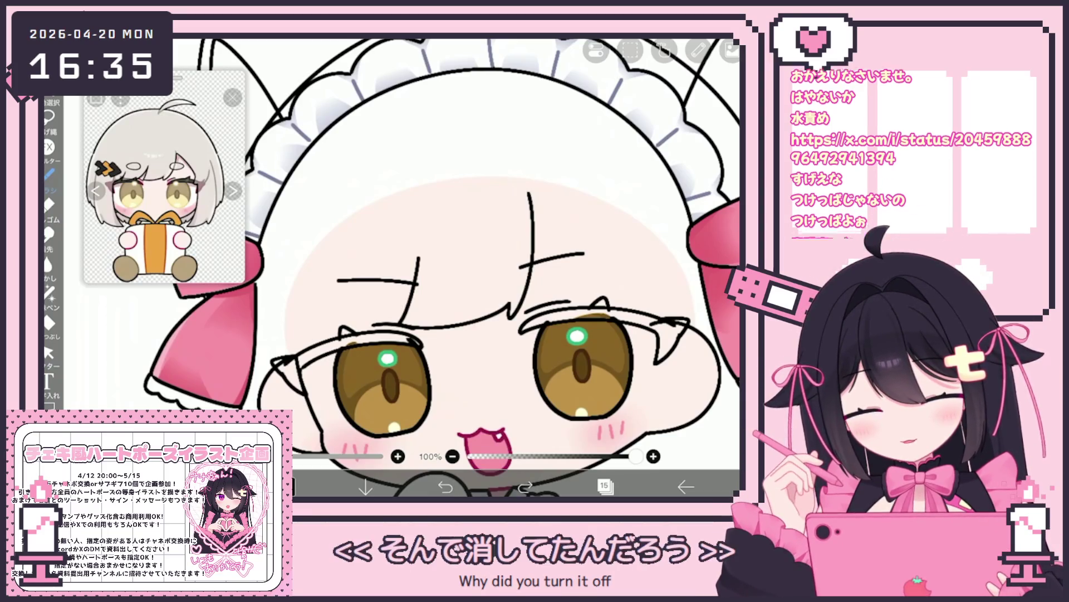
key("ctrl+y")
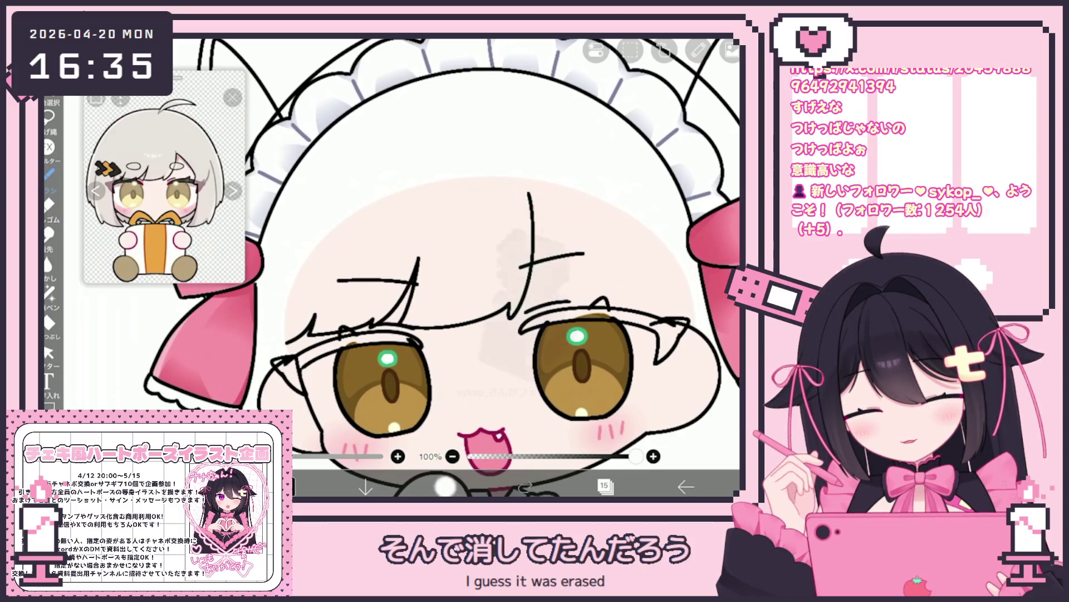
Zoom out to view the whole character with the new bang strokes.
scroll(445, 268, "up", 3)
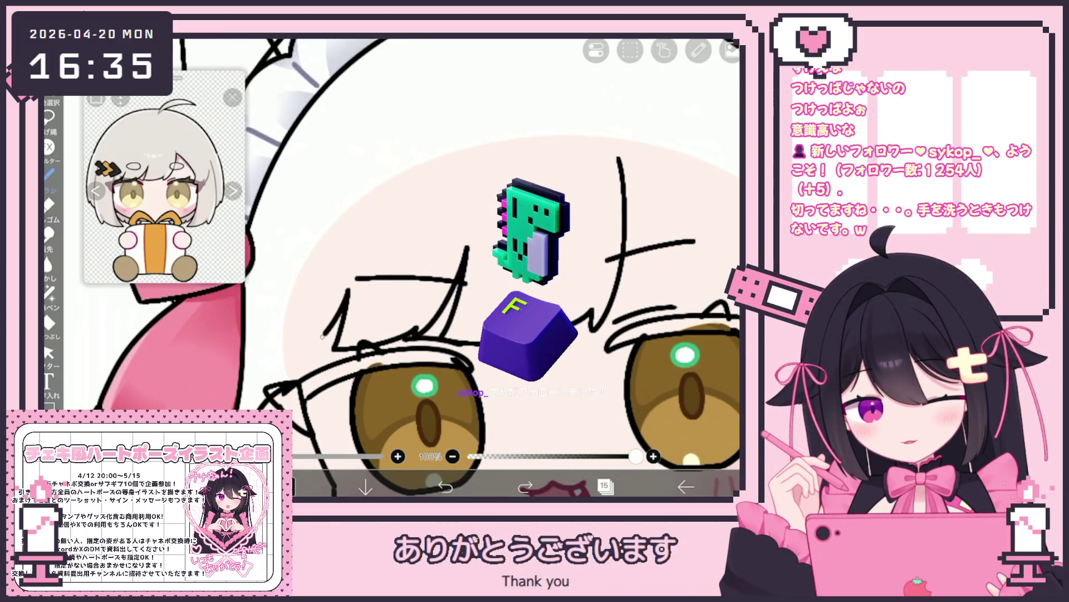
scroll(457, 267, "down", 5)
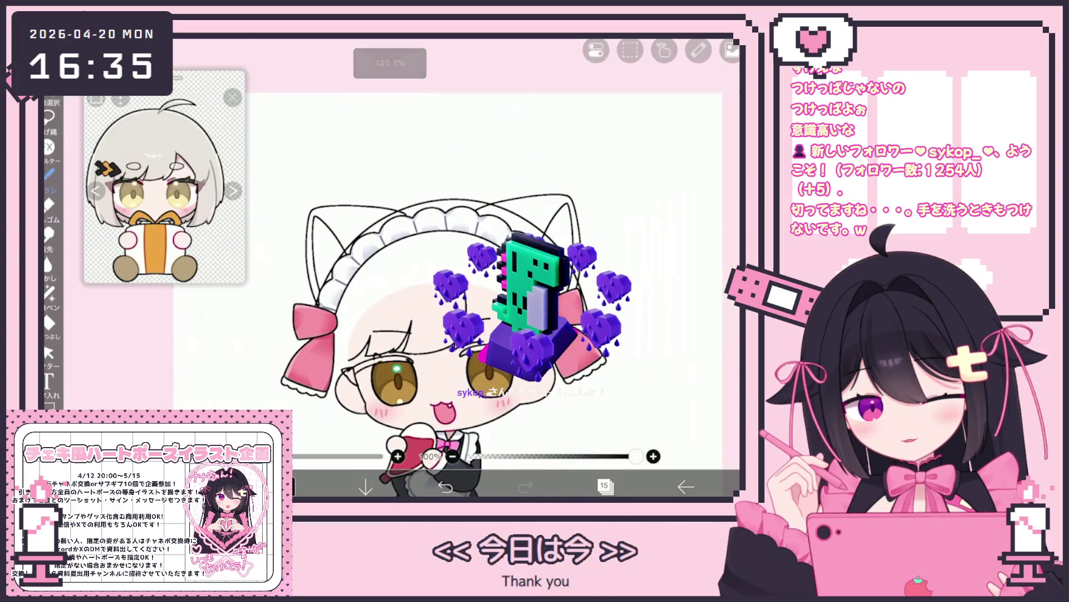
scroll(446, 268, "up", 1)
scroll(432, 323, "up", 1)
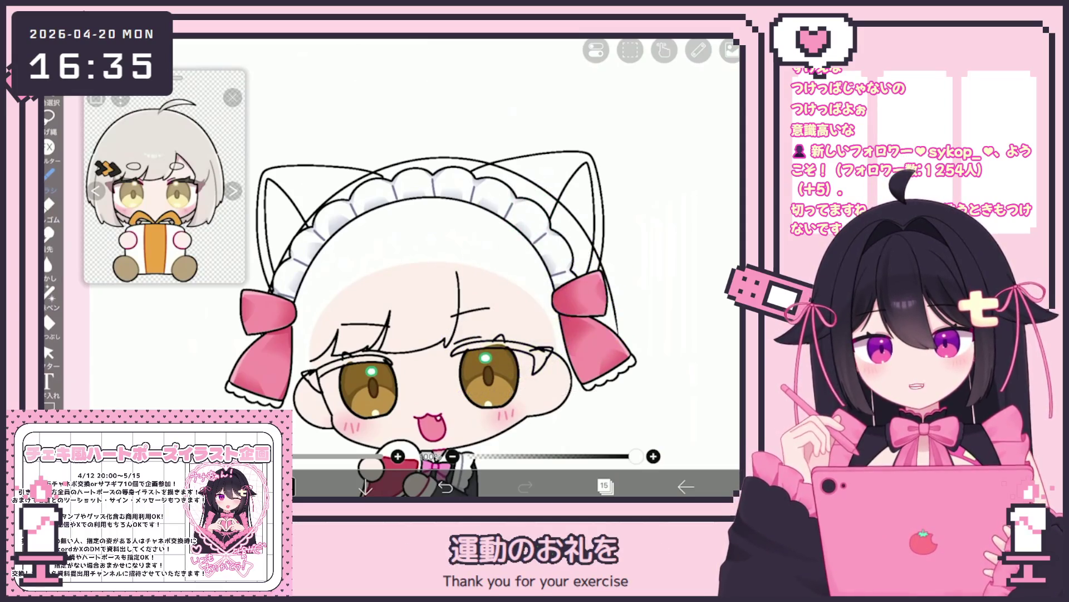
left_click(48, 352)
Select the forehead strokes, drop the selection, and try the vector eraser.
left_click_drag(340, 306, 446, 361)
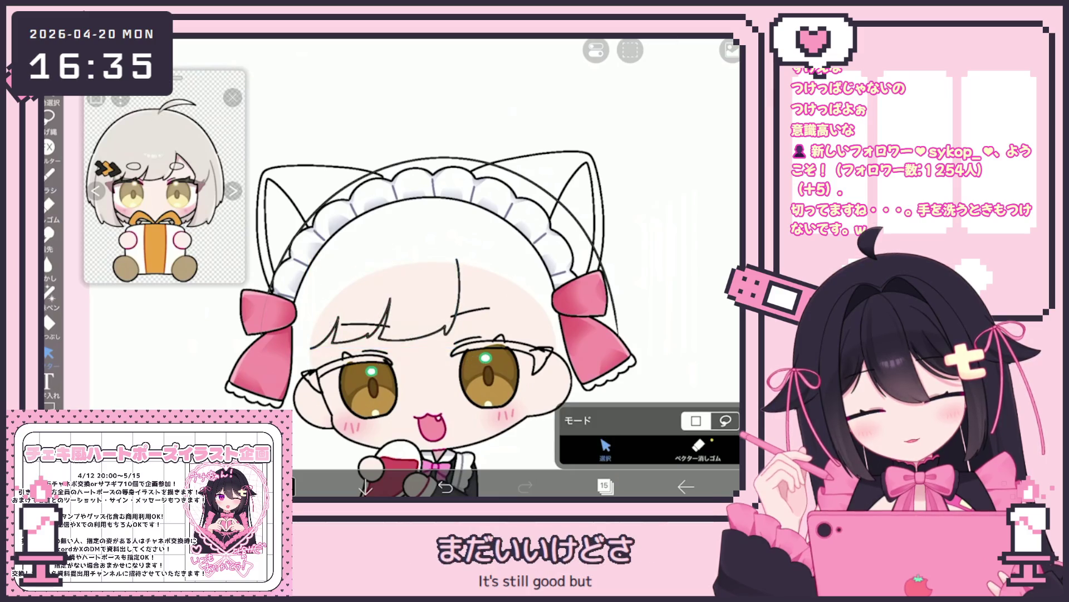
left_click_drag(310, 300, 391, 352)
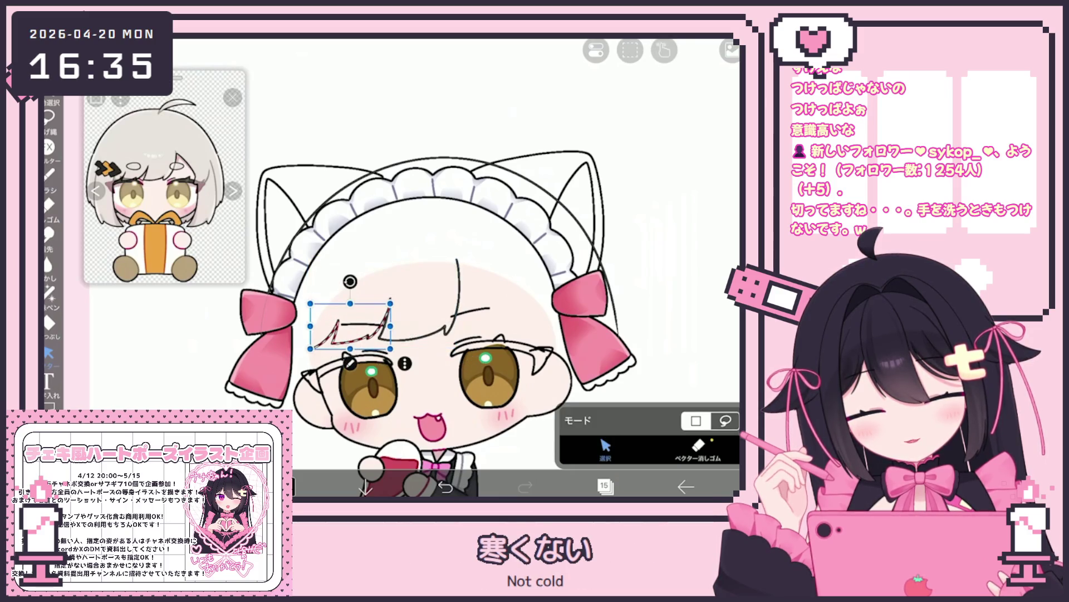
key("Escape")
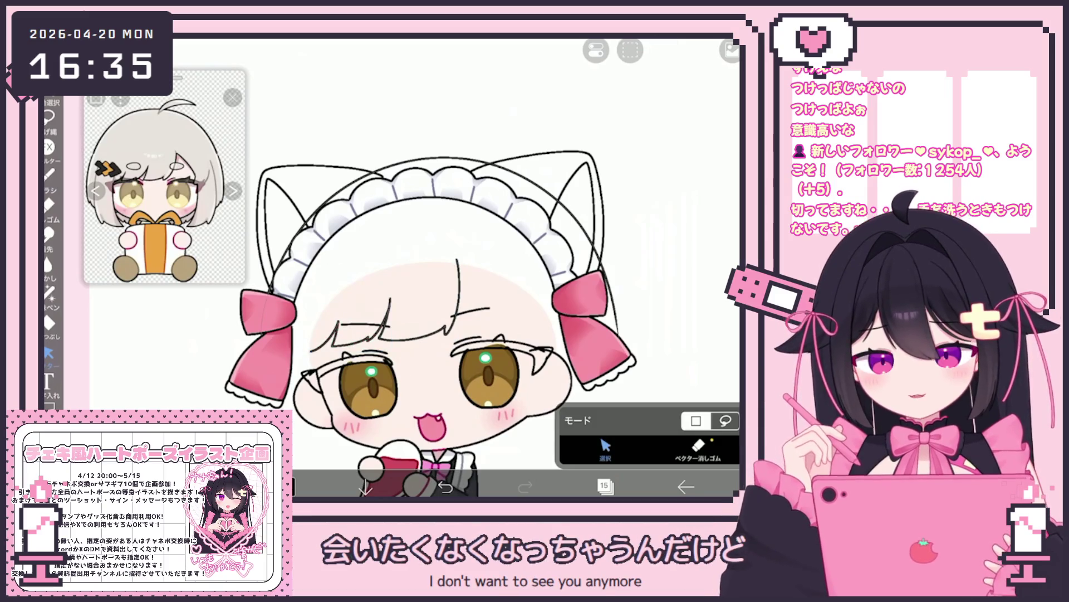
scroll(422, 310, "up", 5)
left_click(698, 448)
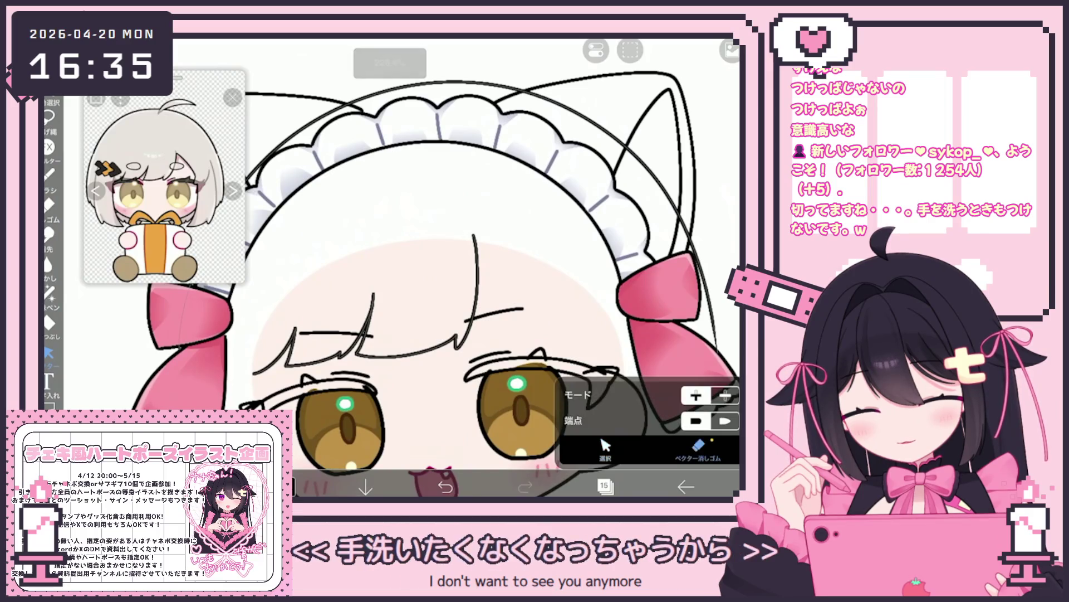
scroll(390, 334, "up", 5)
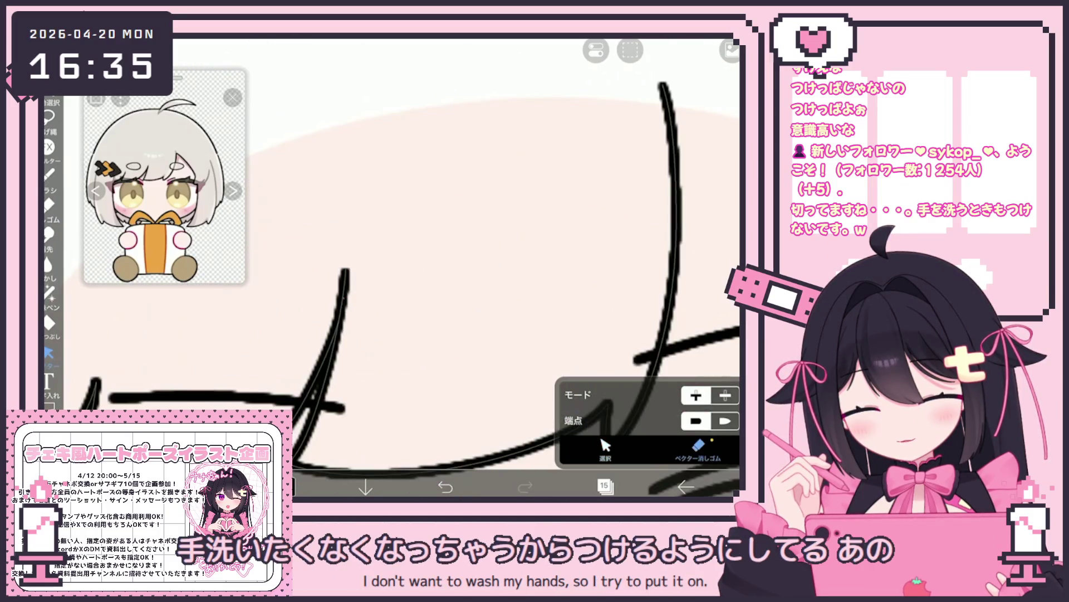
scroll(345, 312, "up", 5)
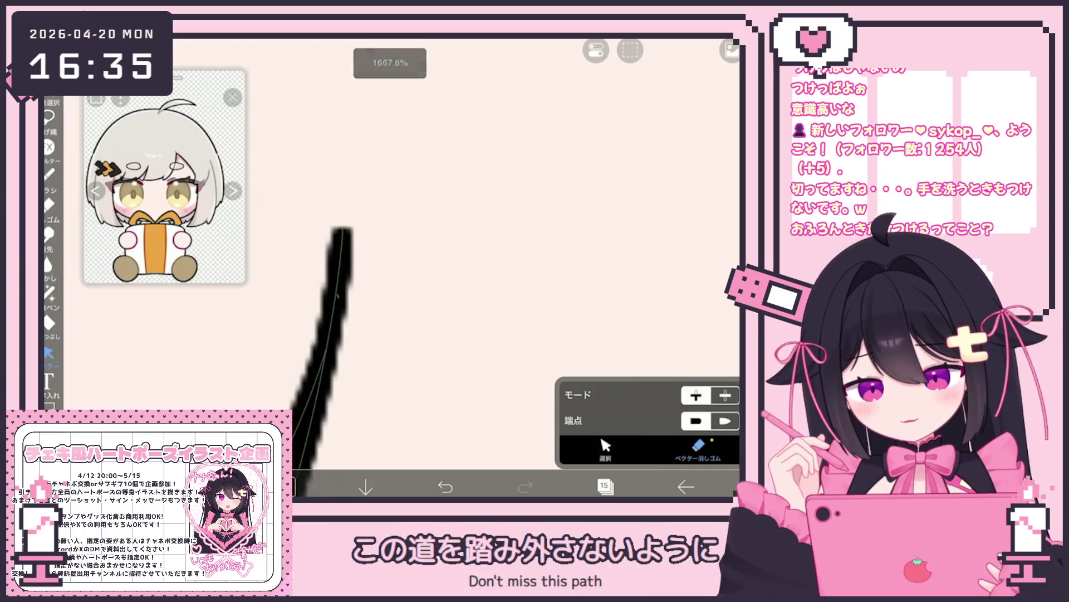
scroll(390, 267, "down", 10)
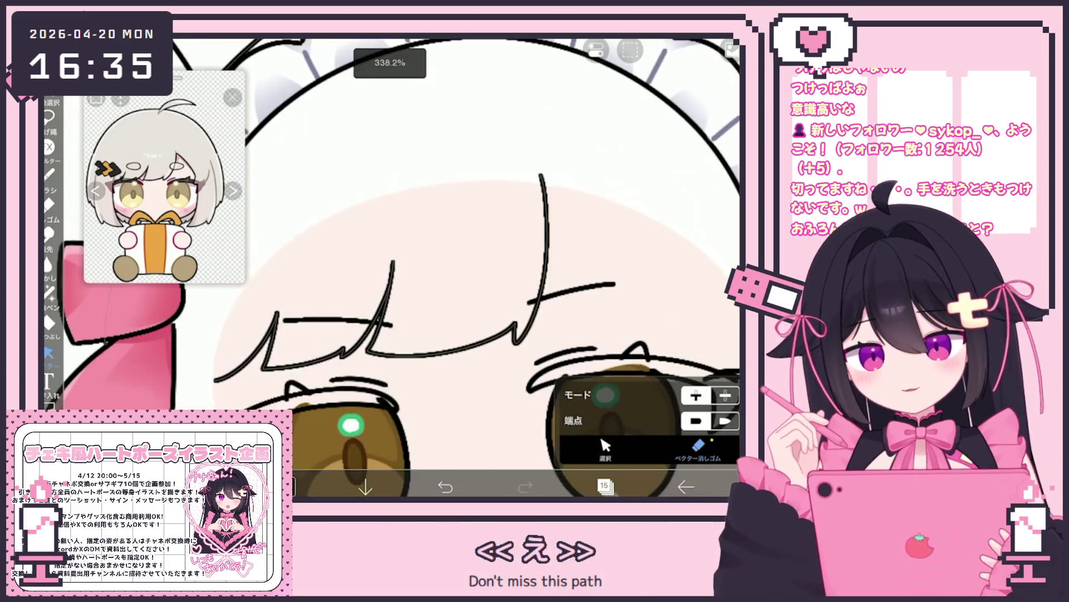
Select the bang strokes and rotate them by -4°.
left_click(606, 448)
left_click_drag(418, 223, 543, 287)
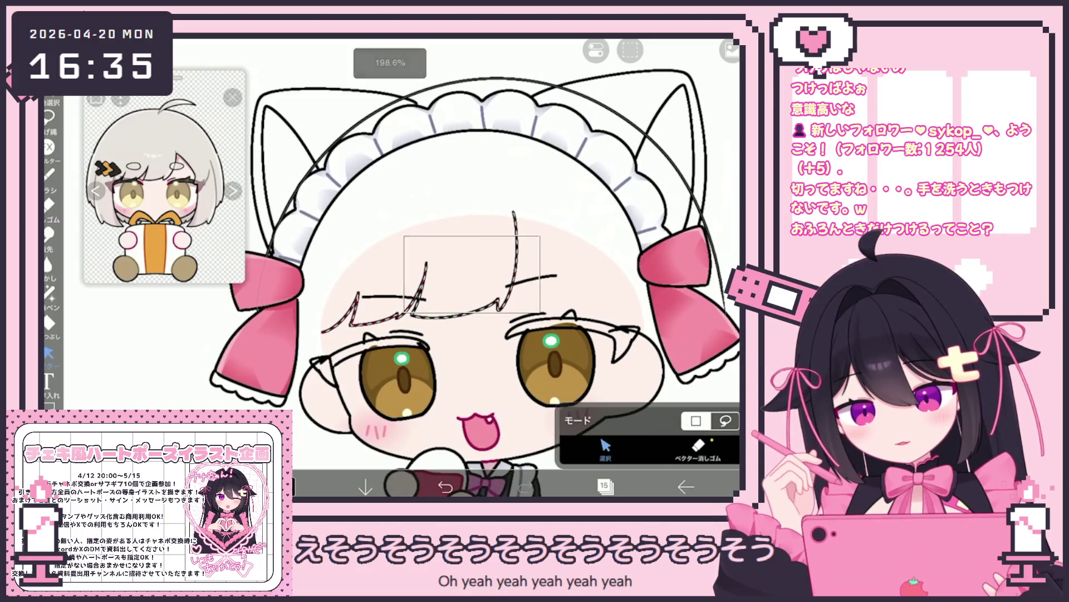
left_click_drag(419, 184, 412, 189)
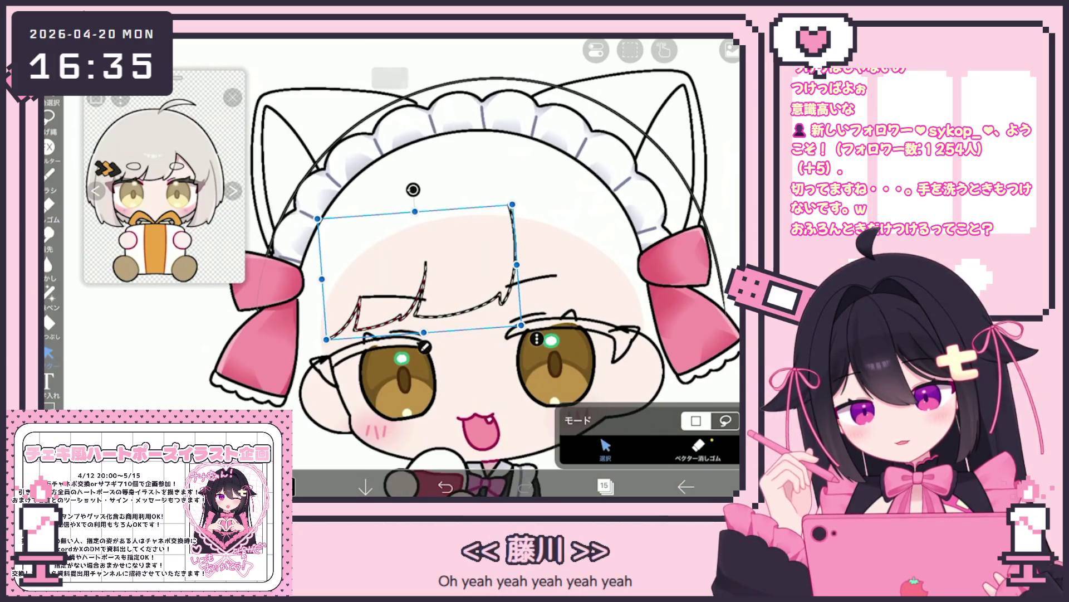
key("Escape")
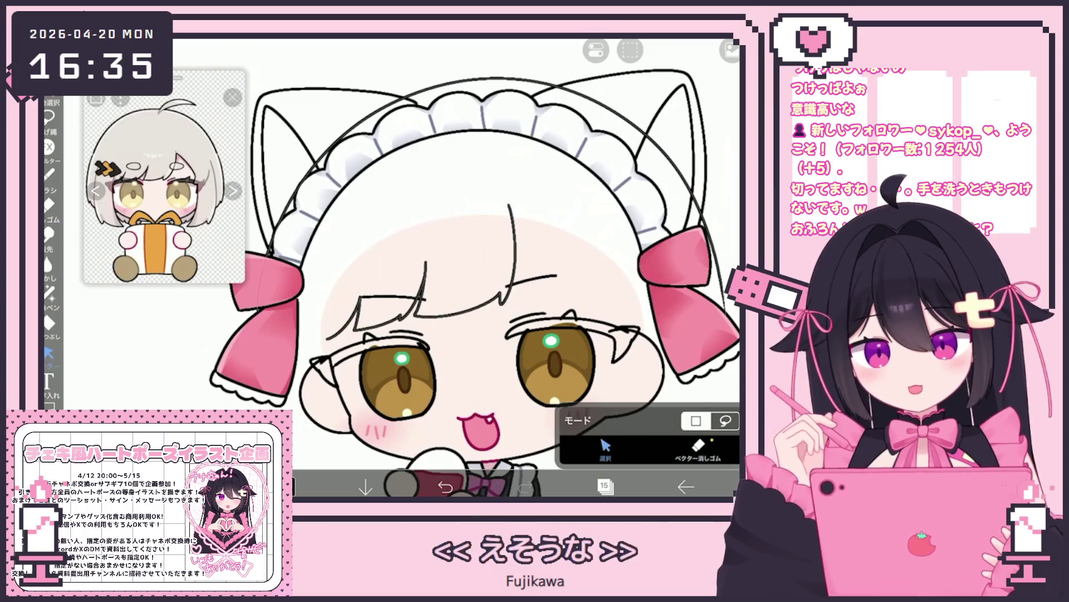
Reselect the bang strokes and clear all strokes from the layer.
scroll(451, 267, "up", 5)
left_click_drag(310, 282, 442, 358)
scroll(462, 268, "down", 5)
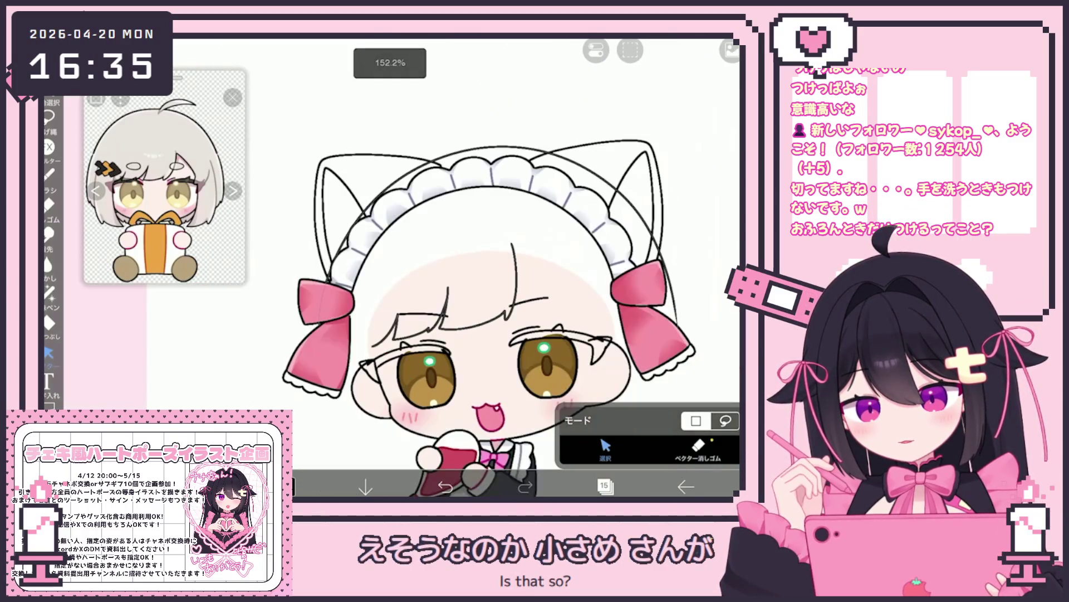
left_click(630, 51)
left_click(685, 103)
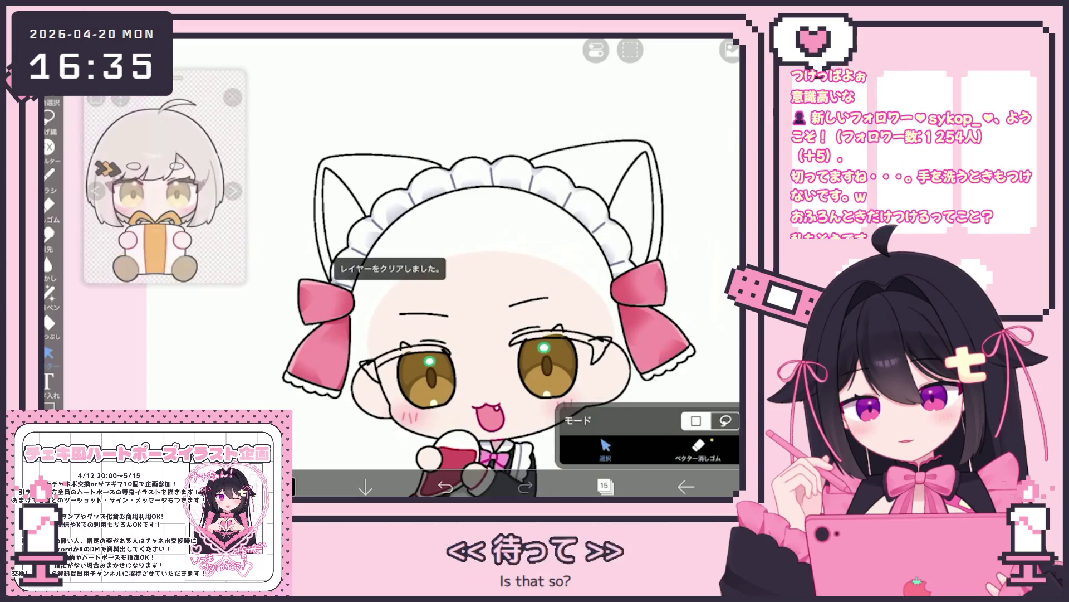
left_click(49, 174)
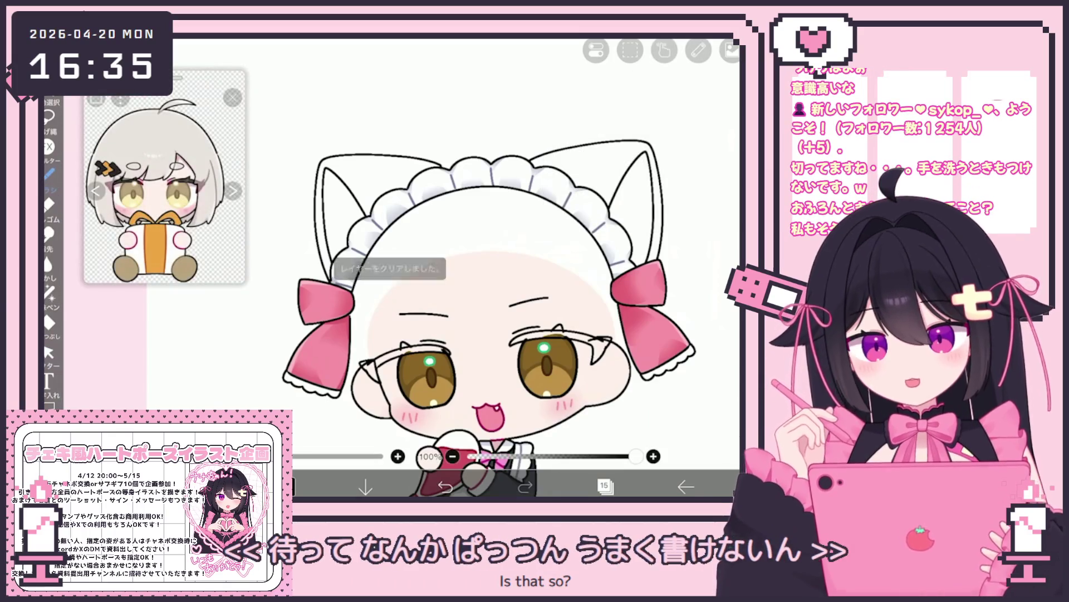
Draw new jagged bang strokes across the forehead above the left eye.
scroll(479, 306, "up", 3)
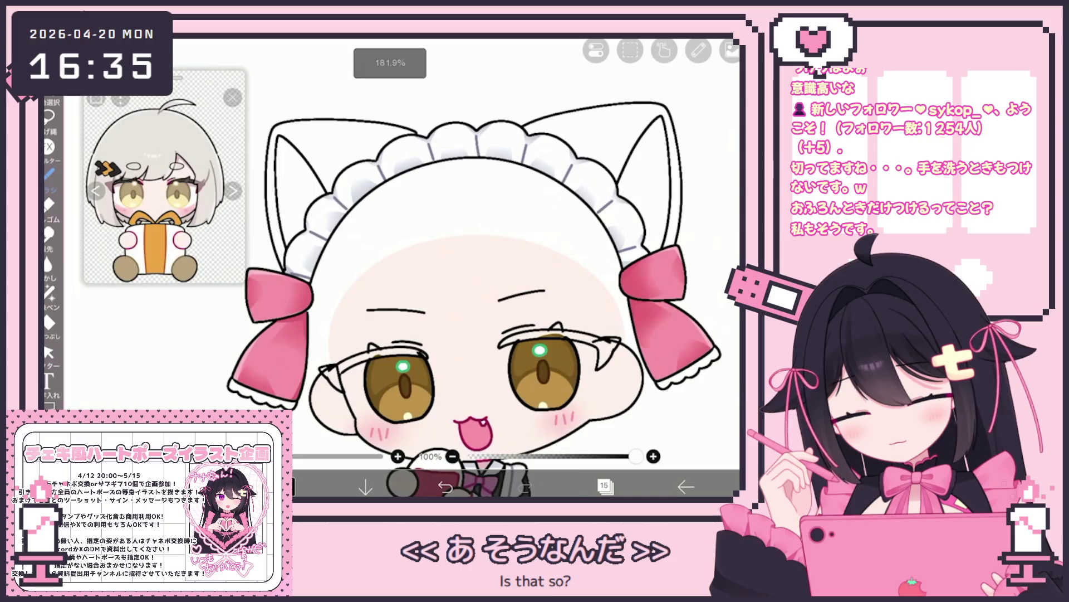
scroll(462, 278, "up", 3)
left_click_drag(499, 233, 490, 323)
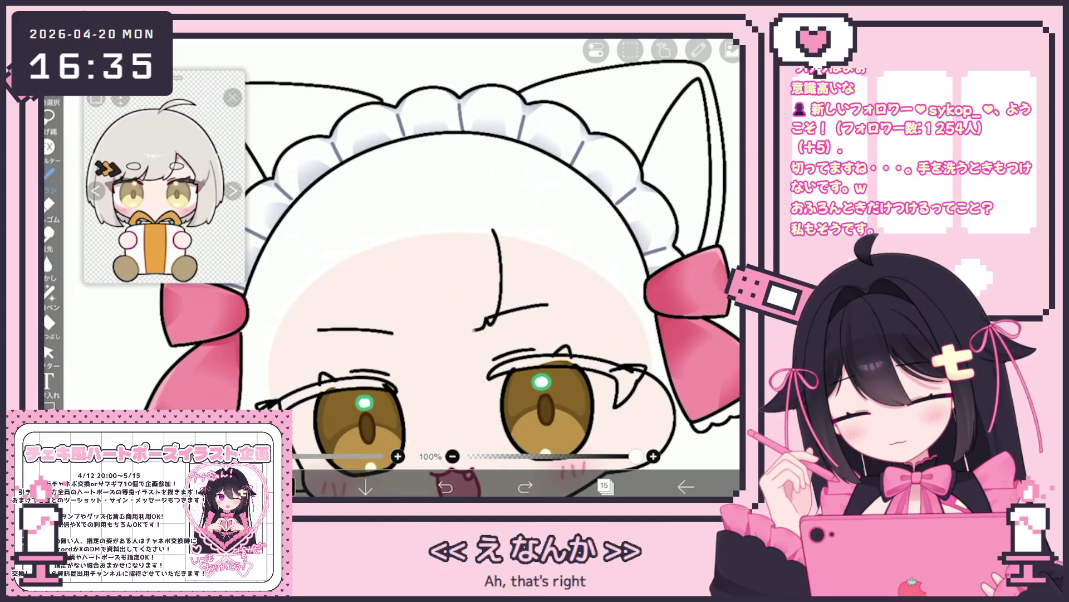
left_click_drag(411, 294, 484, 325)
left_click_drag(415, 311, 394, 346)
key("ctrl+z")
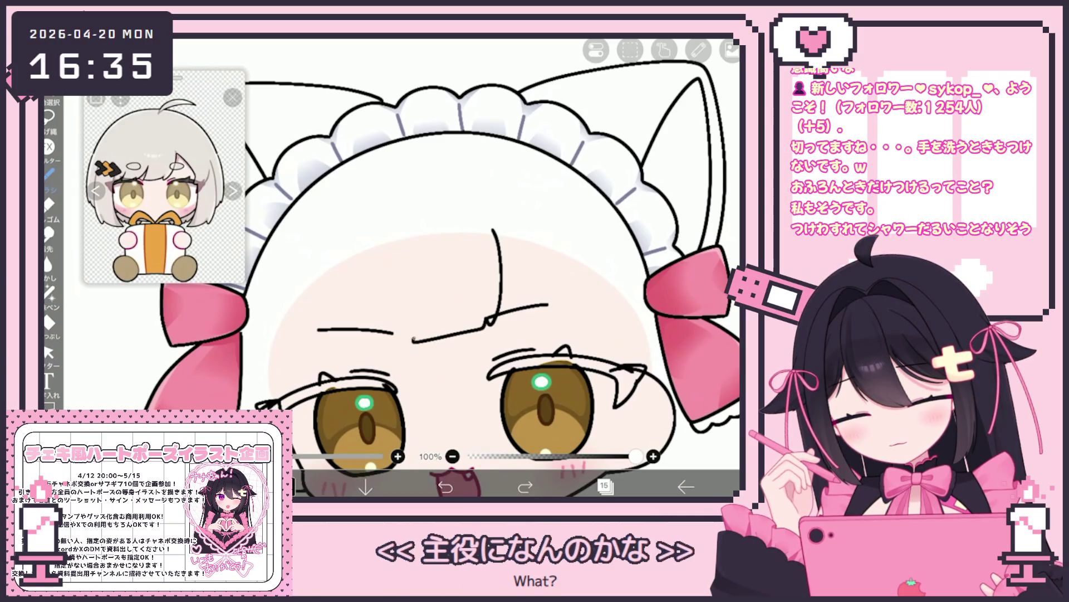
left_click_drag(415, 291, 389, 348)
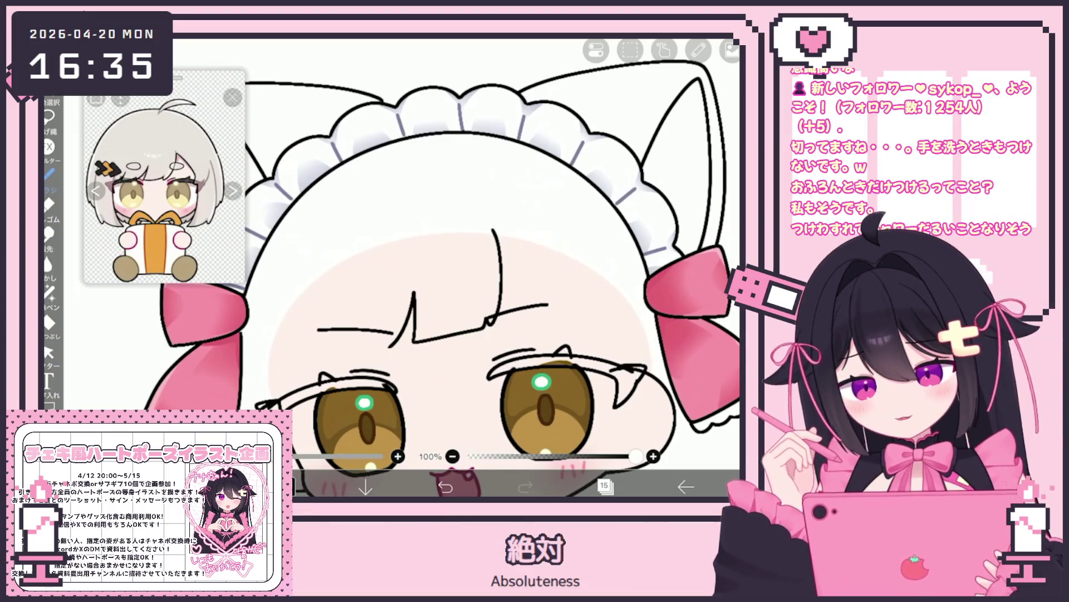
Add and undo a diagonal left-brow stroke, then zoom out to compare with the whole character.
mouse_move(342, 322)
left_mouse_down()
mouse_move(316, 368)
mouse_move(349, 388)
left_mouse_up()
scroll(440, 268, "up", 2)
left_click(446, 486)
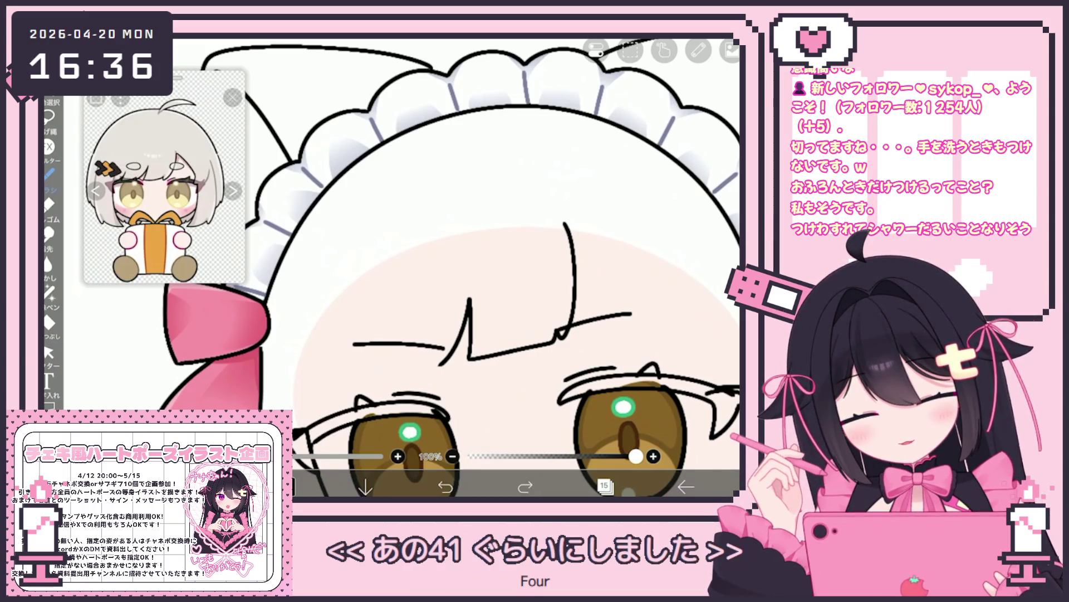
scroll(449, 267, "down", 5)
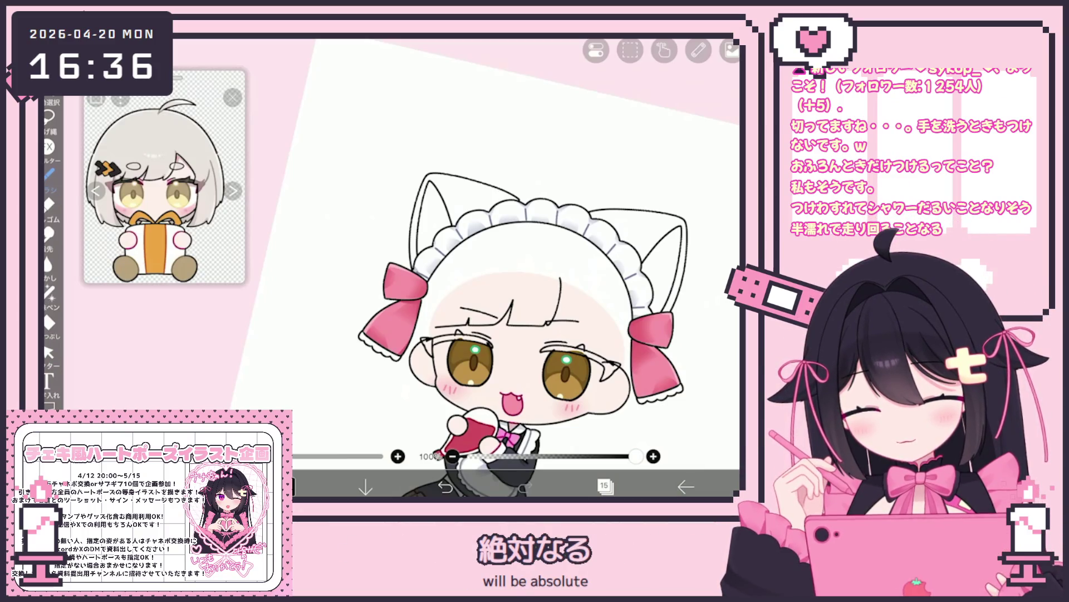
scroll(501, 278, "up", 5)
left_click(49, 352)
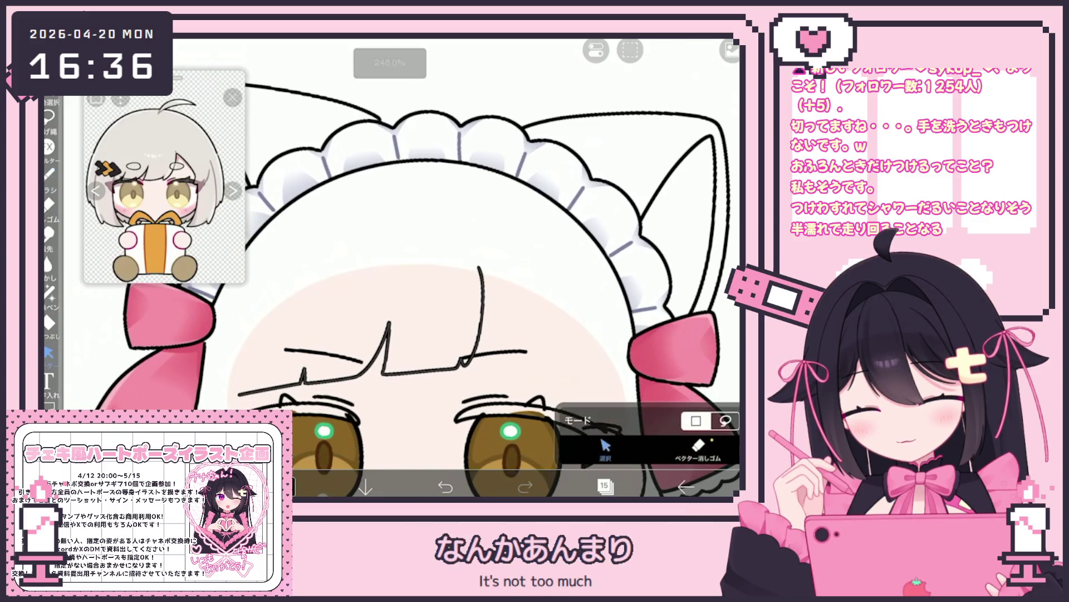
Nudge the zigzag bang stroke up and to the right and rotate it -3°.
left_click(388, 346)
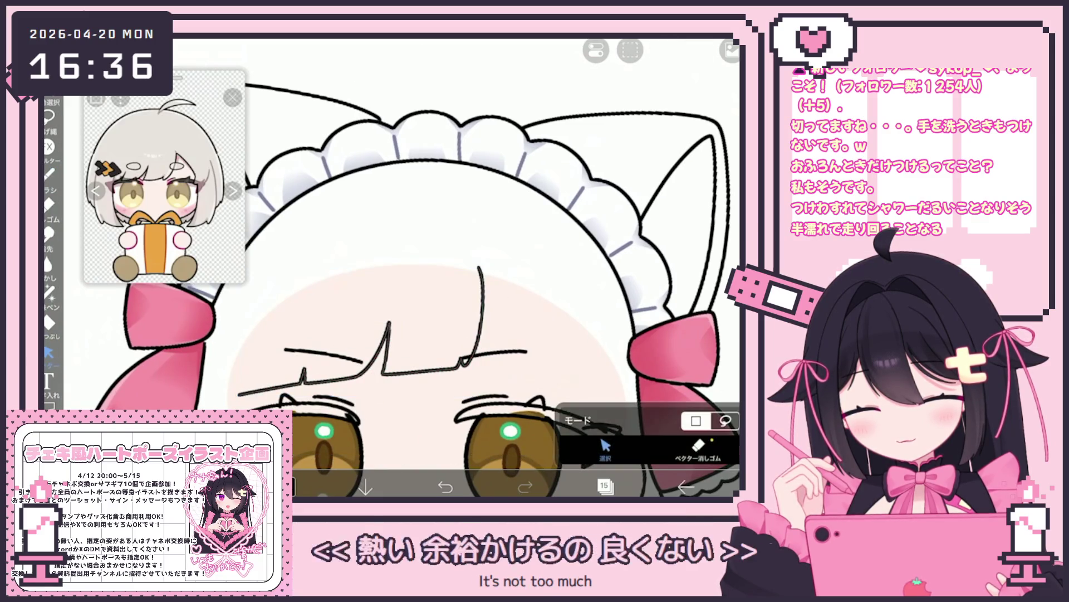
left_click_drag(361, 331, 372, 325)
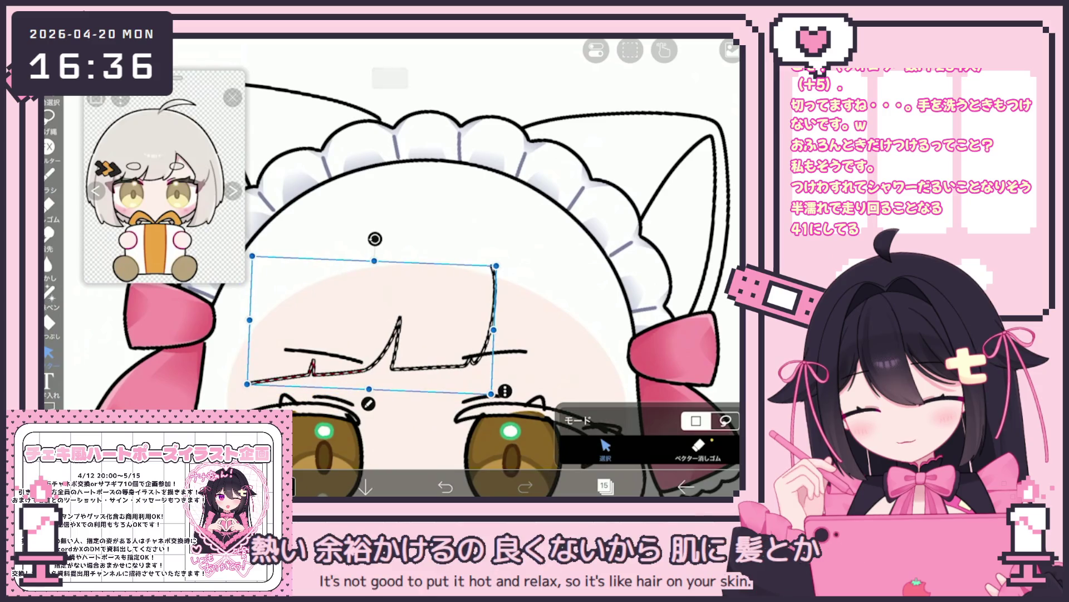
left_click_drag(375, 238, 377, 239)
left_click(49, 173)
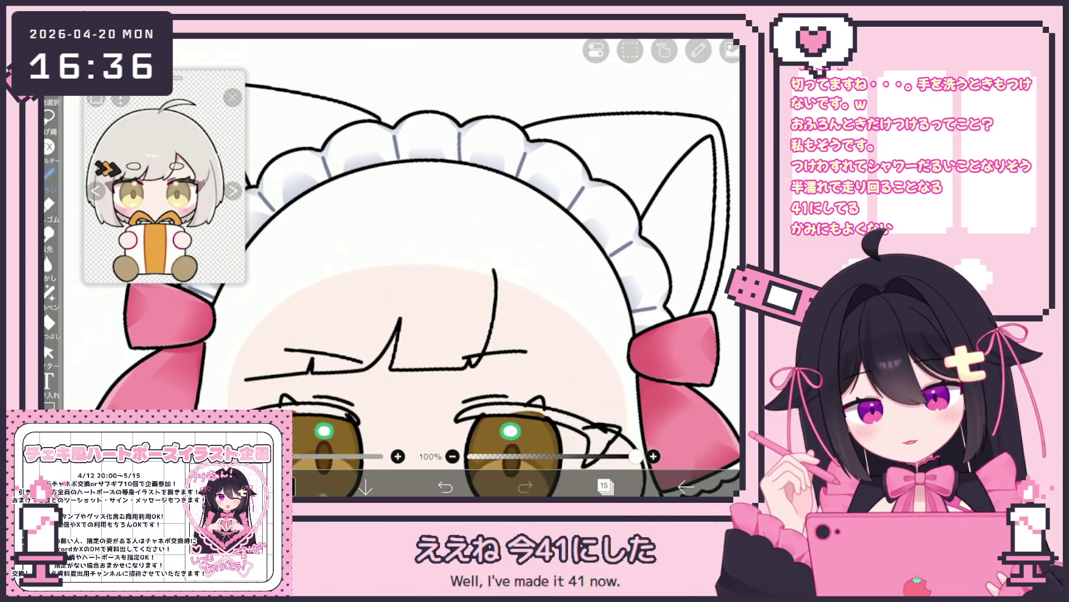
Zoom in on the bangs and undo the long curved stroke and the latest bang stroke.
left_click_drag(423, 278, 334, 212)
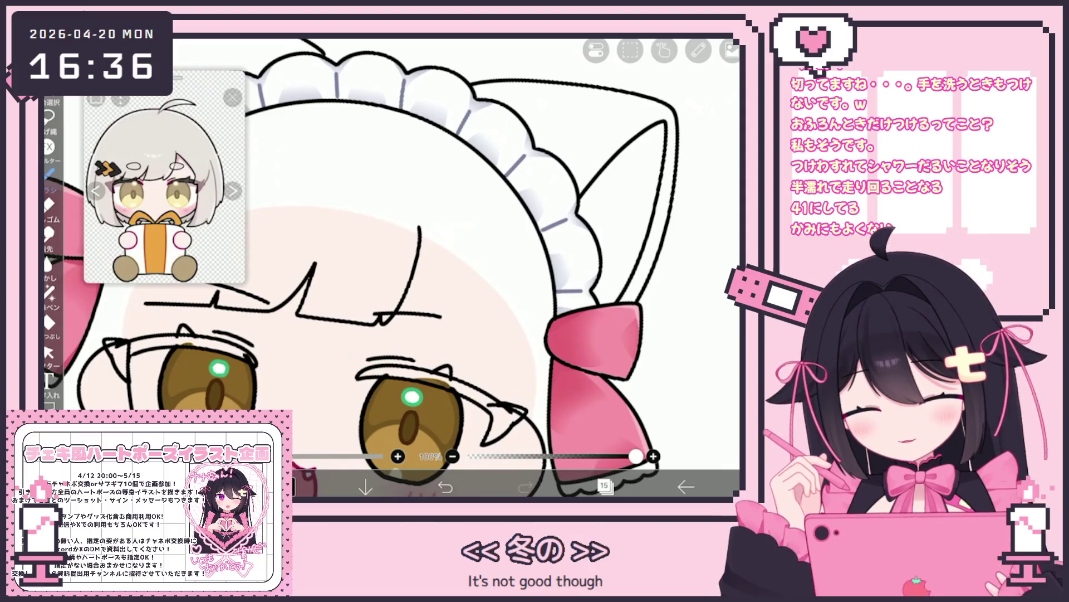
key("ctrl+z")
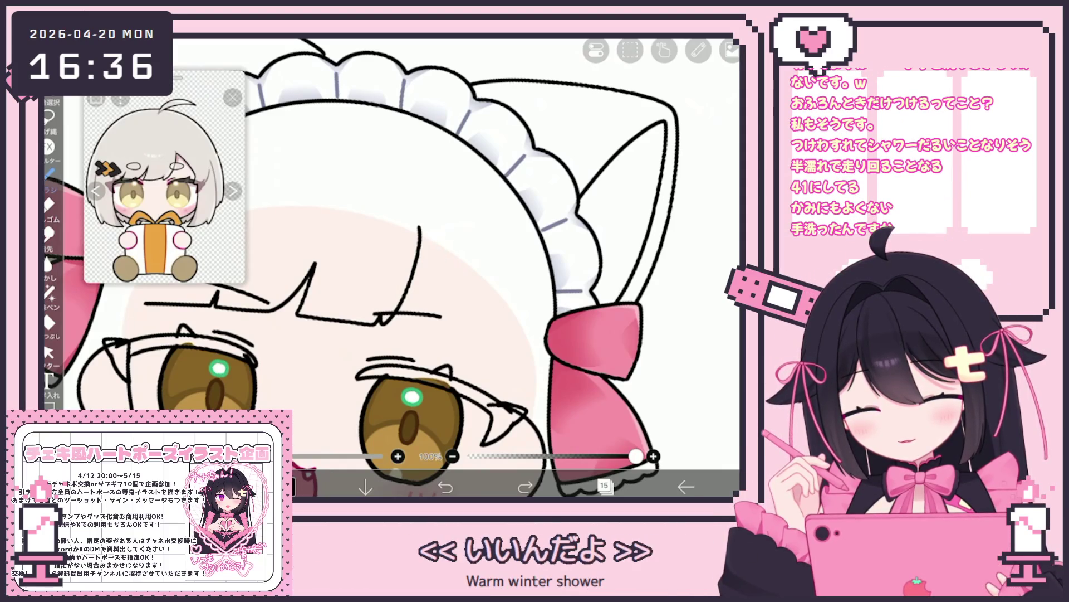
scroll(390, 267, "down", 2)
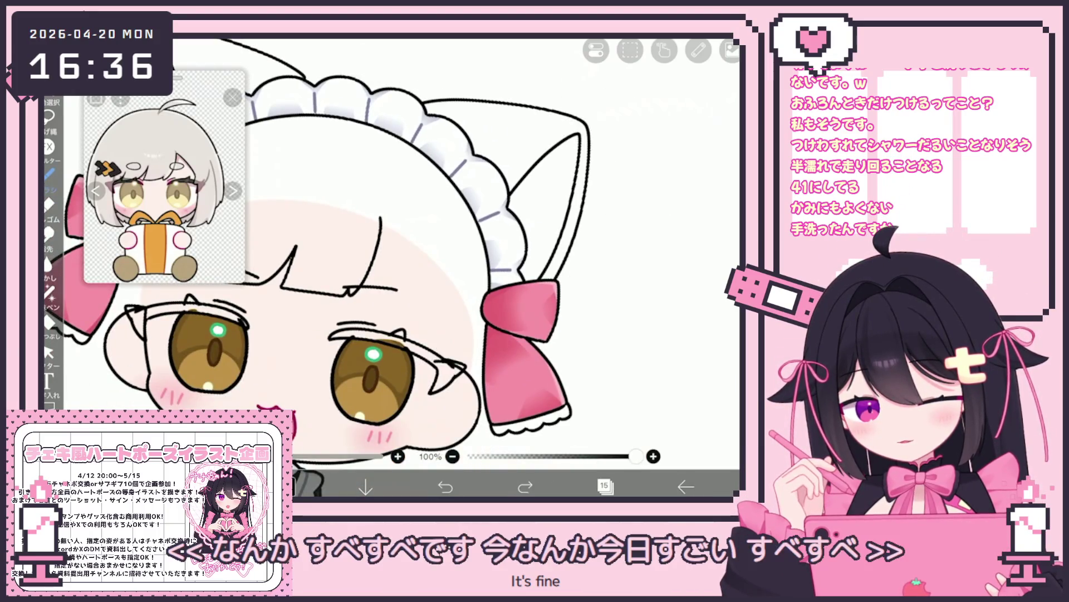
key("ctrl+z")
scroll(390, 268, "up", 2)
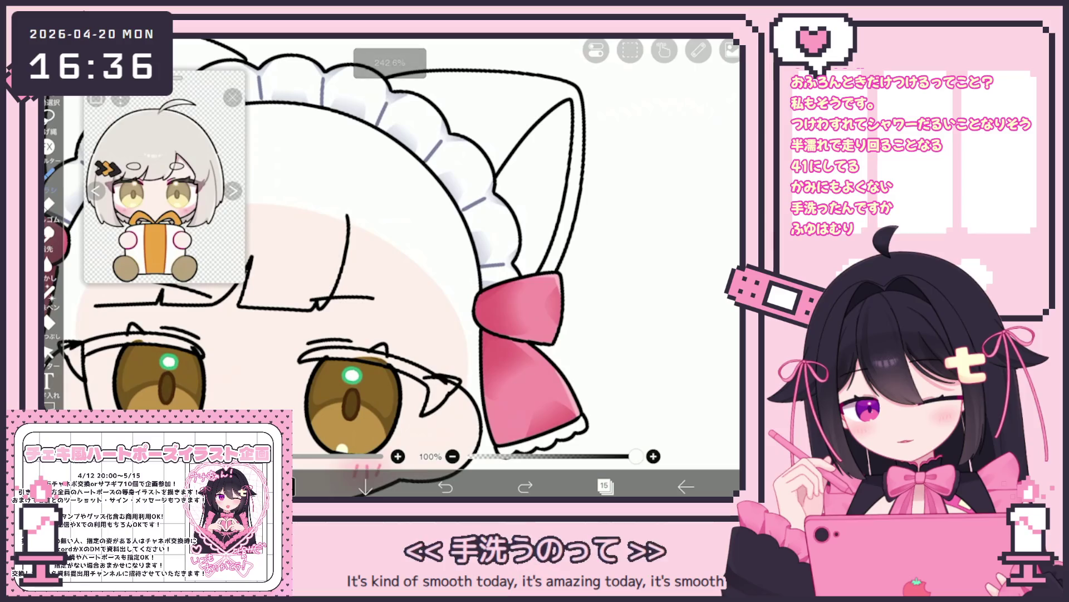
Draw a short diagonal strand off the bang line, discarding the extra hair line toward the bow.
mouse_move(349, 215)
left_mouse_down()
mouse_move(376, 246)
mouse_move(422, 365)
left_mouse_up()
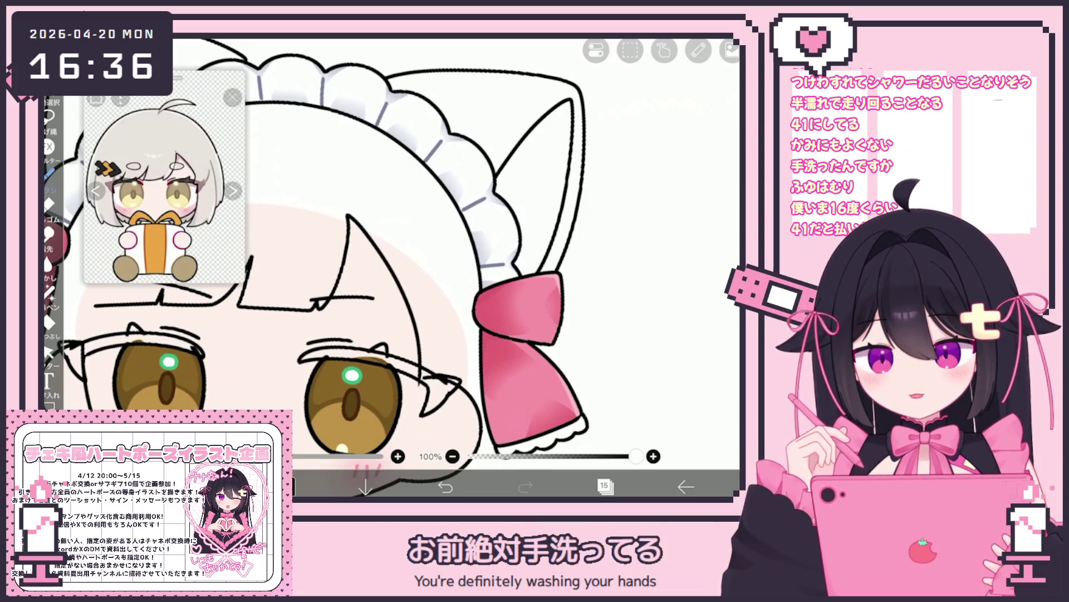
left_click_drag(390, 279, 334, 234)
scroll(424, 278, "up", 3)
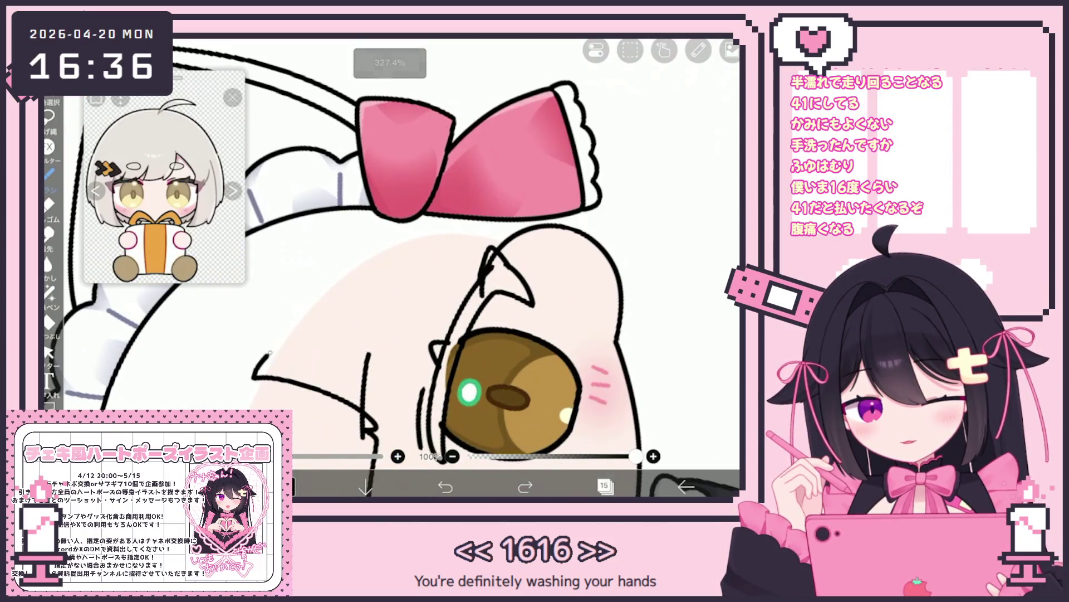
left_click_drag(256, 372, 346, 287)
mouse_move(390, 250)
left_mouse_down()
mouse_move(360, 214)
mouse_move(417, 384)
left_mouse_up()
key("ctrl+z")
left_click(446, 486)
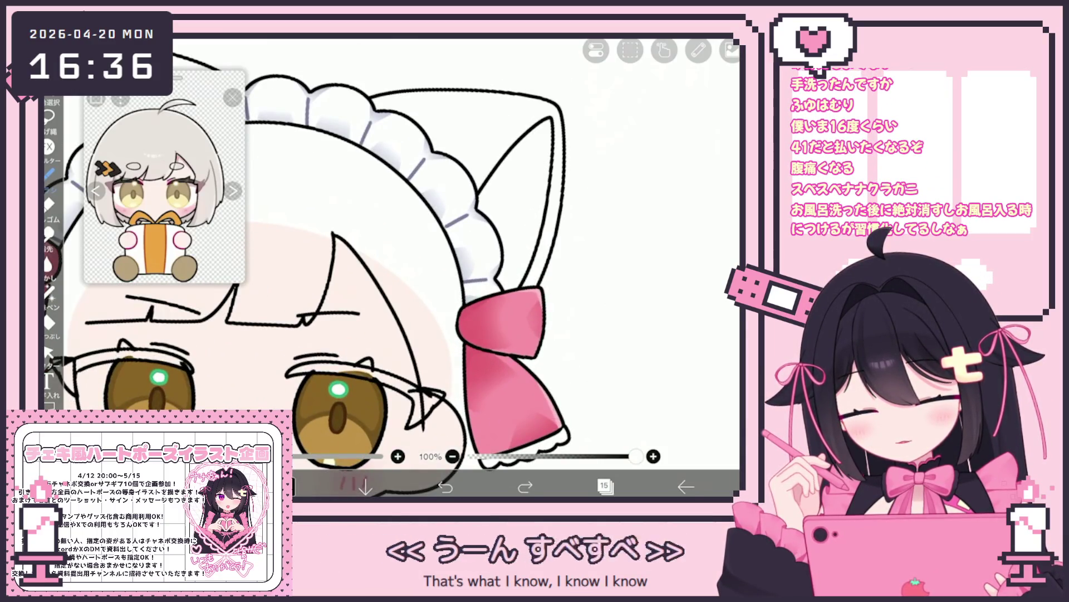
left_click(445, 487)
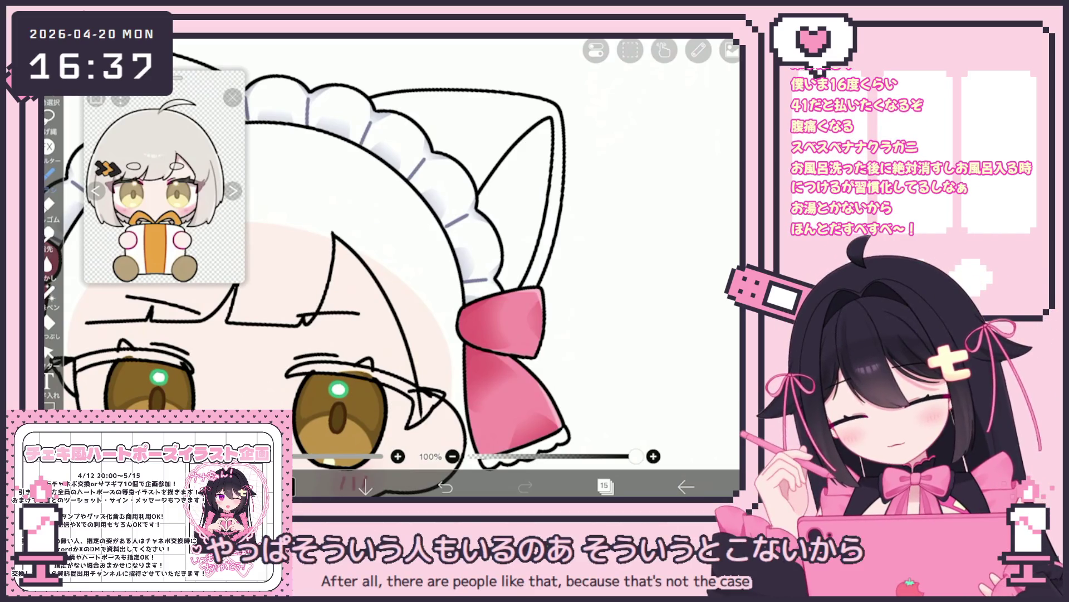
scroll(390, 267, "down", 3)
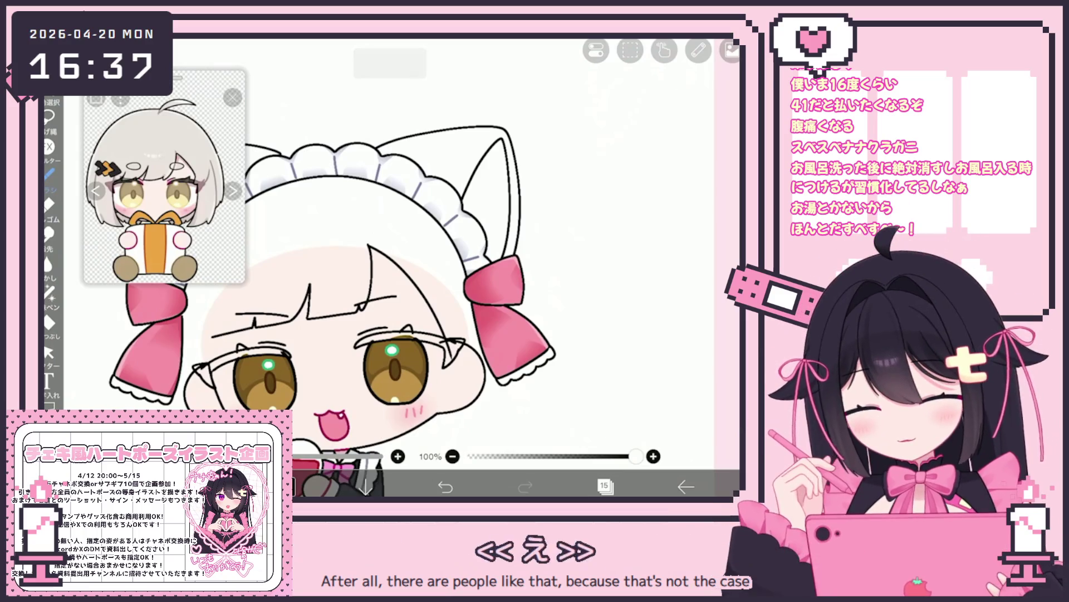
Select the bang strokes and rotate them about 4°.
left_click(48, 352)
left_click(306, 304)
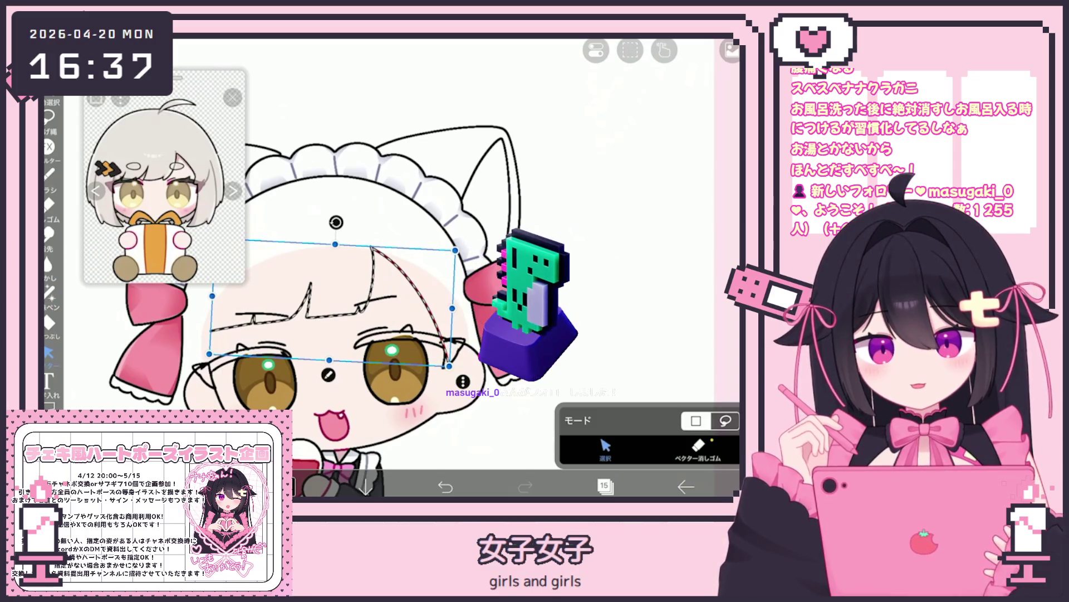
left_click_drag(335, 222, 341, 226)
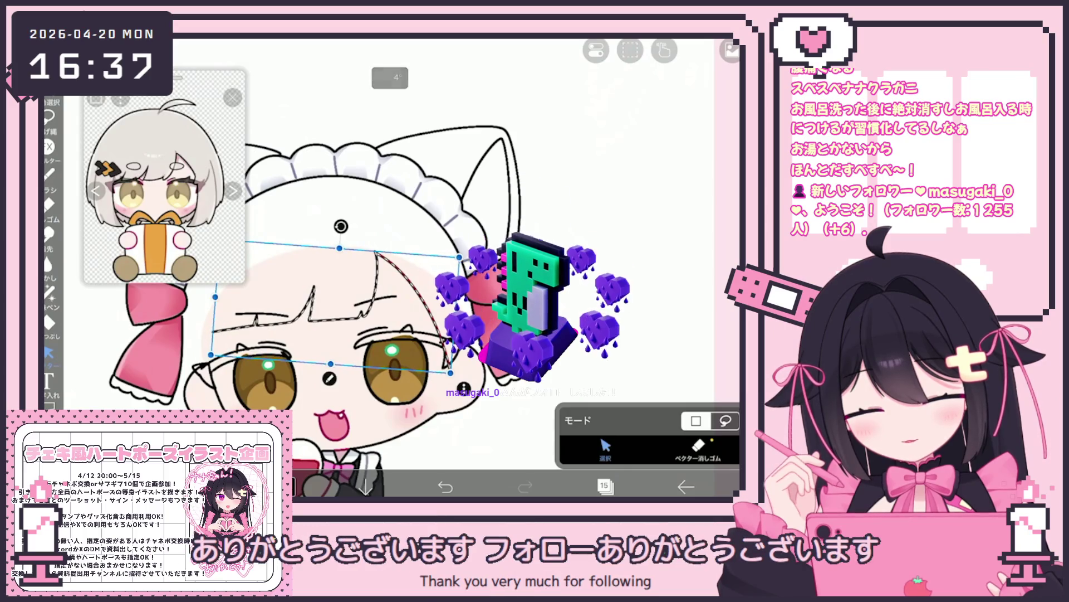
left_click(49, 174)
scroll(390, 279, "down", 1)
scroll(351, 245, "up", 3)
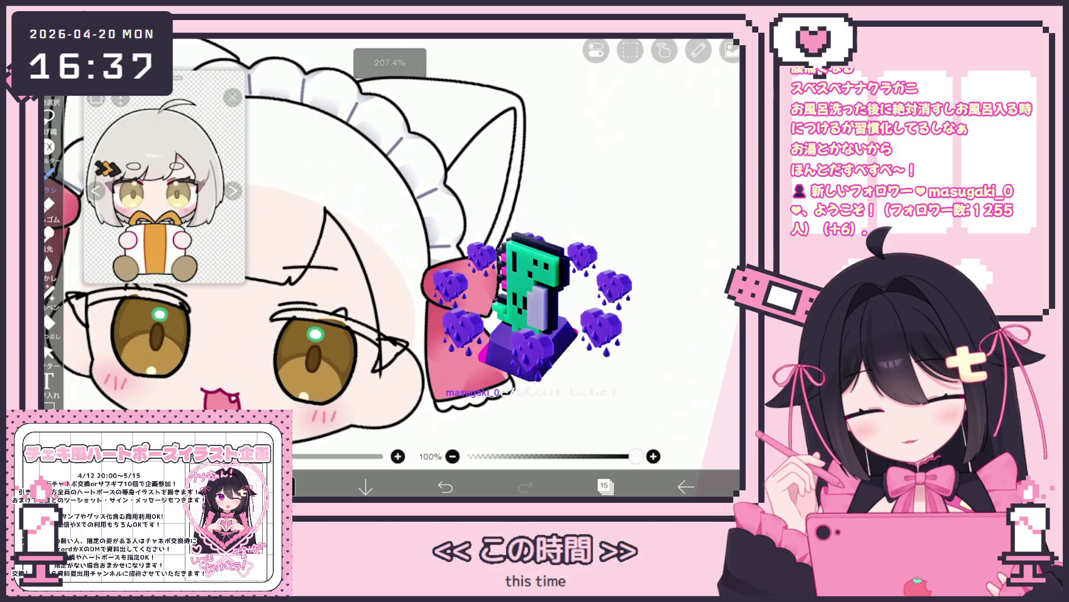
key("ctrl+z")
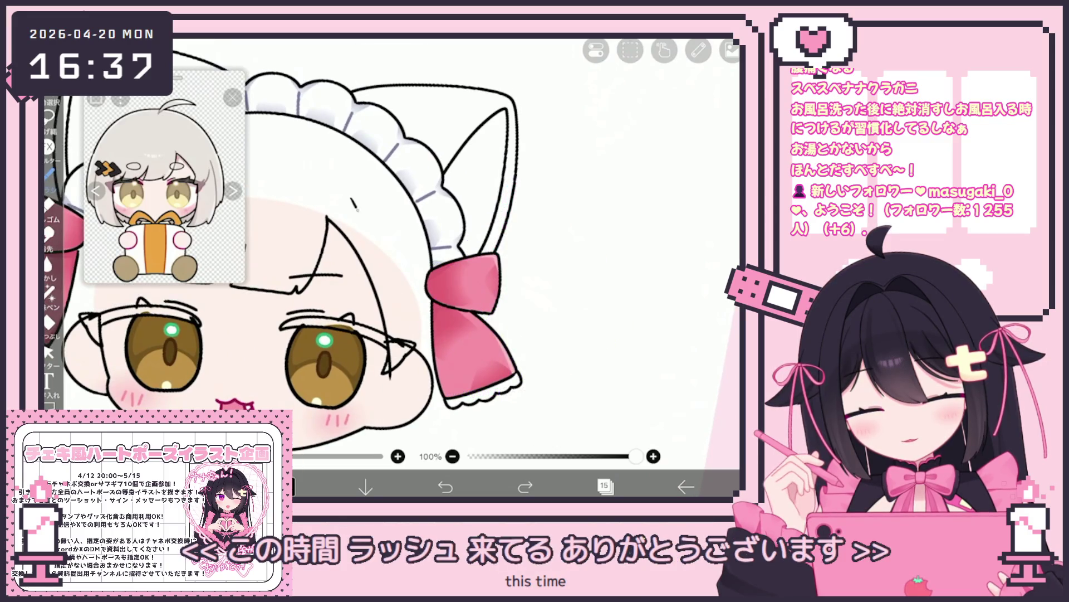
Draw a long curving hair strand falling down the right side of the face, past the cheek.
scroll(351, 245, "down", 2)
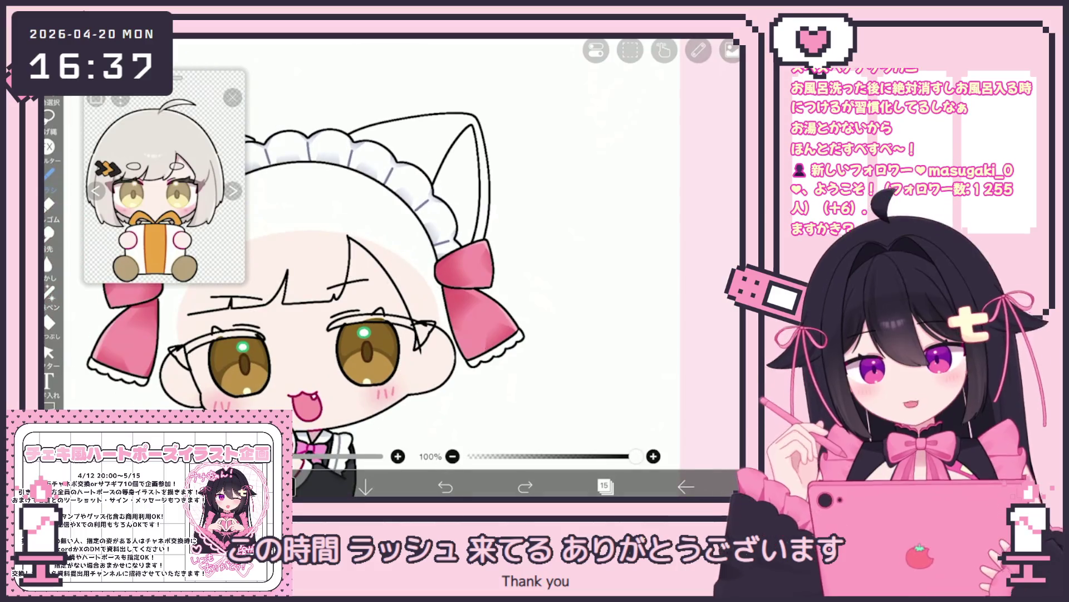
scroll(334, 251, "up", 2)
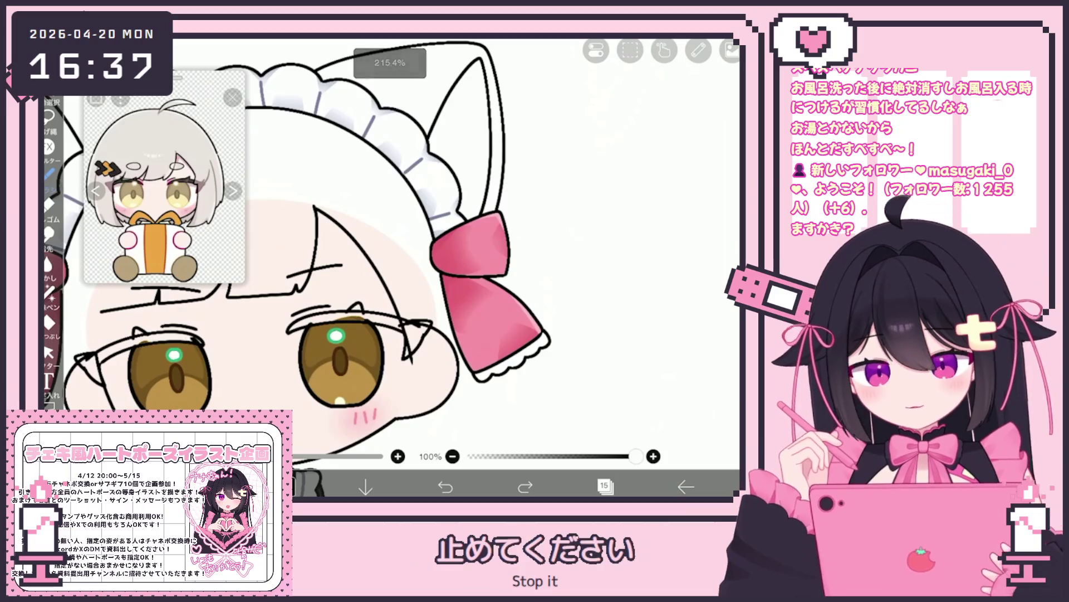
scroll(390, 250, "down", 1)
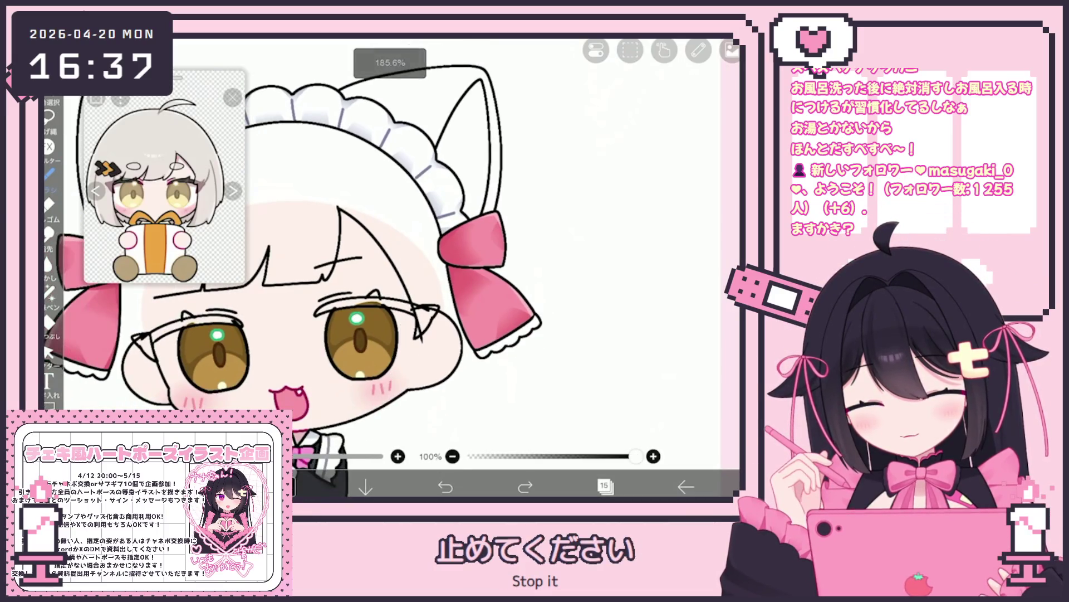
left_click_drag(394, 237, 397, 438)
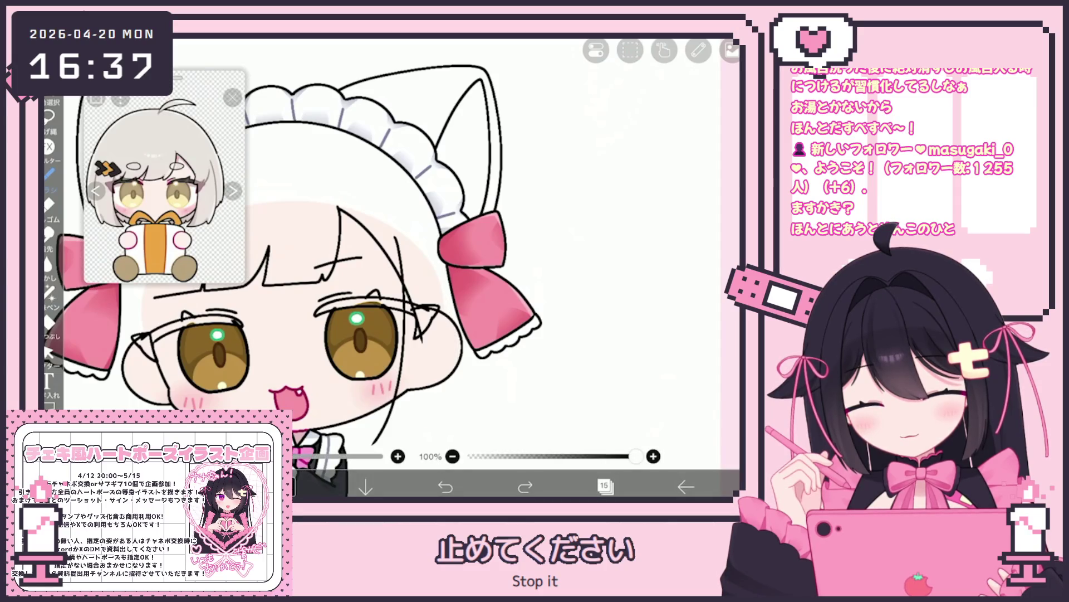
left_click_drag(446, 387, 427, 425)
left_click(445, 485)
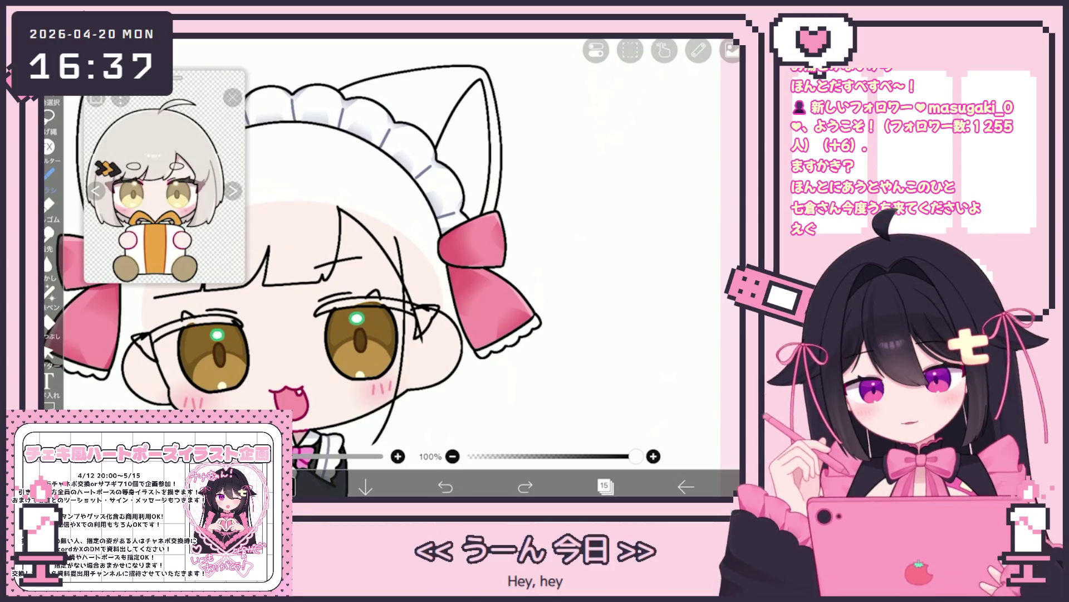
left_click(525, 486)
left_click(49, 354)
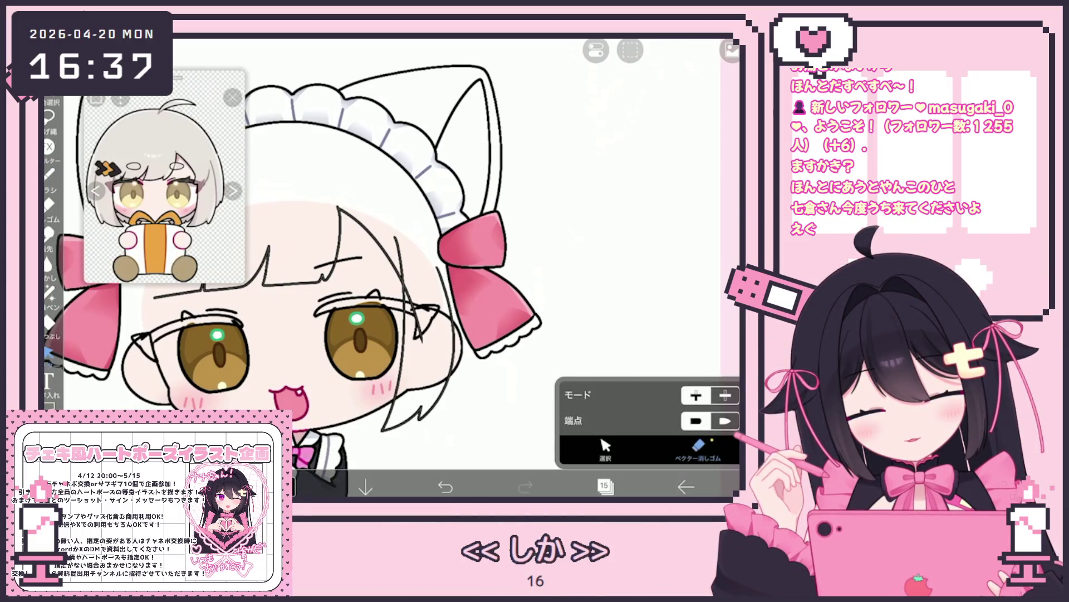
Box-select the bang strokes and shift them slightly.
scroll(357, 268, "down", 3)
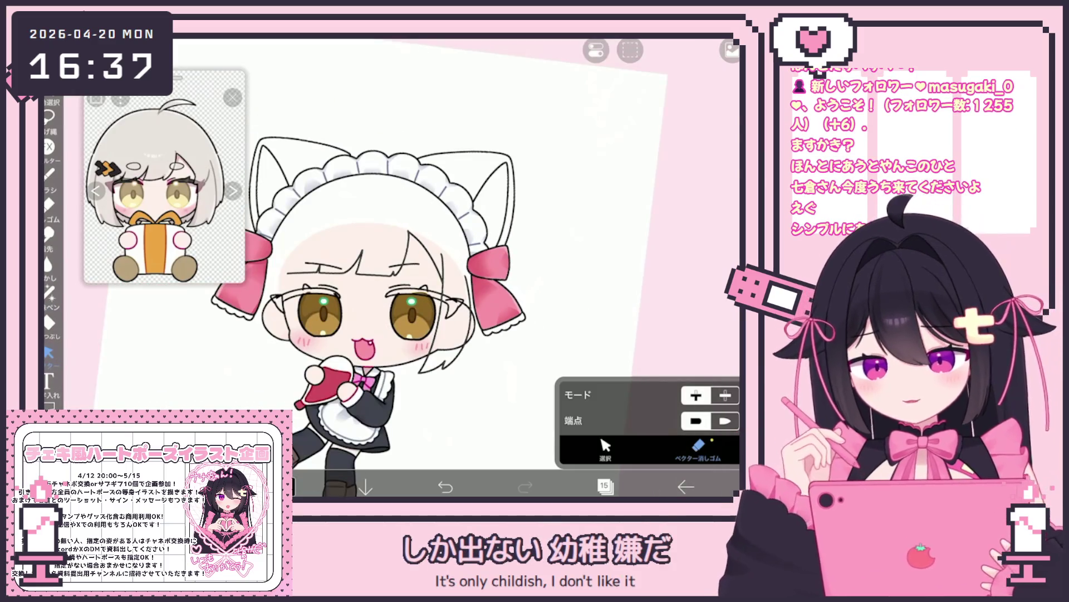
left_click(49, 175)
scroll(424, 267, "up", 5)
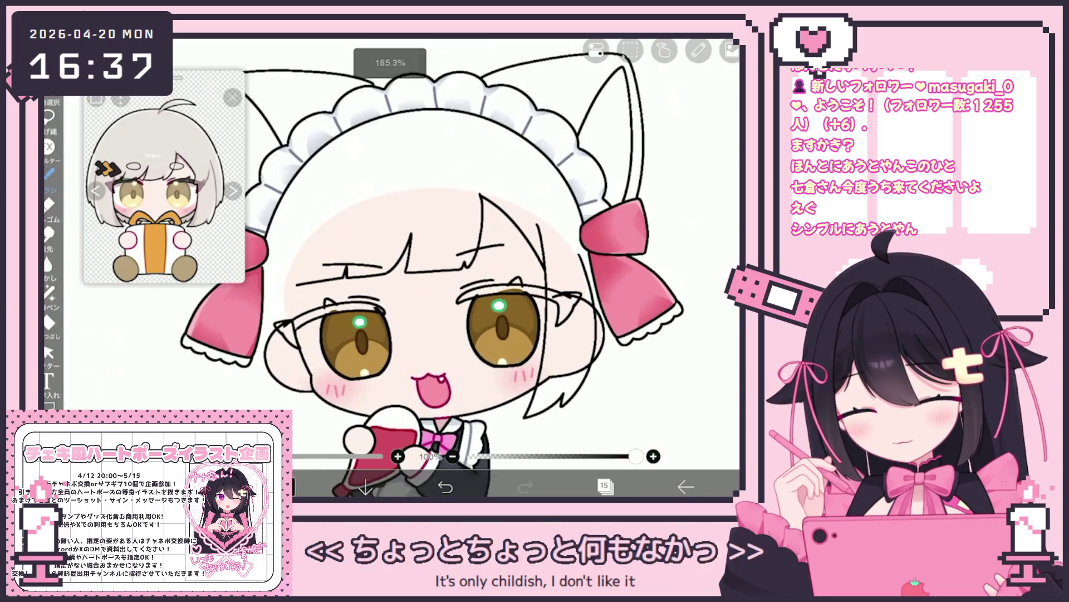
left_click(48, 352)
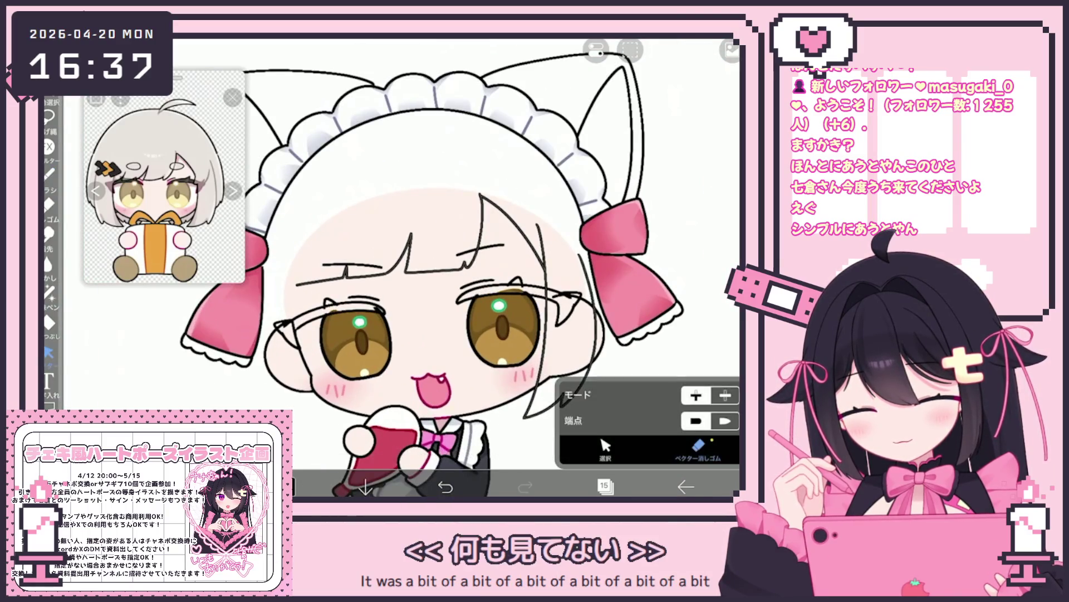
left_click_drag(292, 192, 549, 303)
left_click_drag(418, 245, 424, 250)
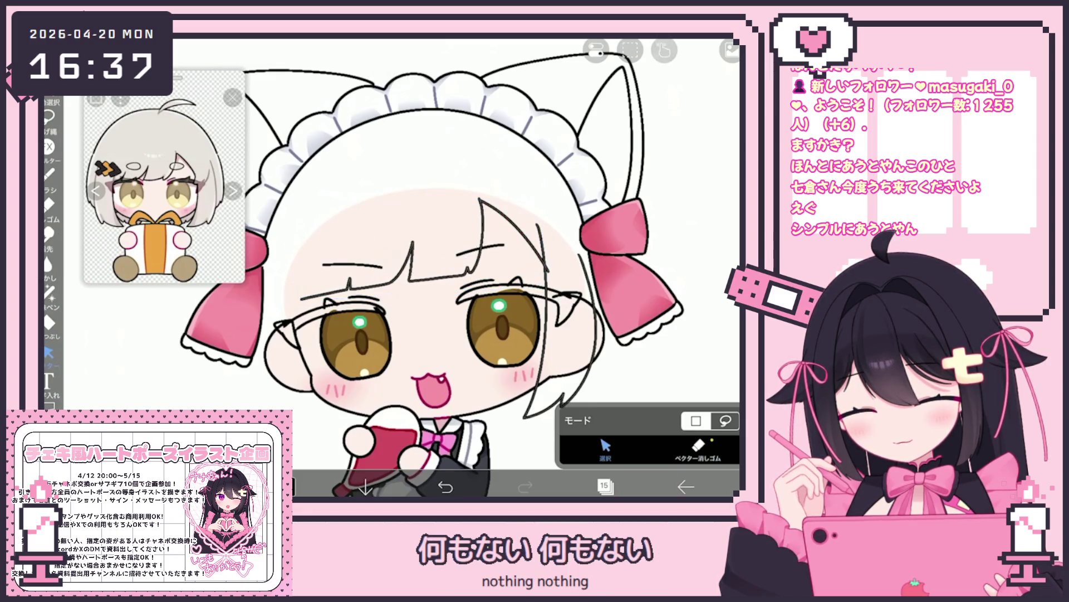
left_click(49, 173)
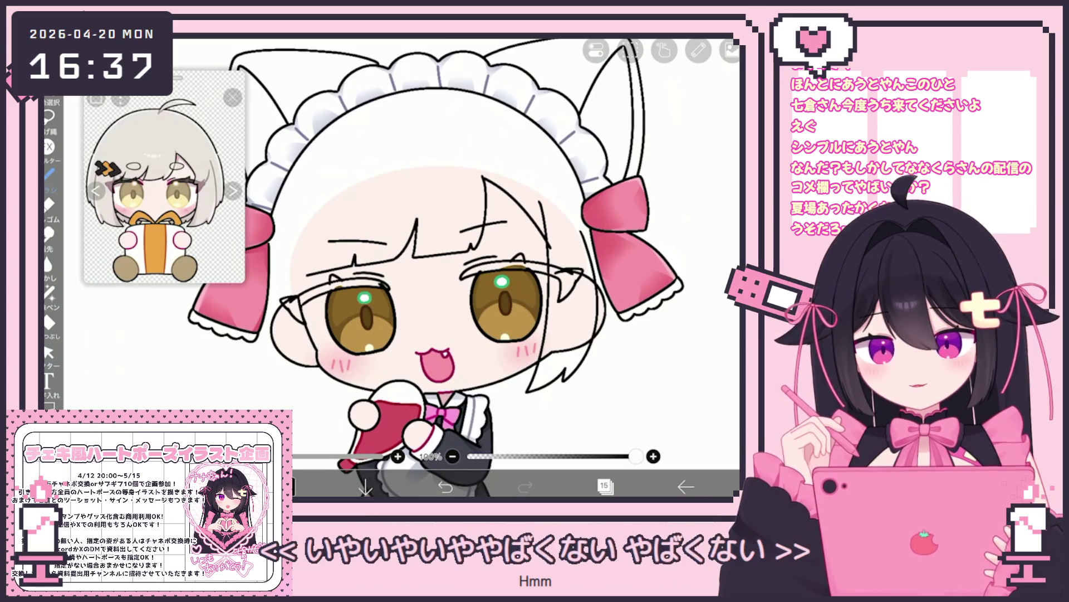
Reselect the bangs strokes and rotate them to -2°.
left_click(49, 352)
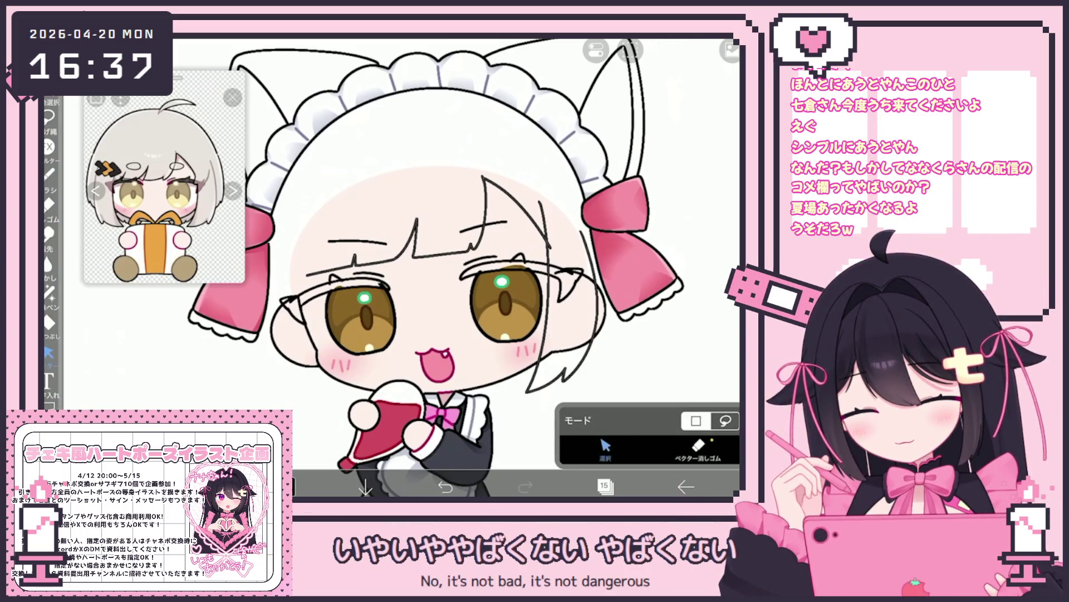
mouse_move(302, 178)
left_mouse_down()
mouse_move(513, 250)
mouse_move(547, 277)
left_mouse_up()
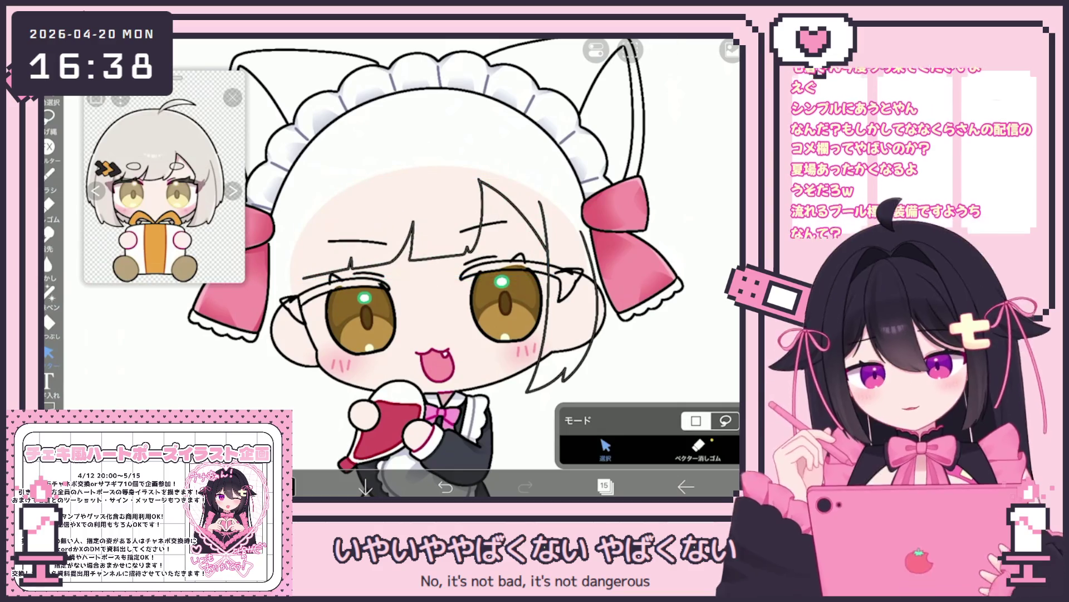
left_click_drag(303, 179, 547, 276)
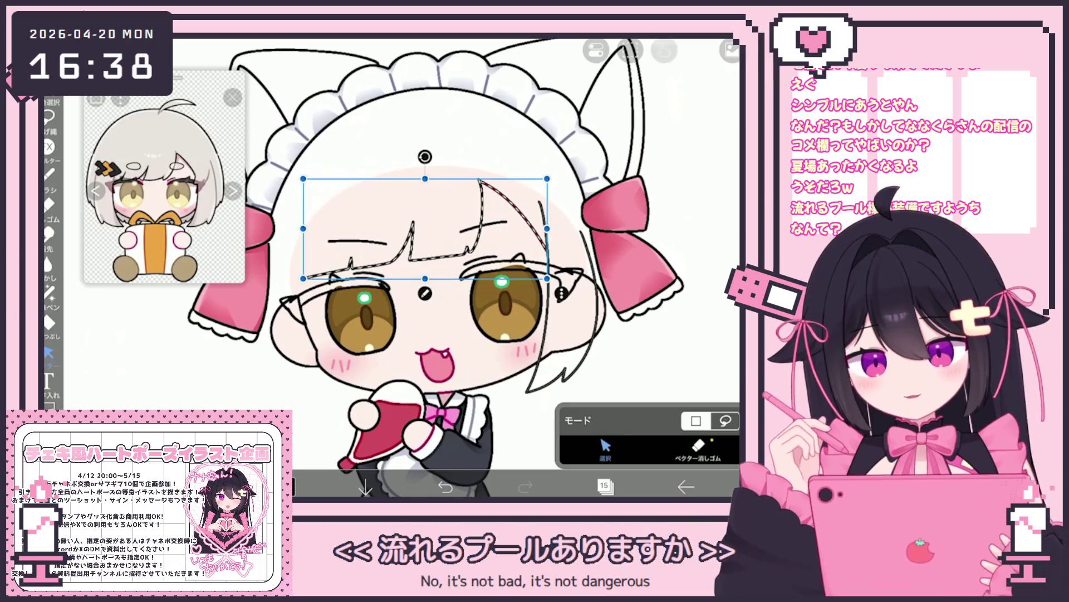
left_click_drag(424, 156, 421, 157)
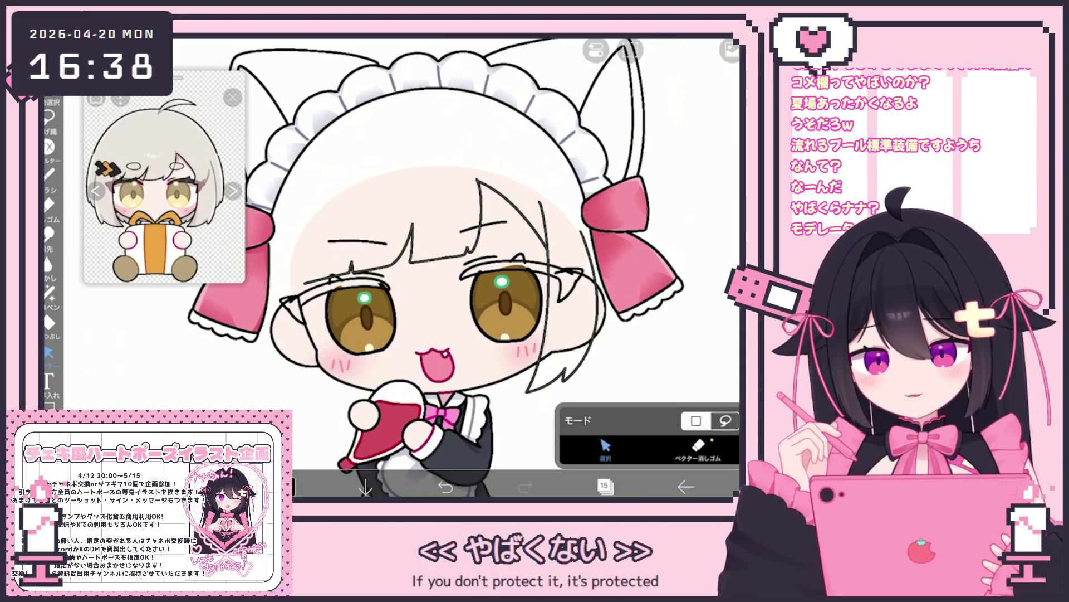
key("b")
scroll(462, 268, "up", 2)
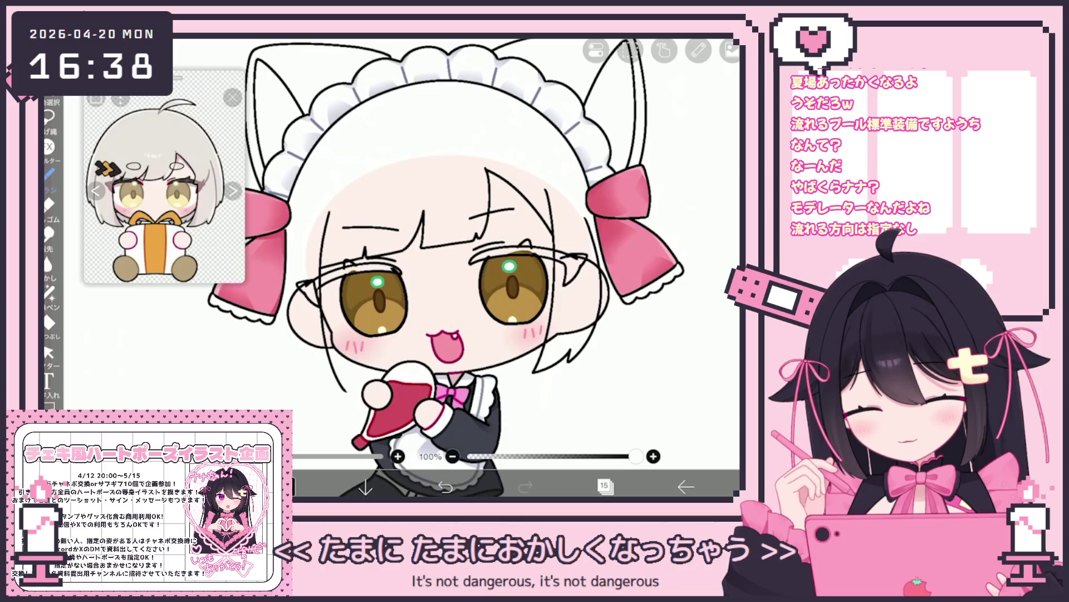
scroll(457, 267, "up", 2)
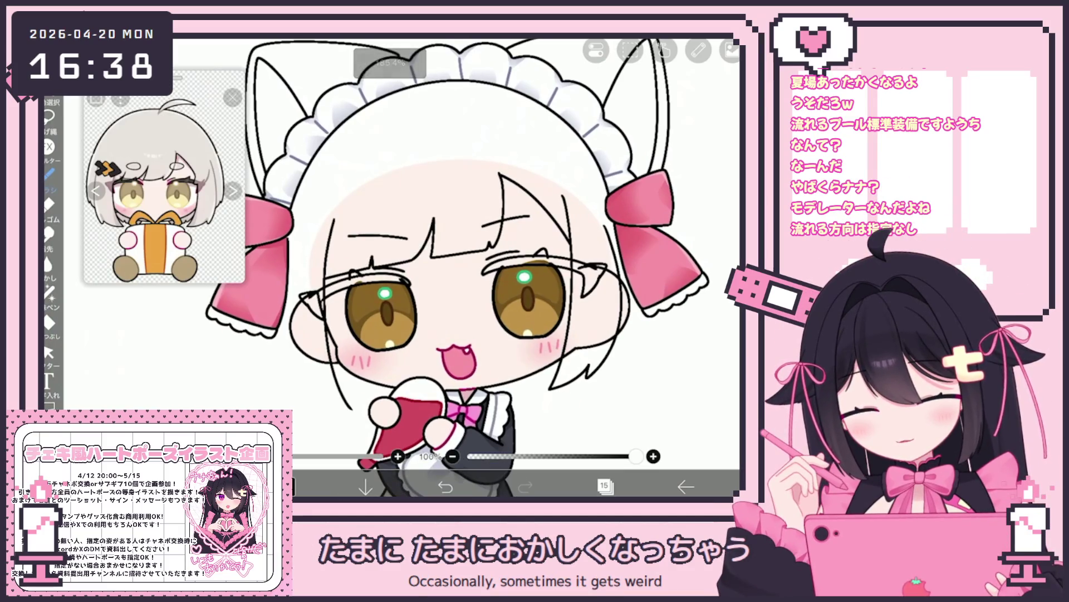
key("ctrl+z")
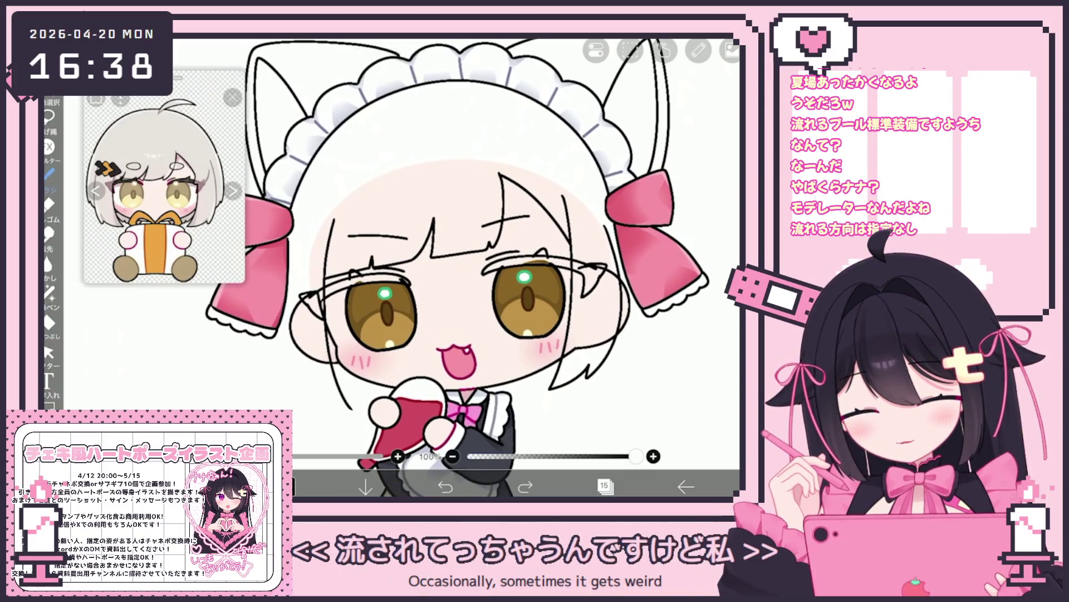
Add a vector layer above layer 25 and draw a curved hair line on the left side.
left_click(604, 486)
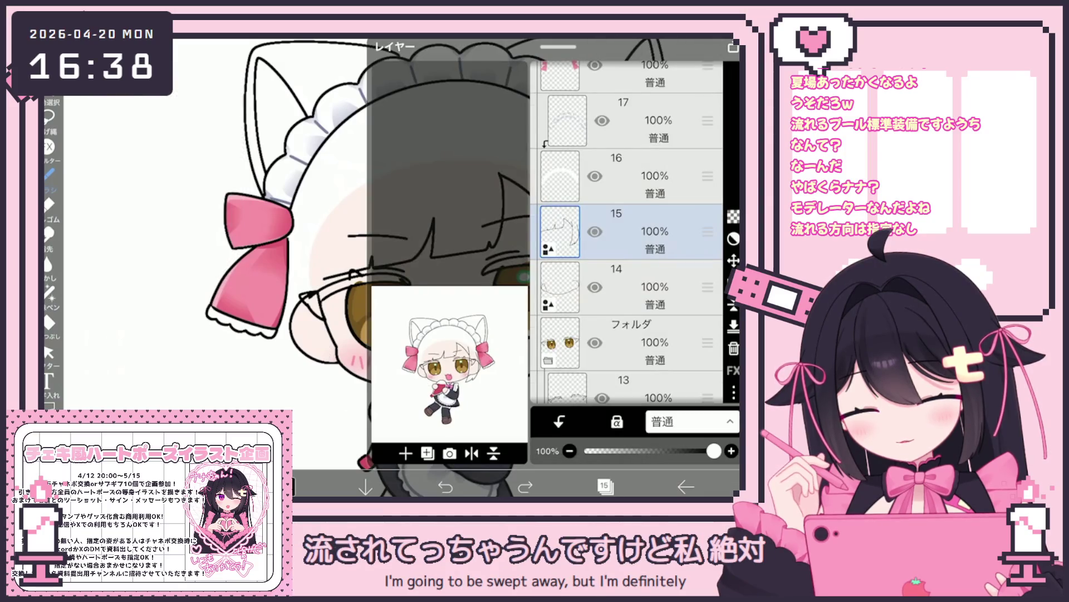
scroll(626, 232, "up", 10)
left_click(624, 305)
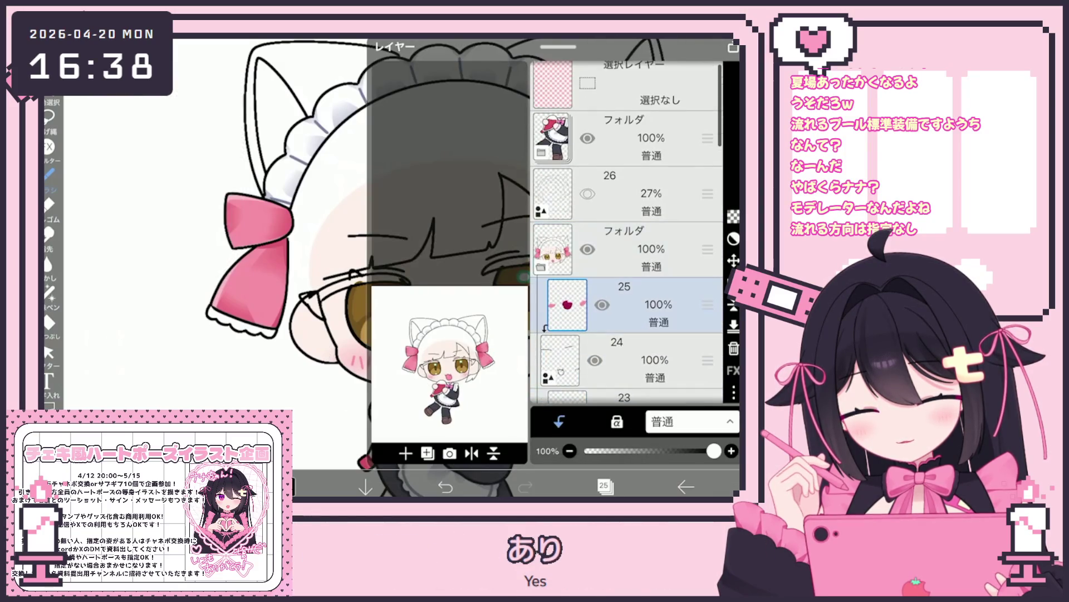
left_click(406, 453)
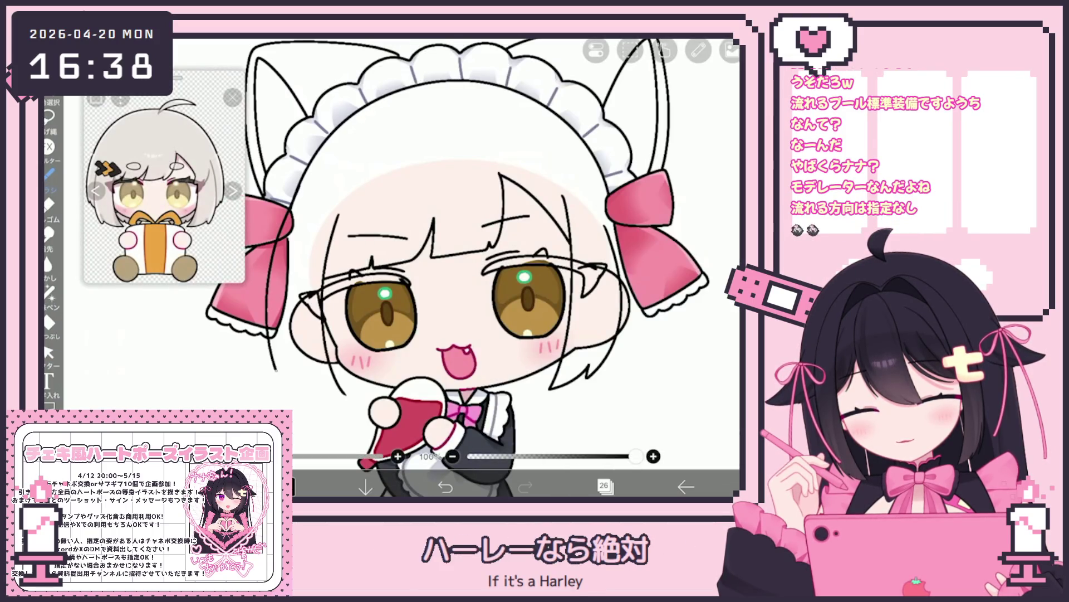
key("ctrl+z")
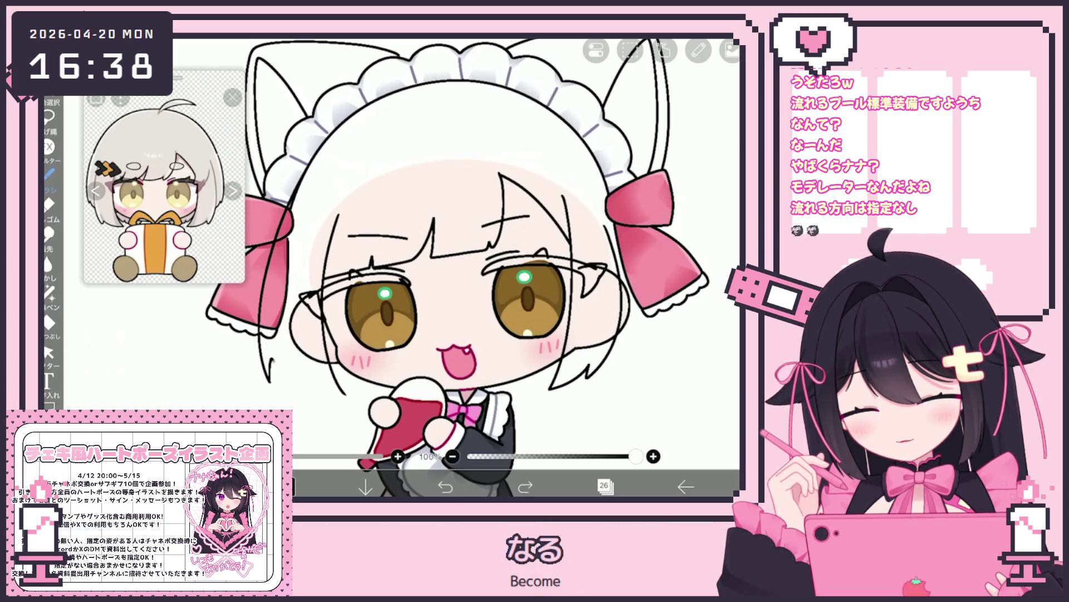
scroll(462, 267, "down", 5)
scroll(463, 267, "up", 6)
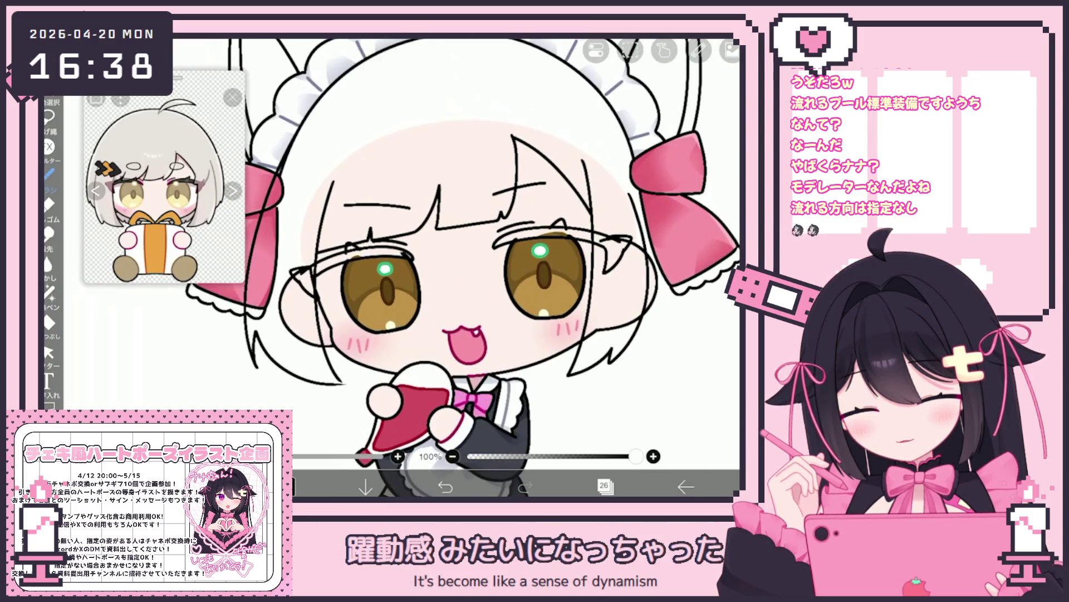
left_click_drag(254, 320, 328, 376)
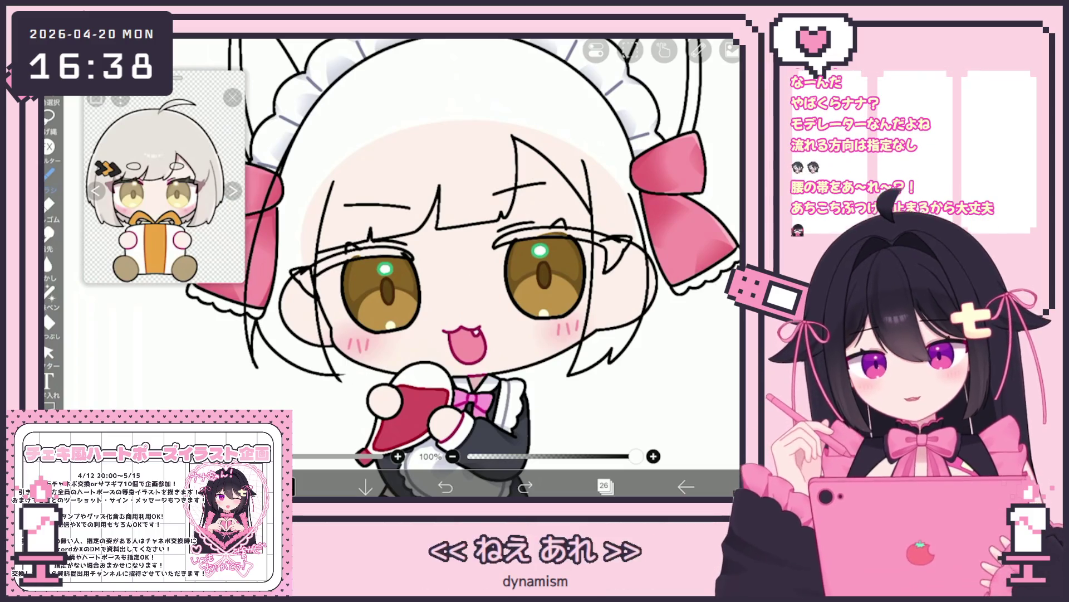
Make layer 26 the working layer.
left_click(604, 486)
scroll(626, 234, "down", 5)
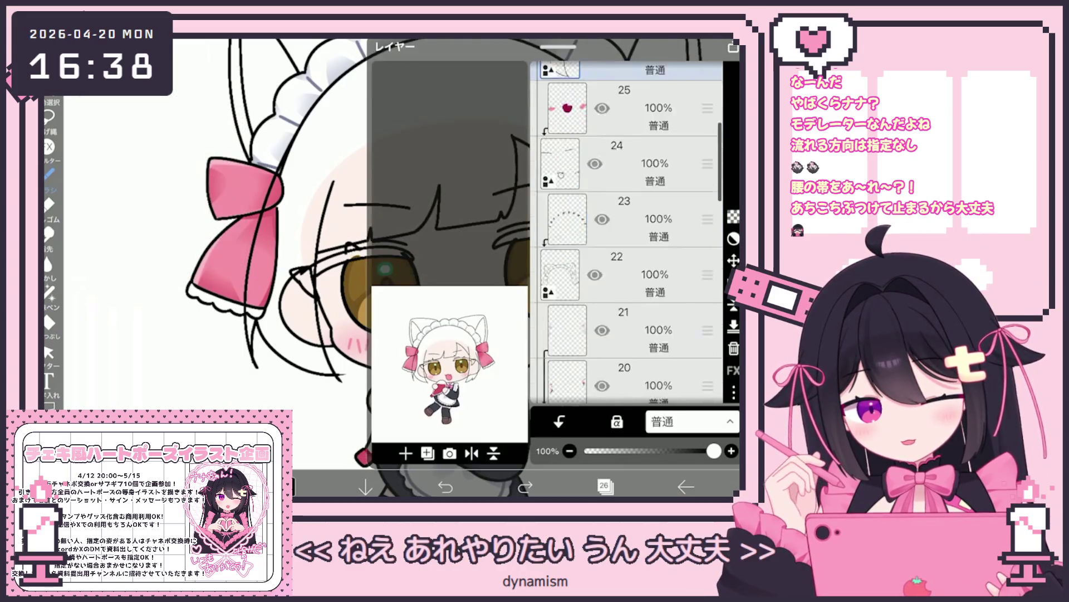
left_click(626, 275)
scroll(627, 234, "up", 5)
scroll(627, 234, "up", 2)
left_click(641, 198)
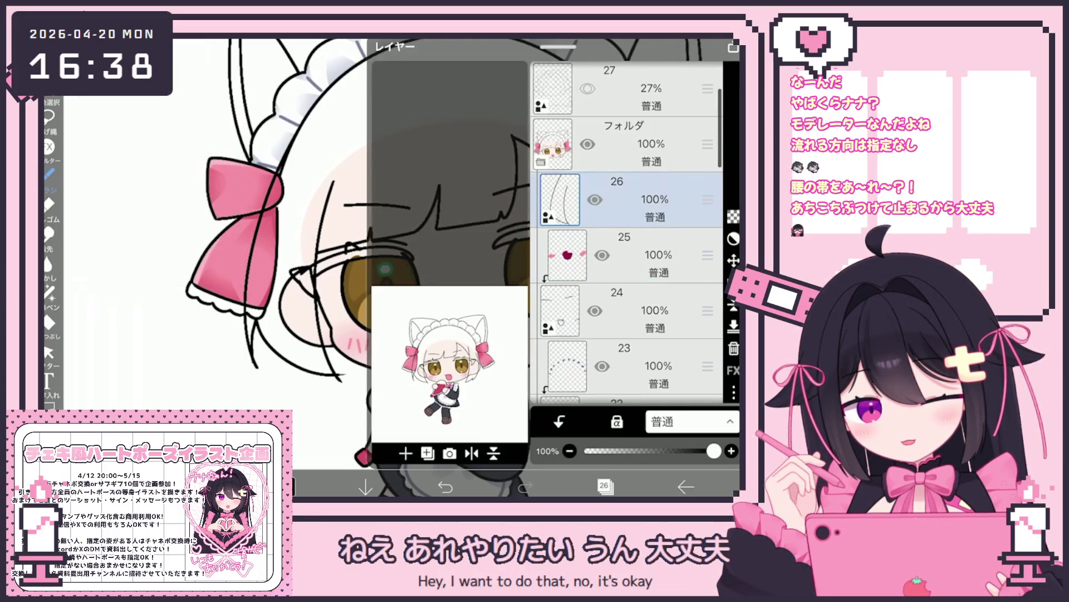
left_click(605, 486)
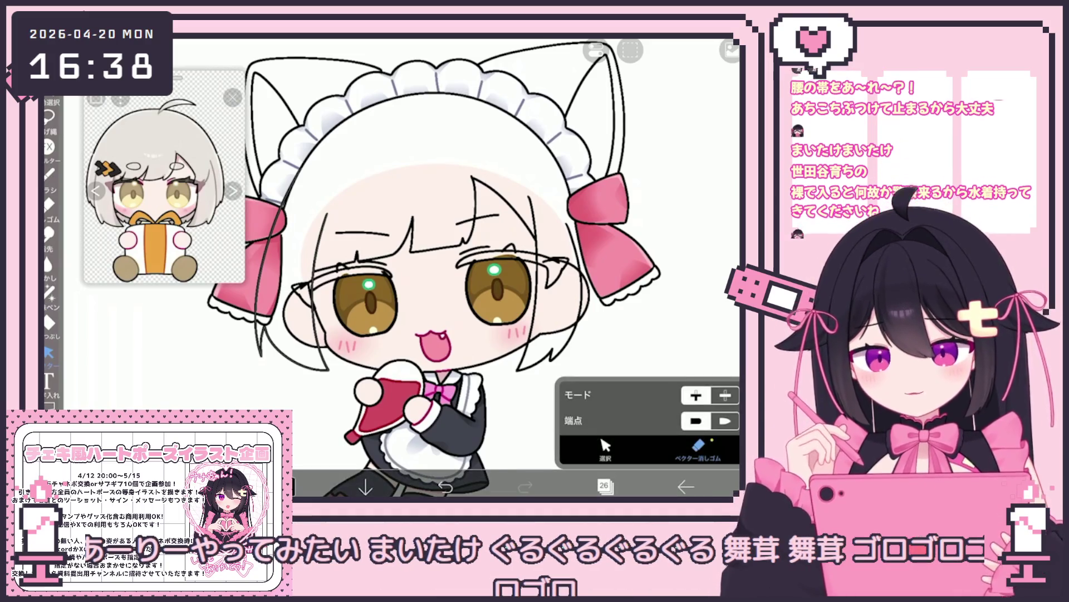
Make layer 15 the working layer and close the layer list.
scroll(462, 267, "up", 3)
left_click(604, 486)
scroll(627, 234, "down", 5)
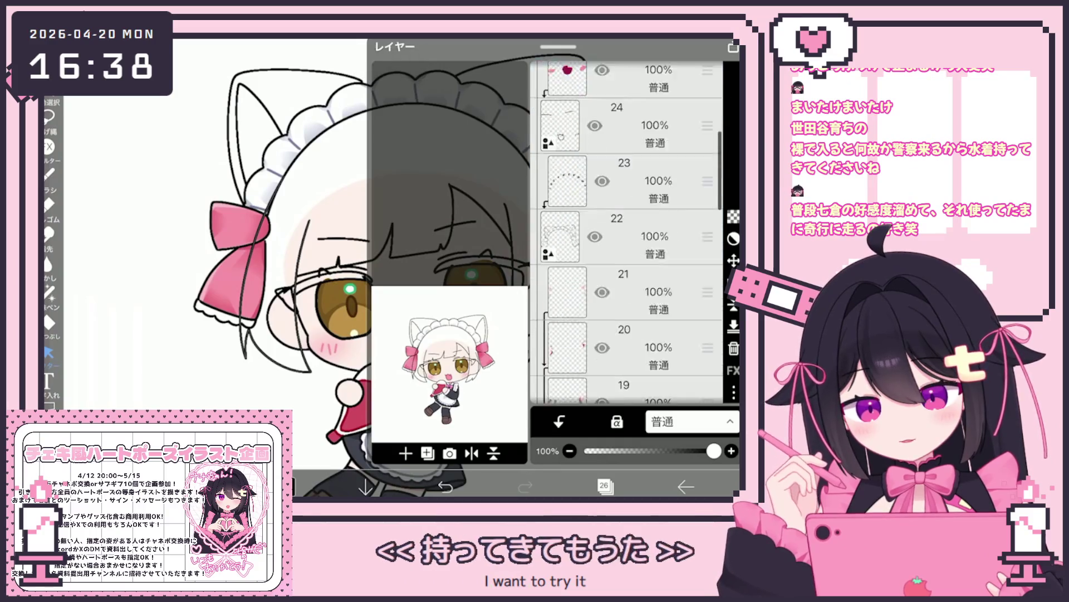
scroll(627, 231, "down", 5)
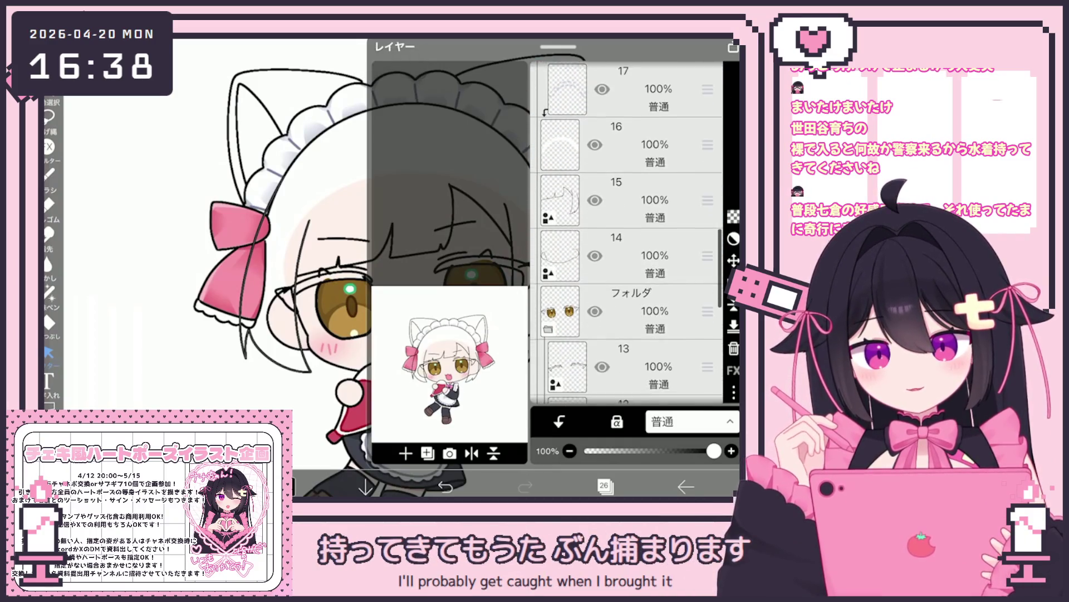
scroll(626, 232, "up", 2)
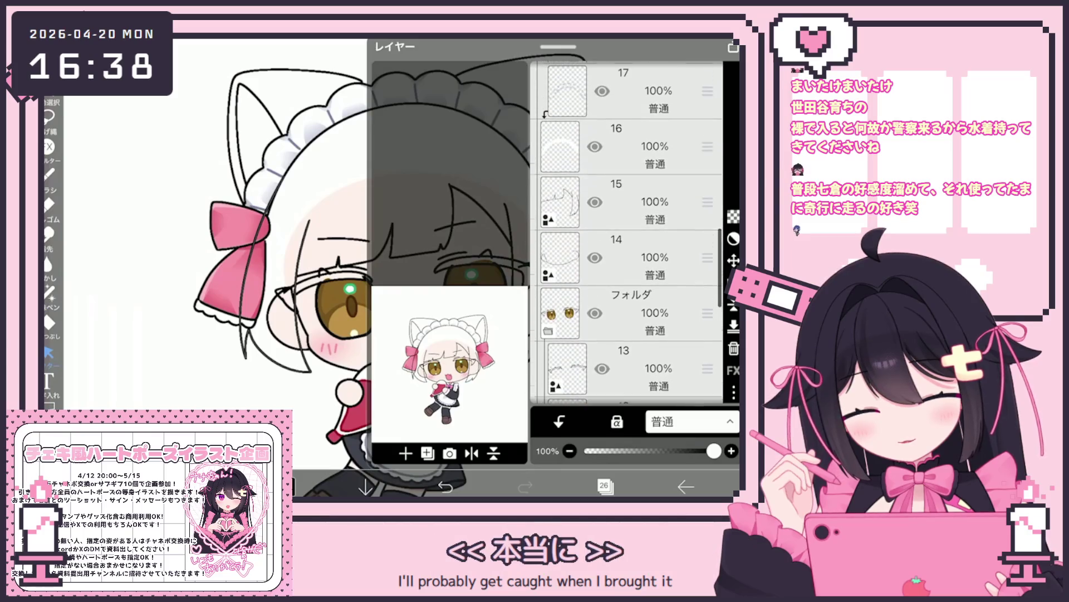
left_click(629, 202)
left_click(605, 486)
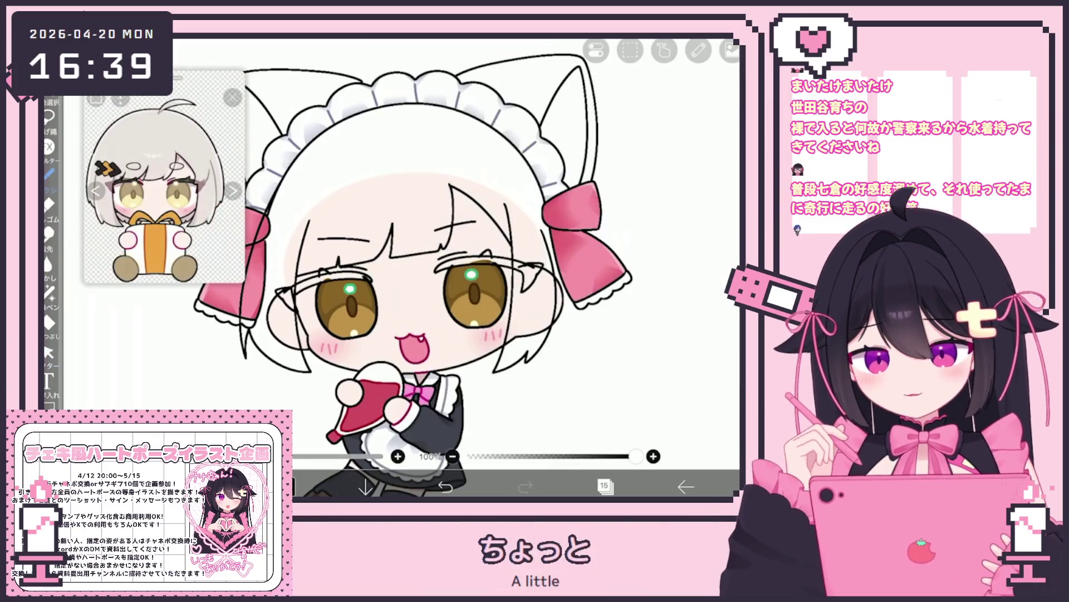
Zoom in on the face and add a faint stroke to its line art.
scroll(412, 268, "up", 2)
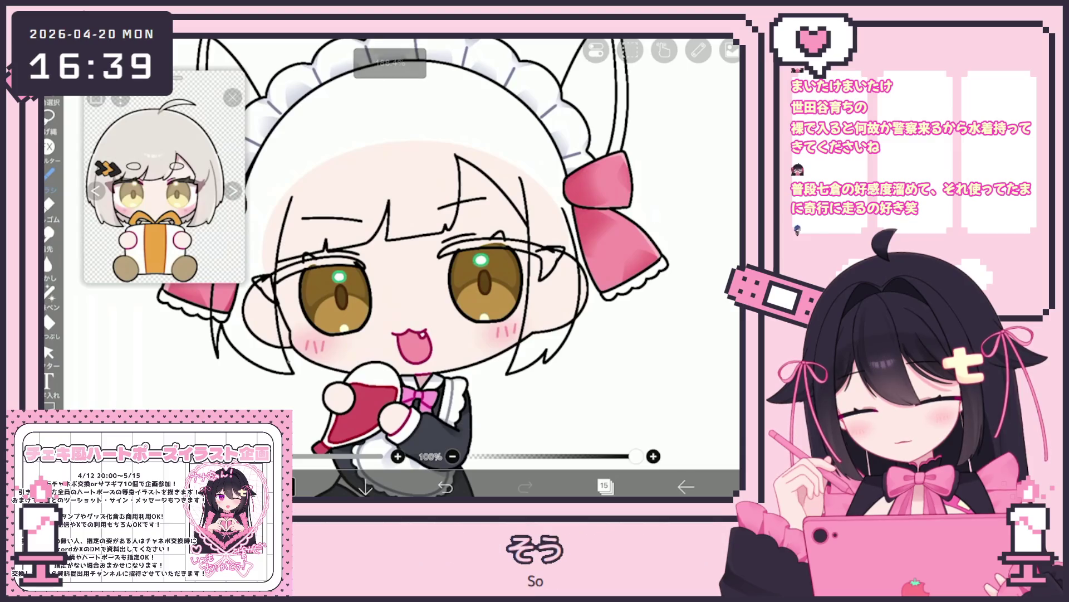
scroll(412, 268, "up", 2)
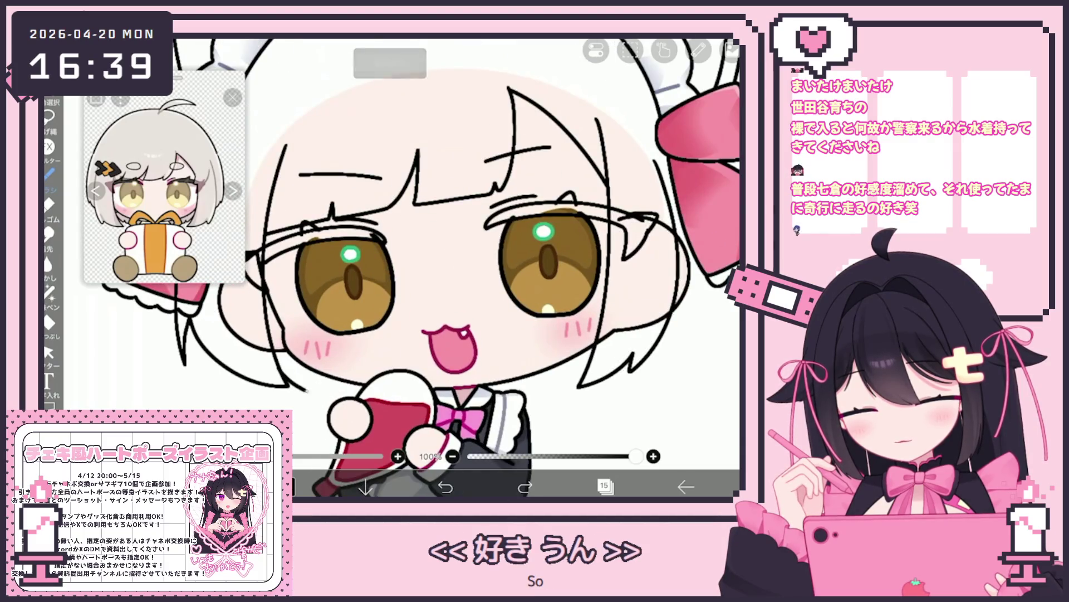
scroll(412, 267, "down", 3)
scroll(412, 268, "up", 4)
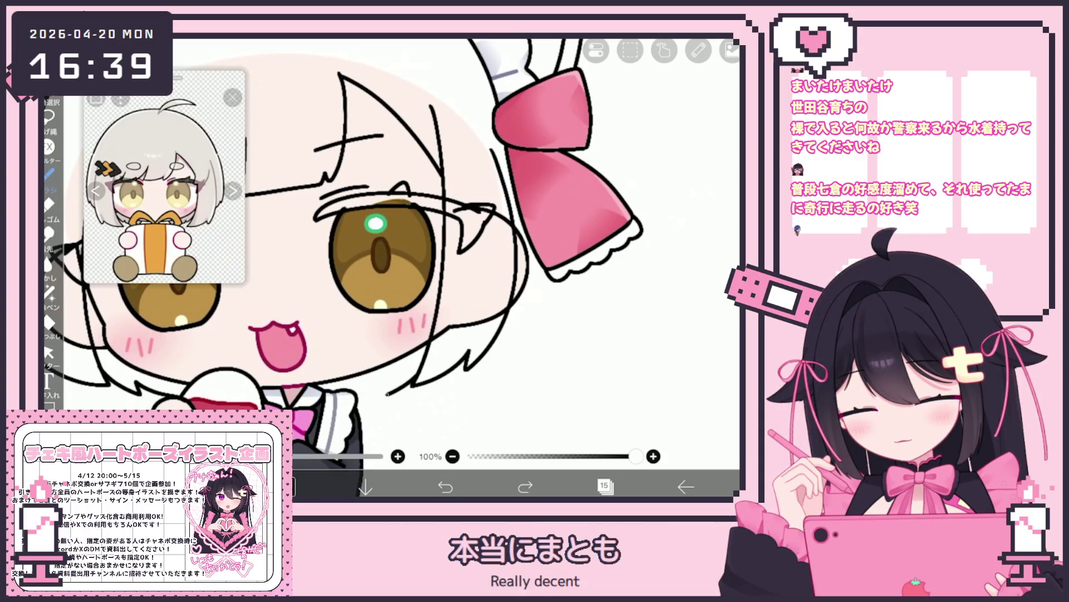
left_click_drag(393, 379, 359, 404)
Make layer 14, just beneath layer 15, the working layer.
scroll(390, 250, "down", 3)
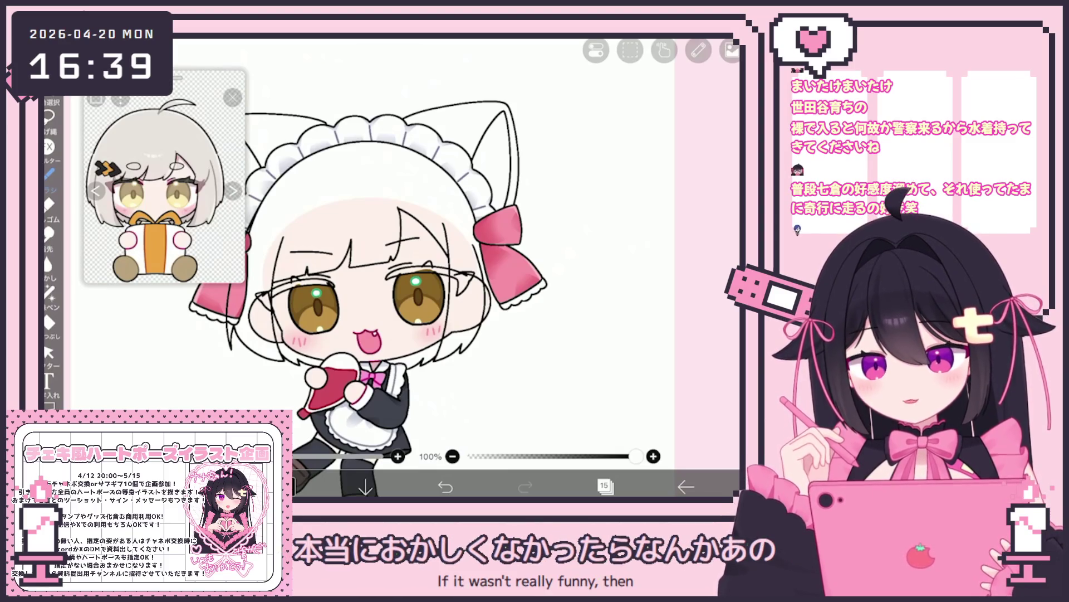
scroll(363, 279, "up", 5)
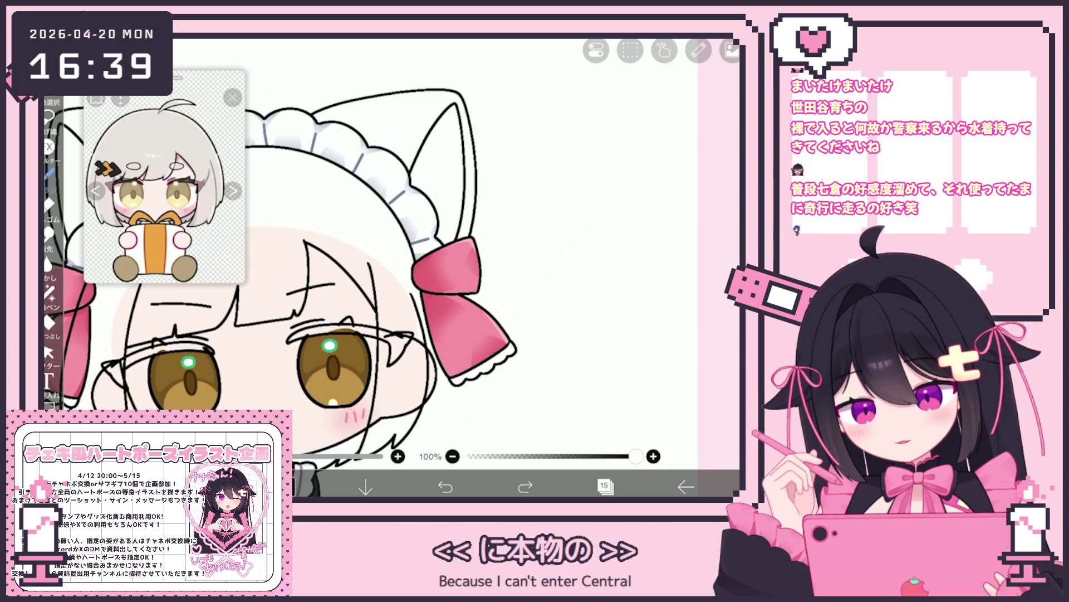
scroll(379, 279, "down", 5)
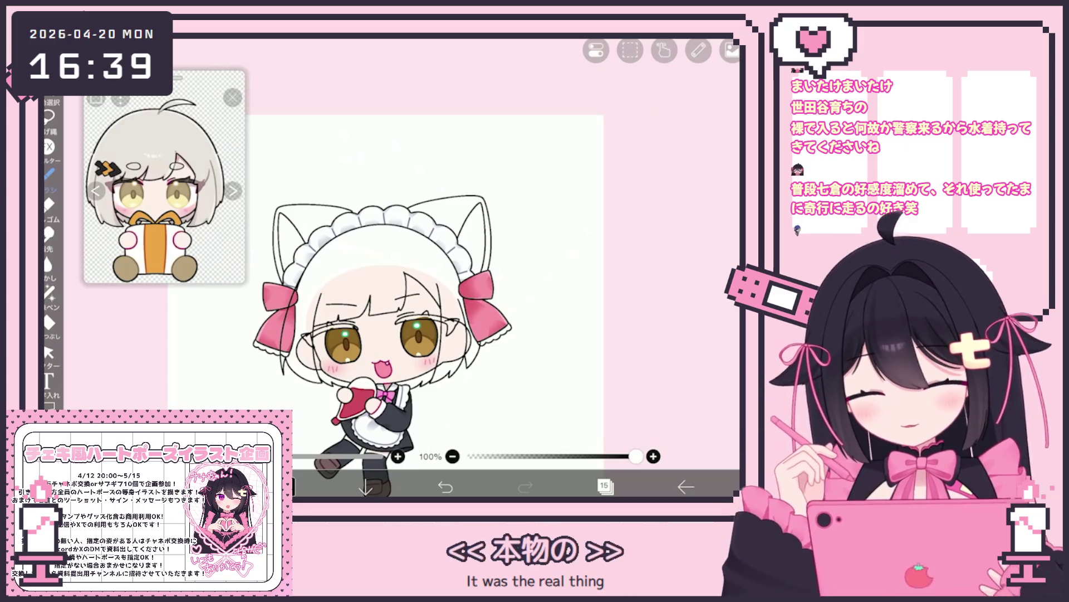
scroll(362, 312, "up", 5)
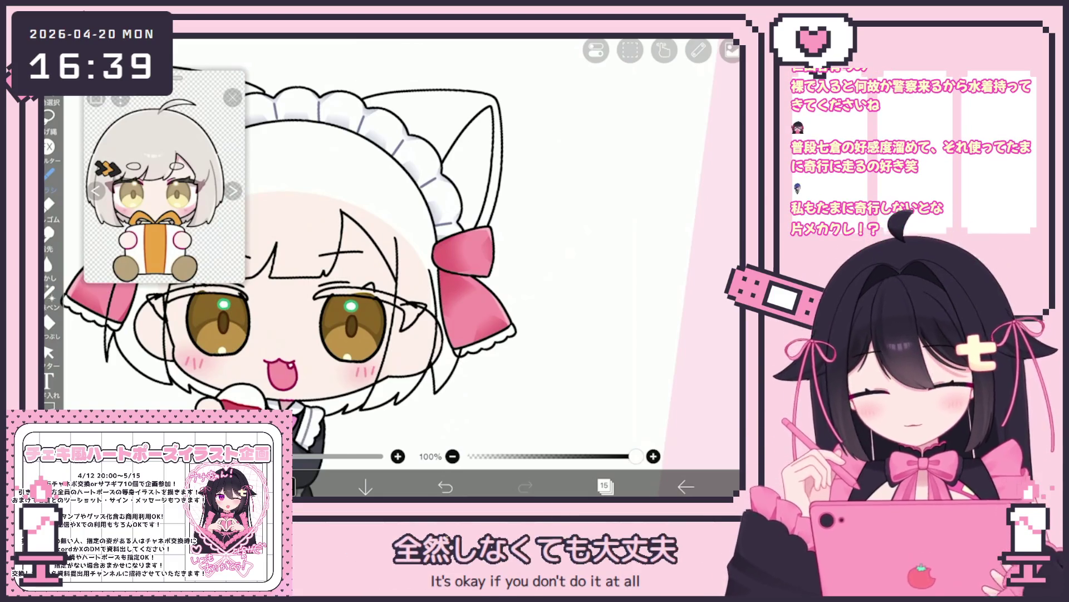
scroll(390, 267, "down", 3)
scroll(390, 267, "up", 2)
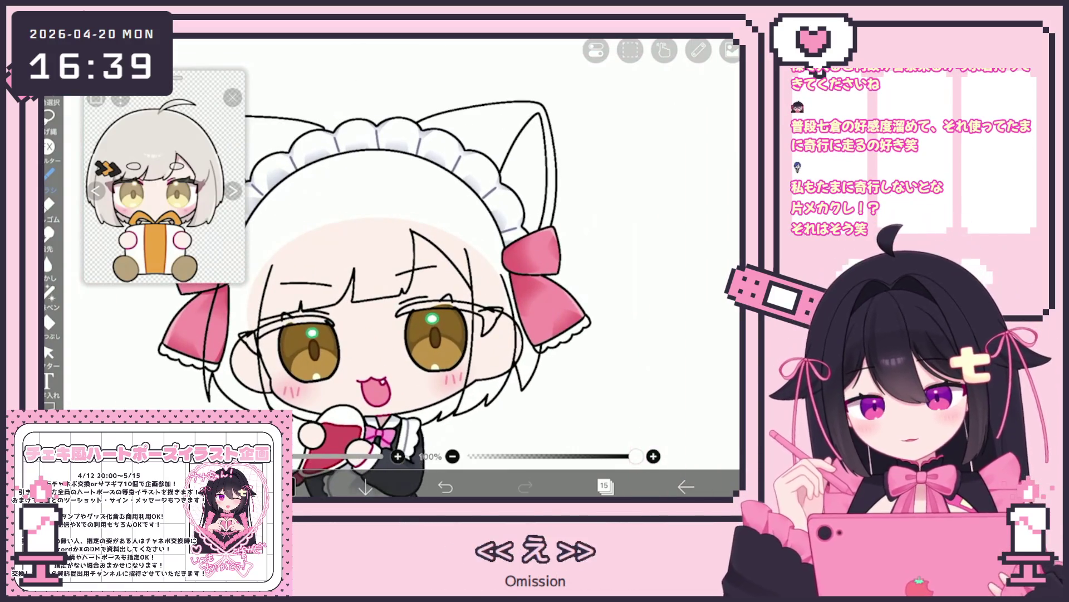
scroll(390, 279, "up", 2)
left_click(605, 485)
left_click(630, 286)
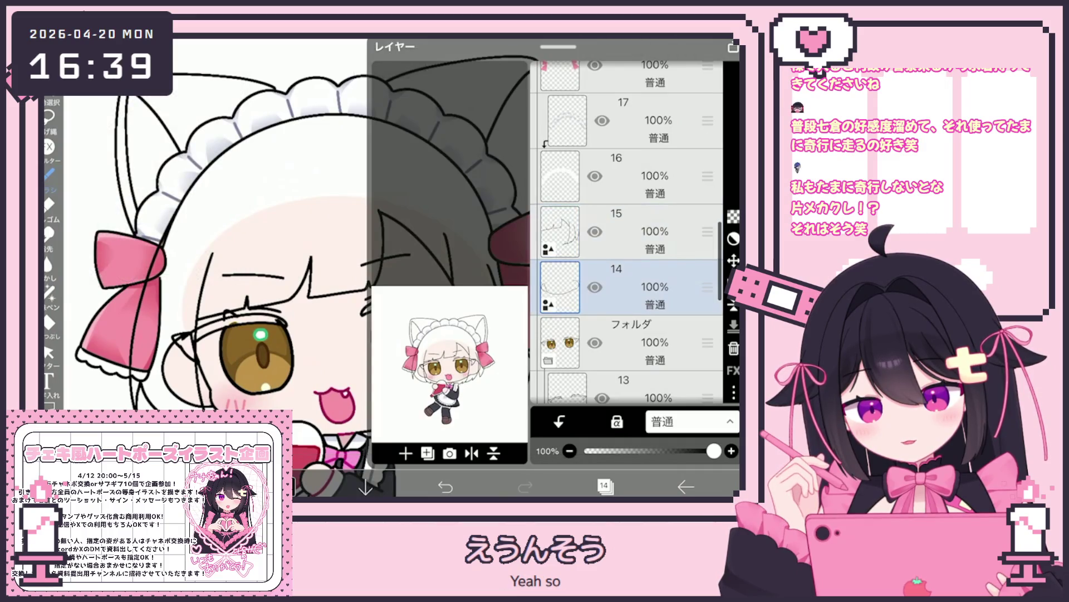
Clear everything on the current layer.
left_click(604, 486)
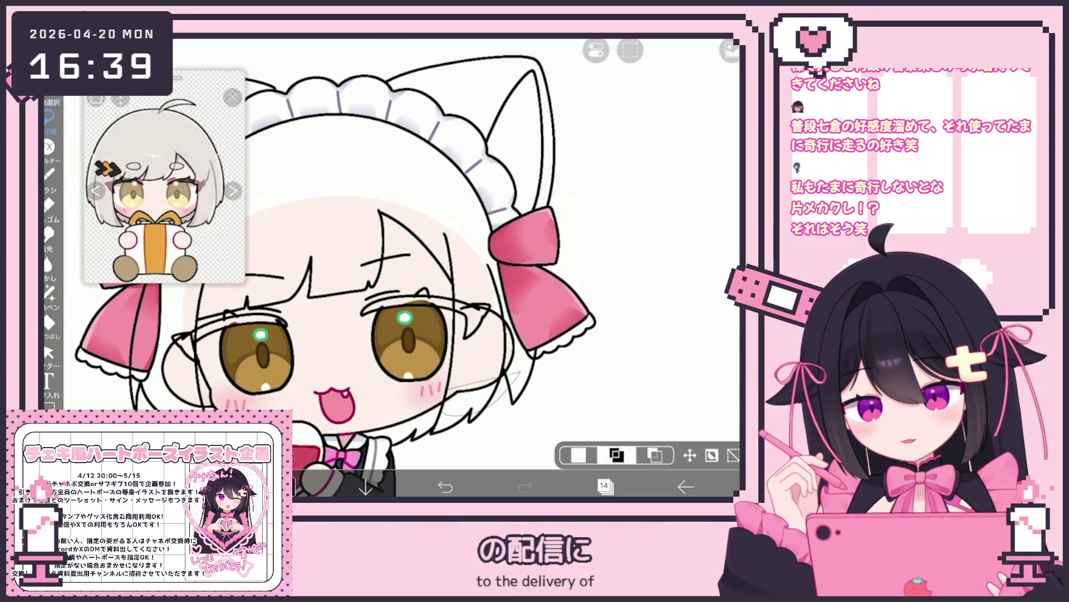
left_click(731, 50)
left_click(574, 167)
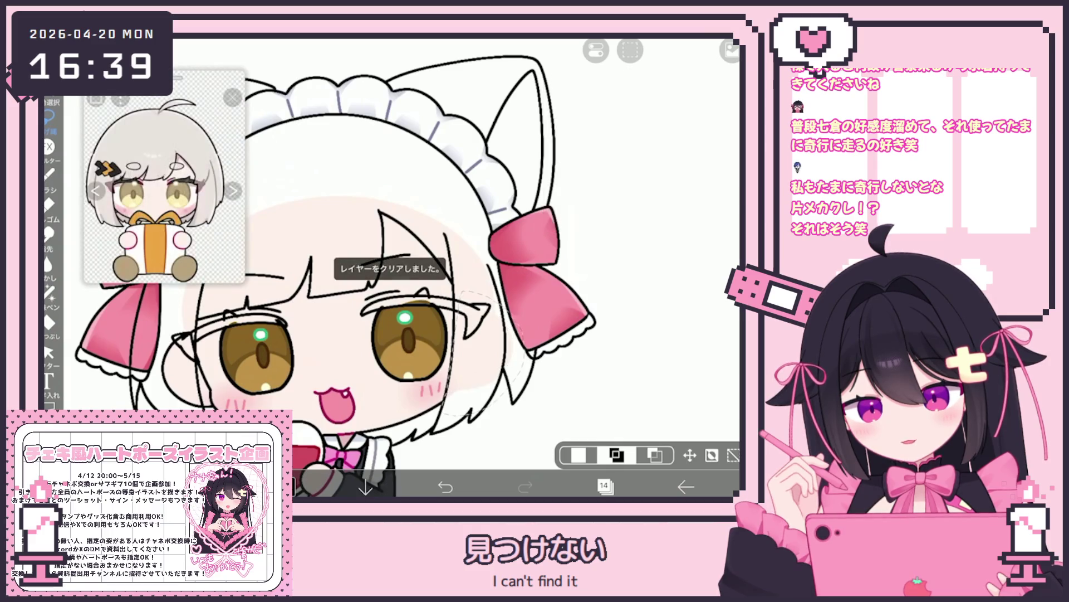
scroll(407, 267, "up", 3)
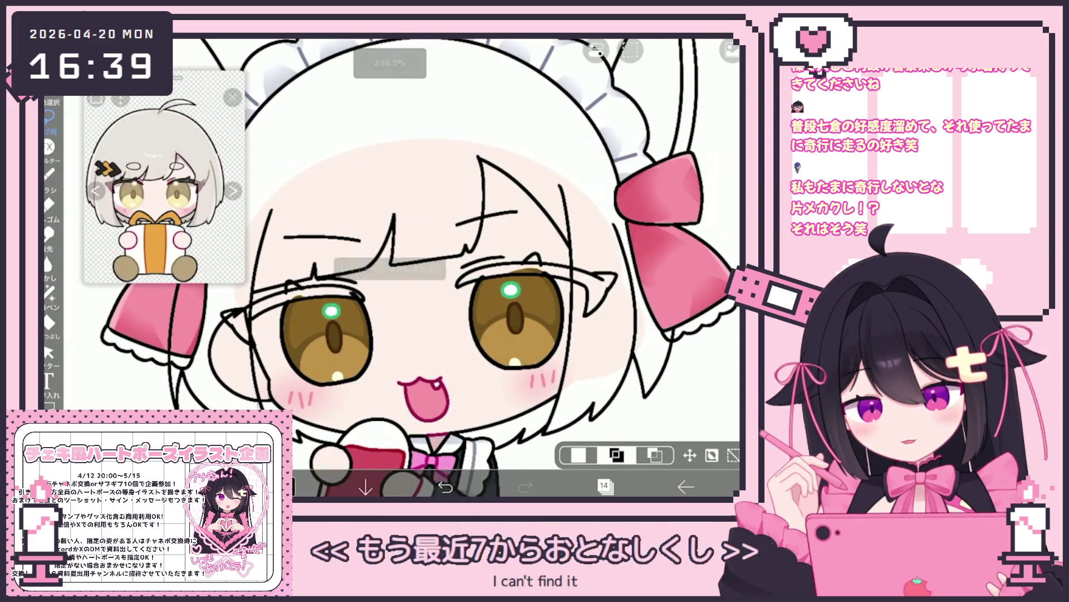
left_click(731, 51)
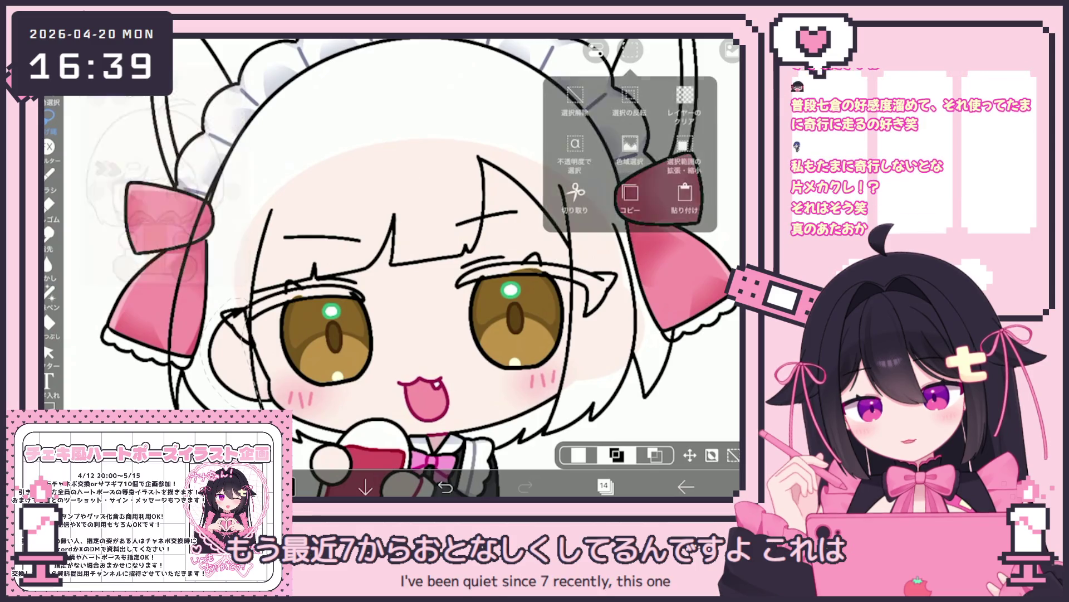
left_click(574, 167)
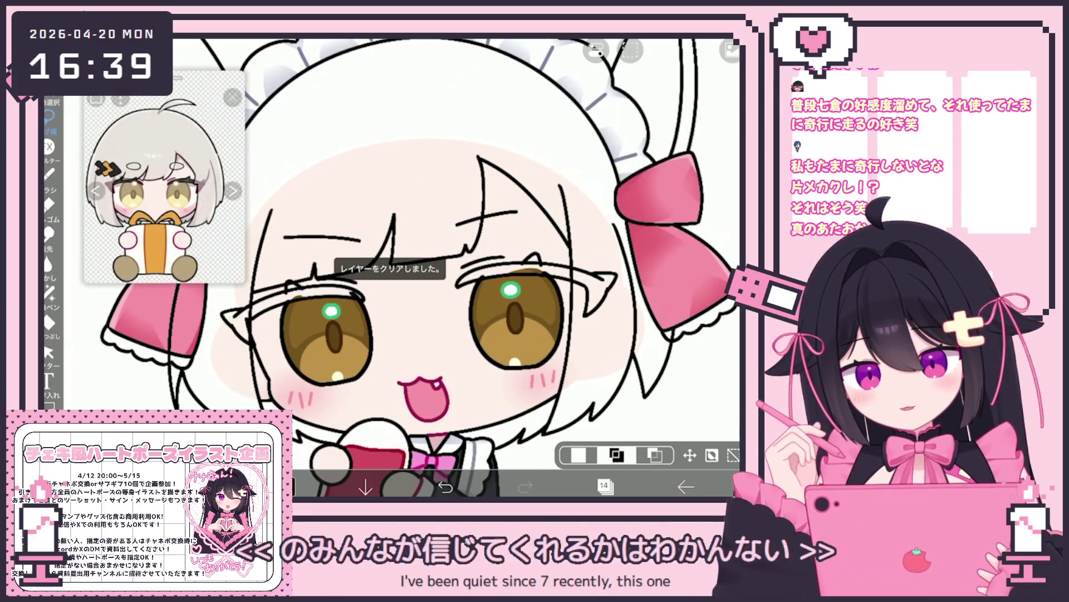
scroll(423, 268, "down", 3)
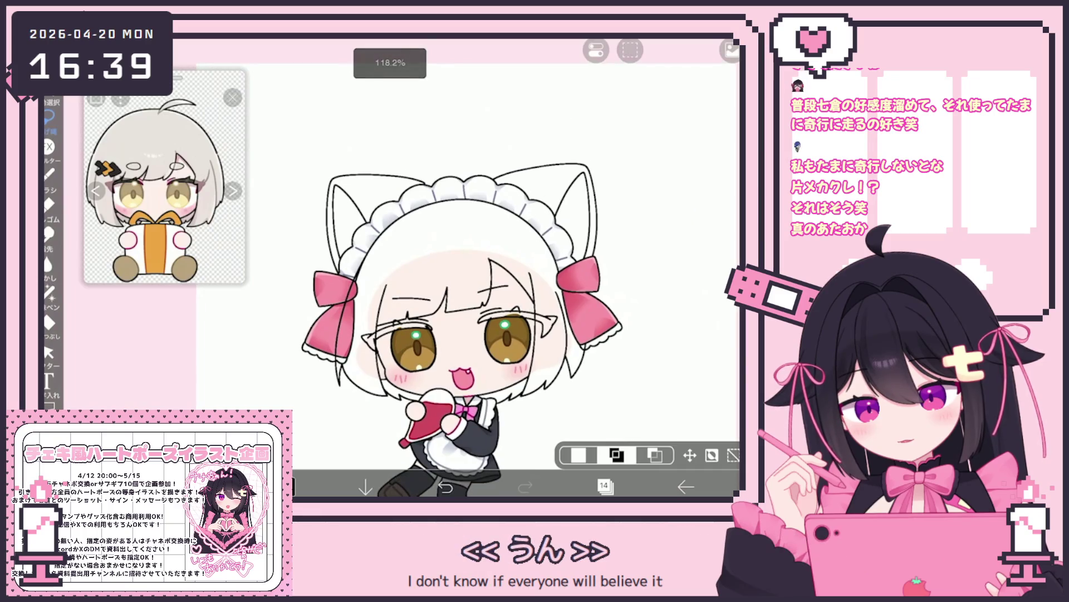
Make layer 26 the working layer.
left_click(604, 486)
scroll(627, 234, "up", 10)
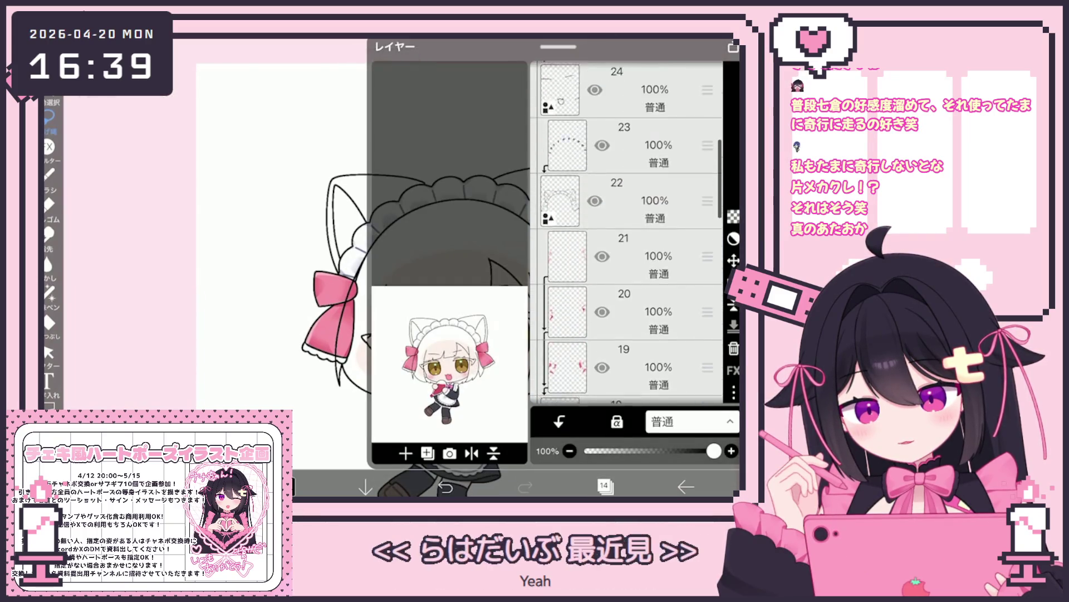
left_click(640, 320)
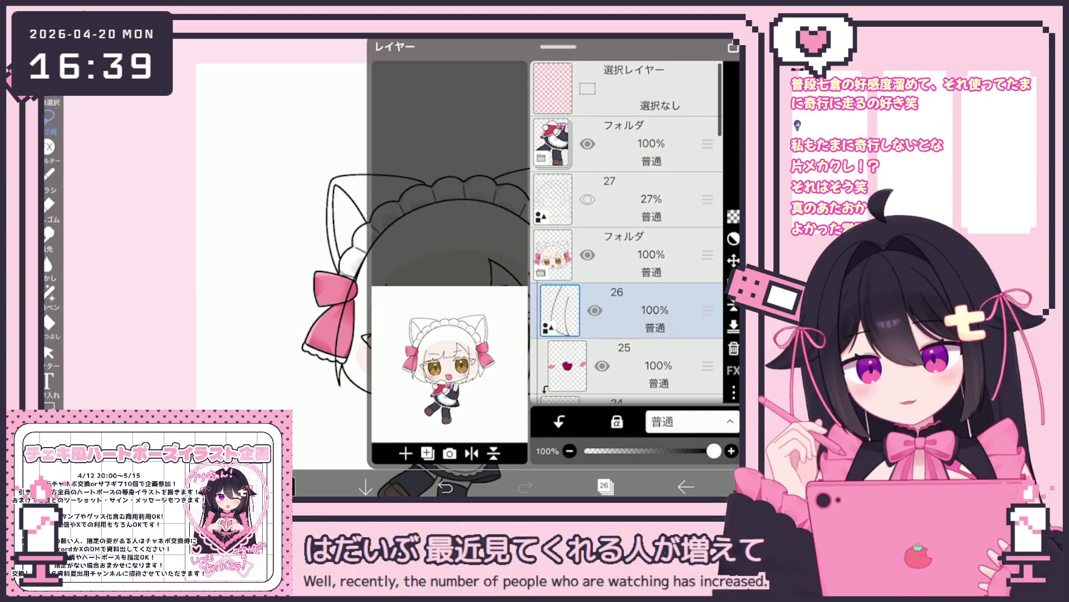
left_click(605, 486)
Draw a closing line from the hair edge down to the chin.
scroll(501, 267, "up", 5)
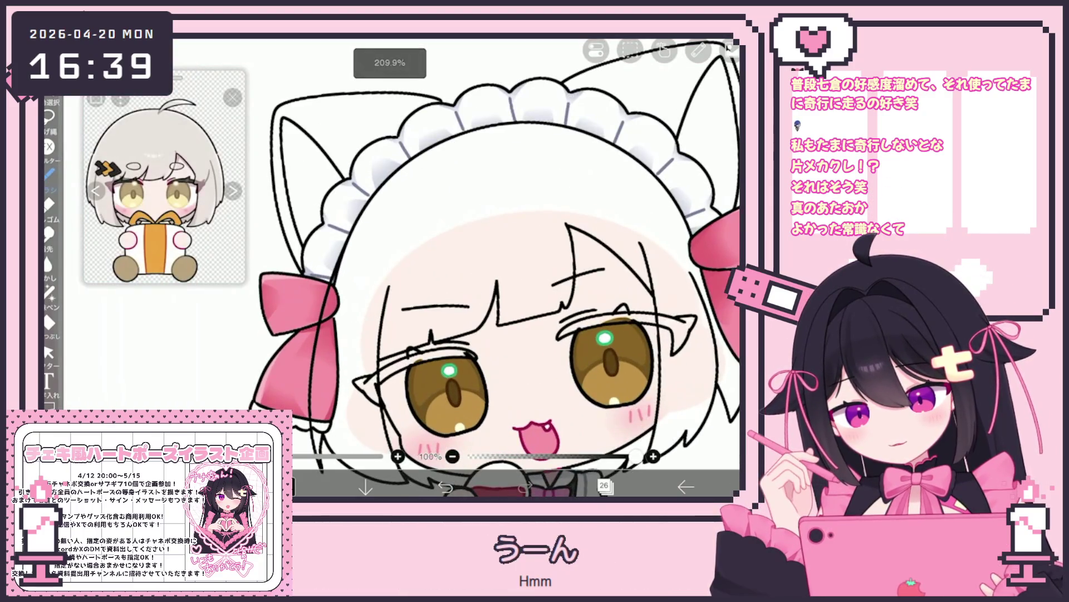
left_click_drag(501, 278, 536, 263)
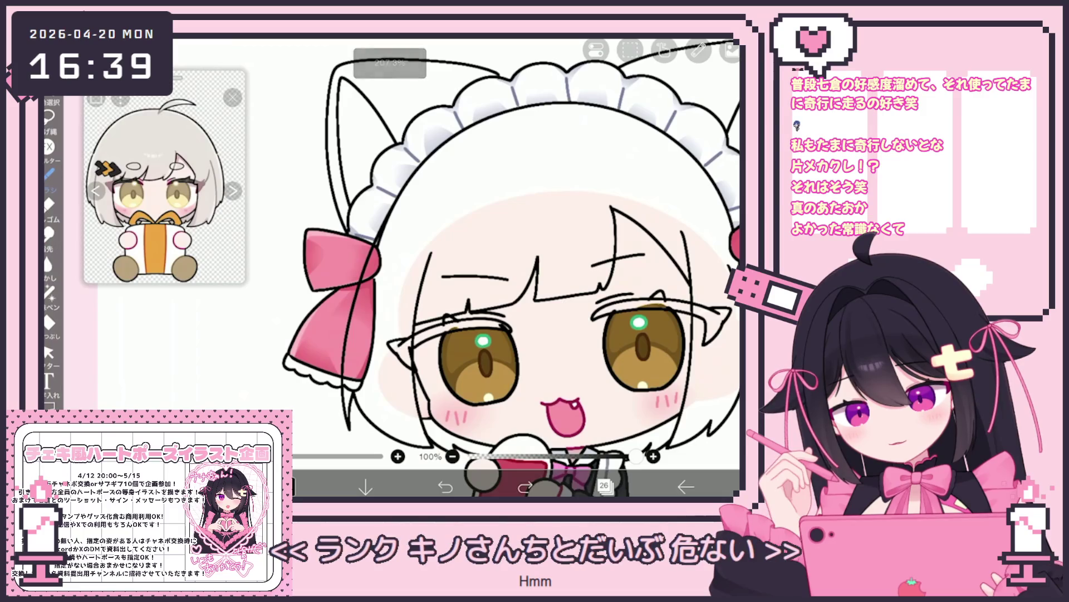
left_click_drag(415, 178, 341, 431)
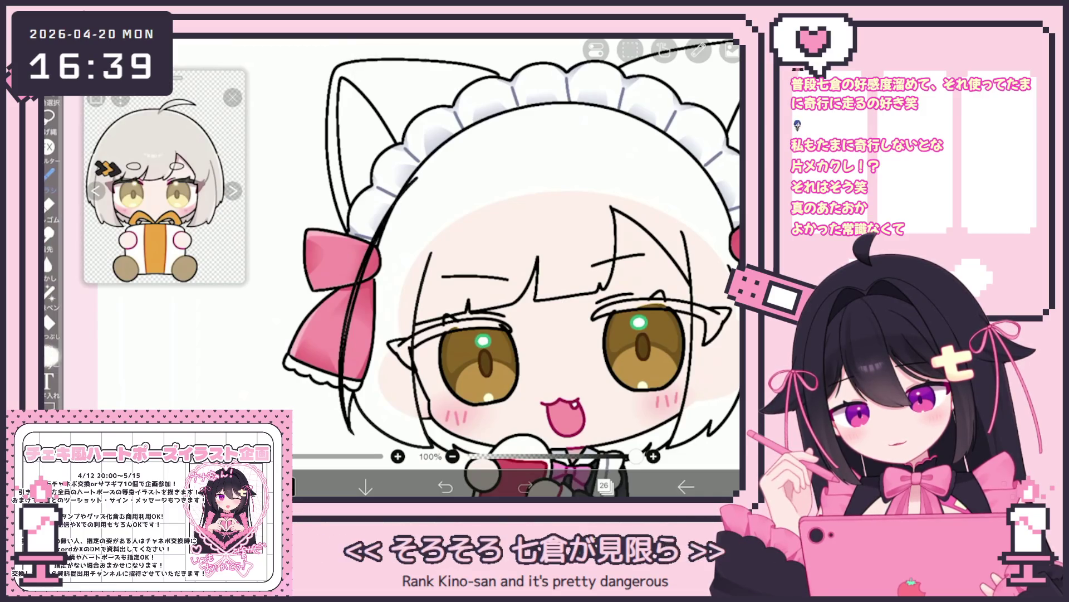
left_click(49, 352)
left_click(365, 290)
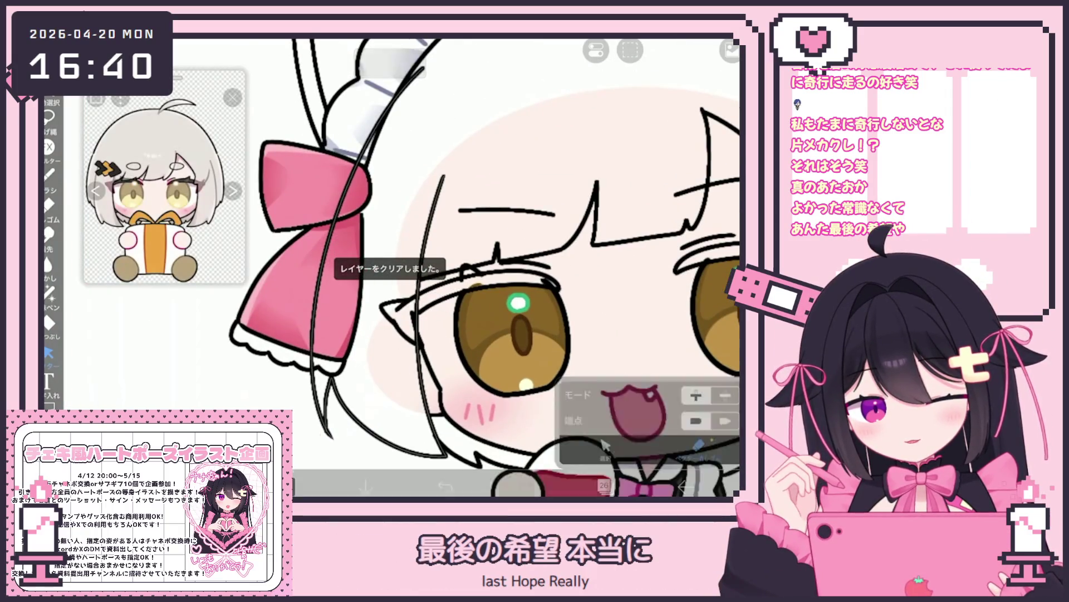
scroll(515, 268, "down", 5)
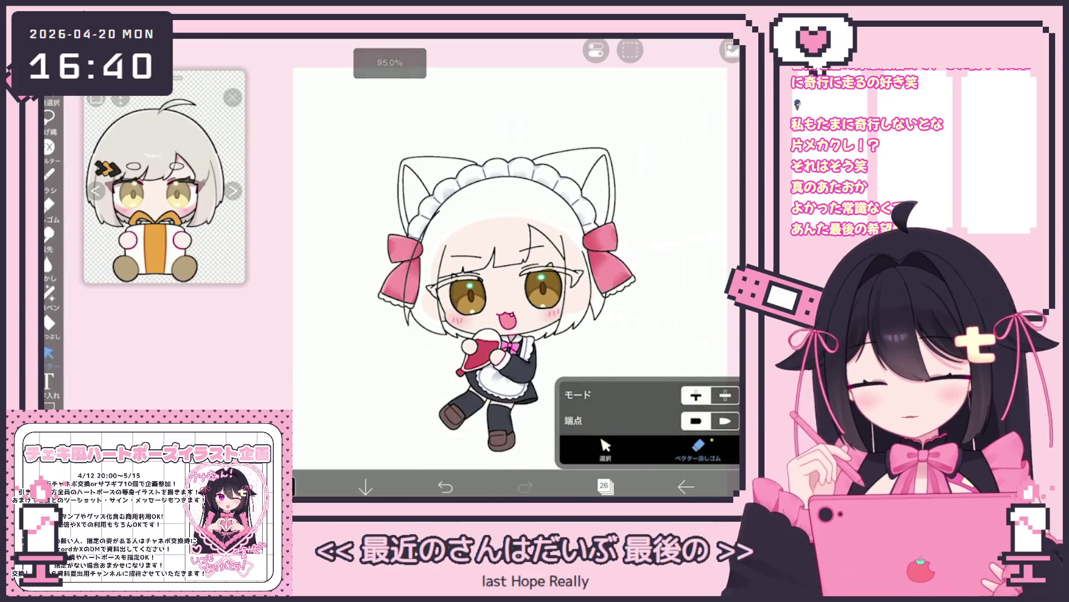
scroll(588, 249, "up", 3)
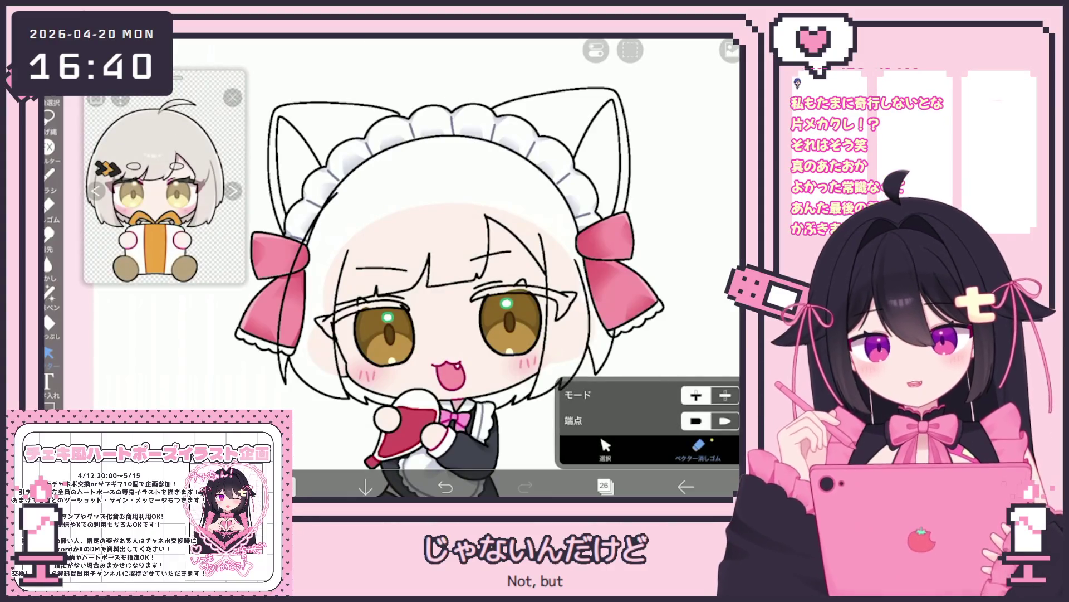
Bucket-fill the hair light grey, using the line-art folder as the reference layer.
left_click(49, 291)
scroll(329, 230, "up", 3)
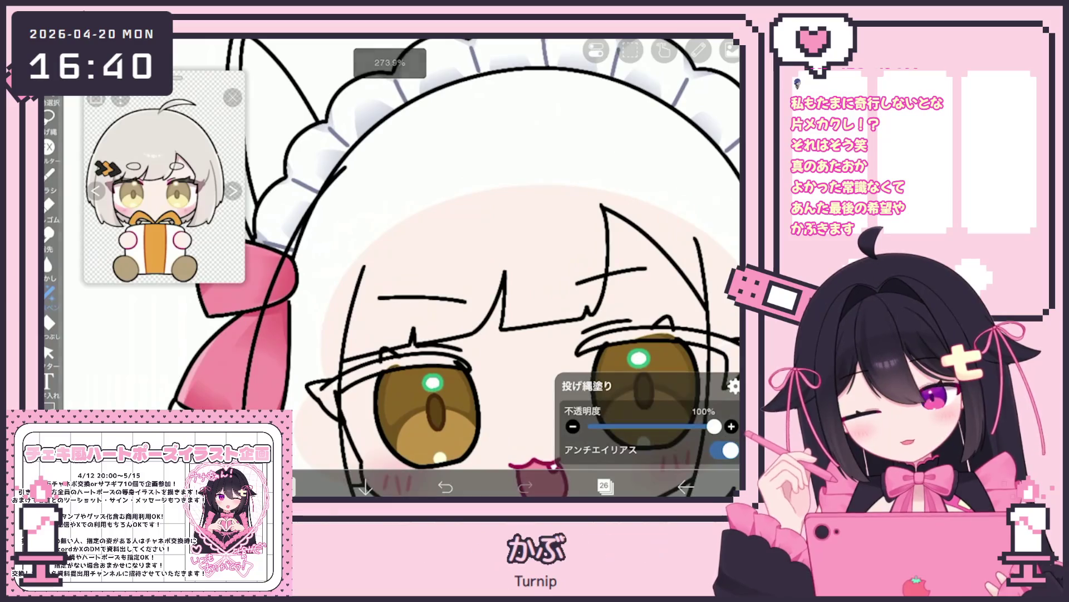
scroll(445, 251, "down", 3)
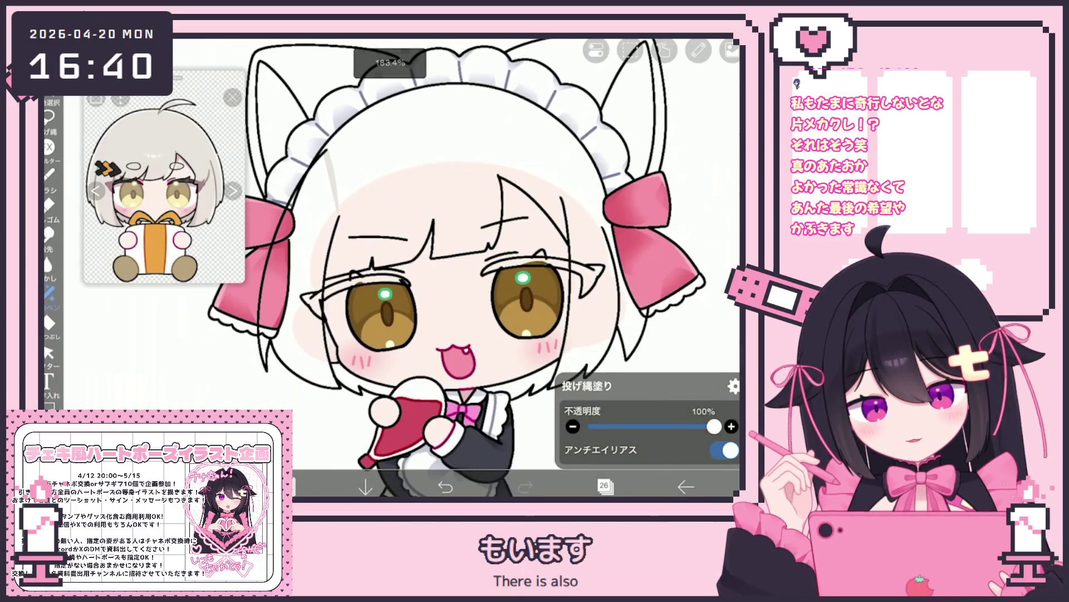
left_click(49, 322)
left_click(232, 98)
left_click(654, 411)
scroll(655, 223, "up", 5)
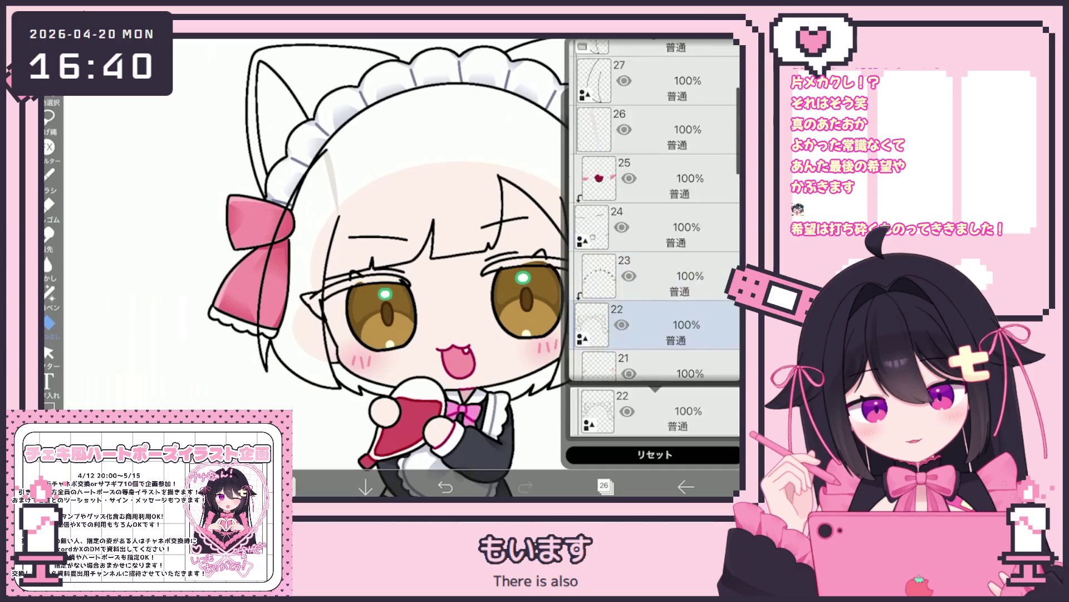
scroll(654, 222, "down", 2)
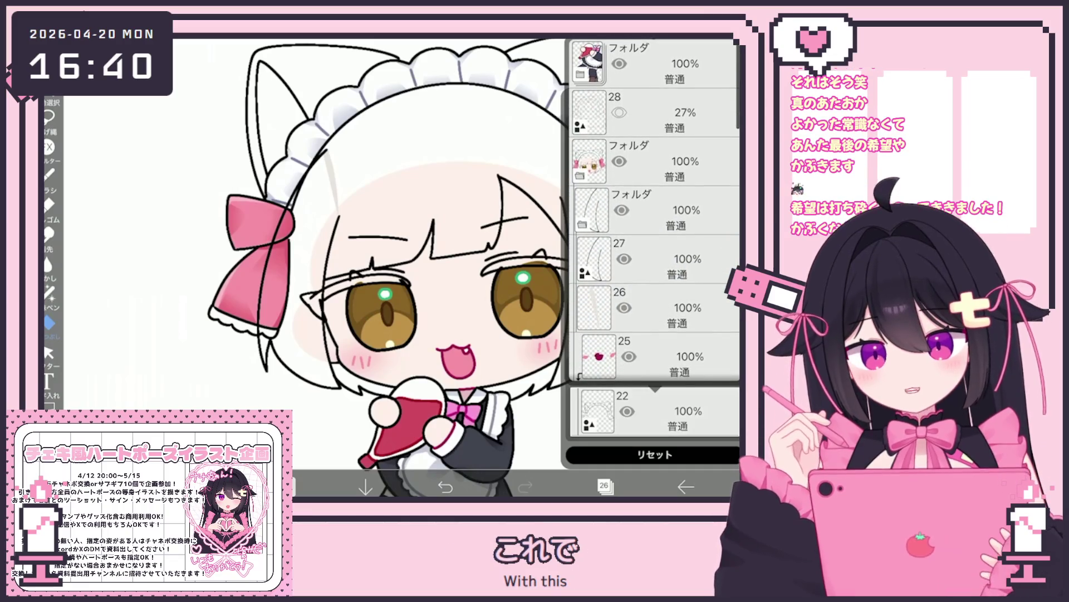
left_click(655, 210)
left_click(295, 250)
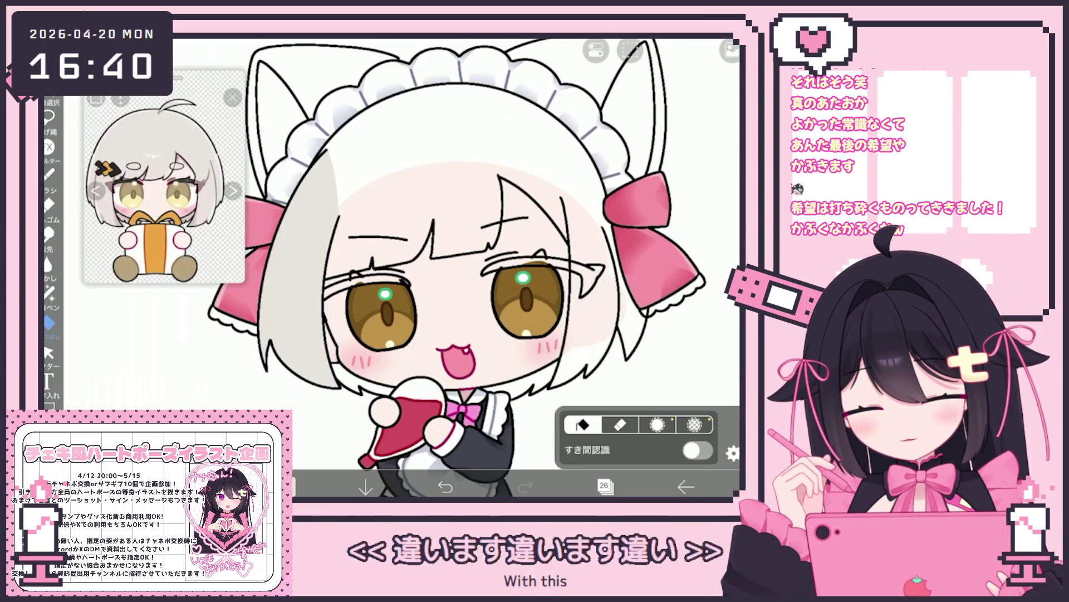
Merge layer 15 into layer 14 and add an empty layer below the line art.
scroll(463, 267, "down", 3)
left_click(604, 486)
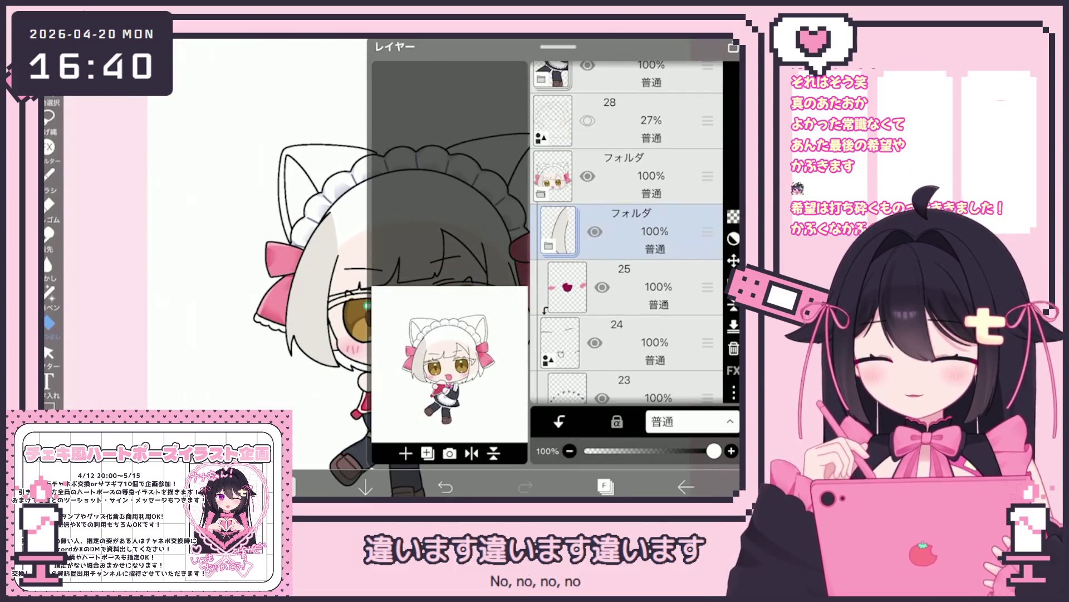
scroll(627, 232, "down", 10)
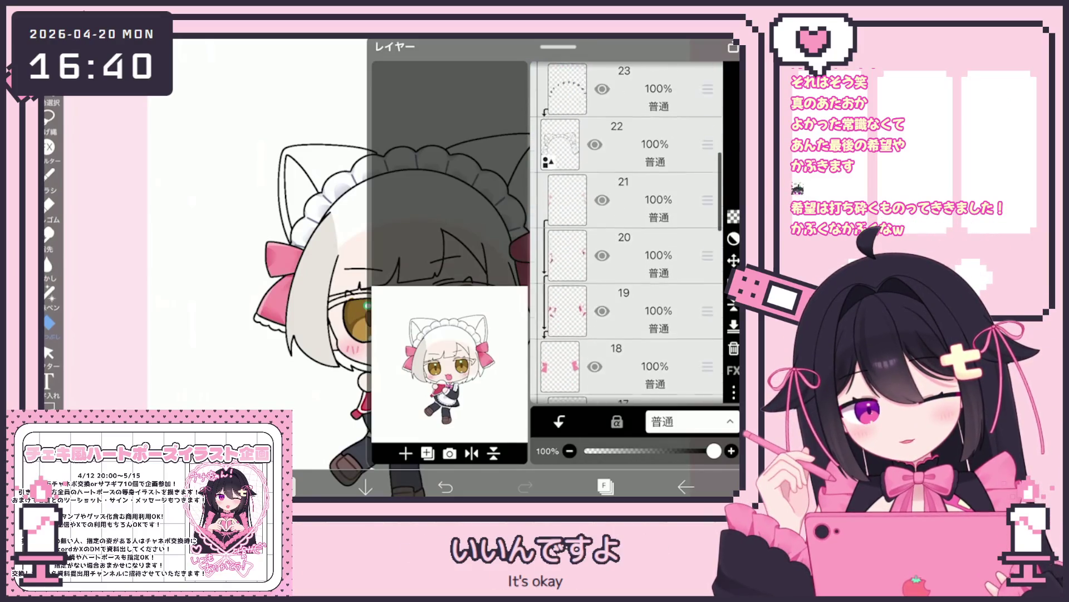
left_click(657, 376)
left_click(657, 321)
left_click(733, 326)
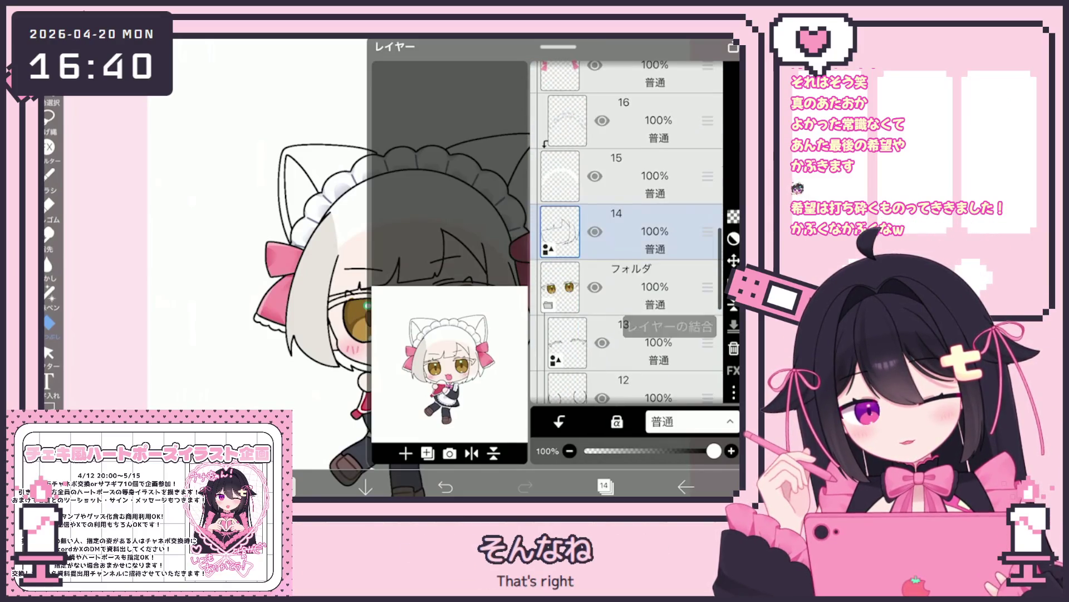
left_click(405, 453)
left_click(401, 370)
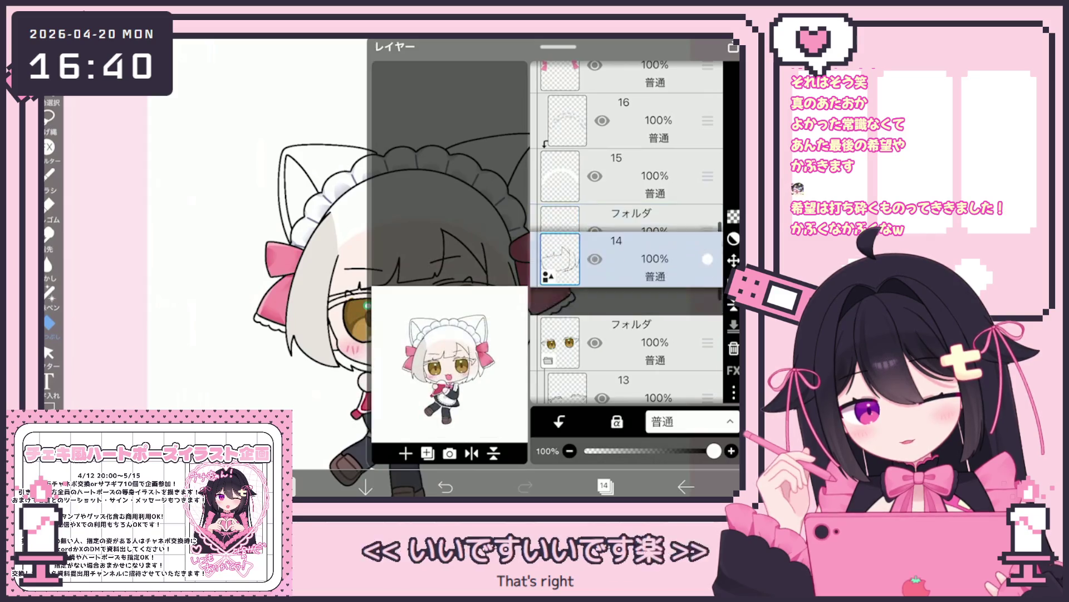
left_click_drag(708, 231, 708, 286)
Hide and collapse the eyes folder, and make layer 14 the working layer.
left_click(594, 342)
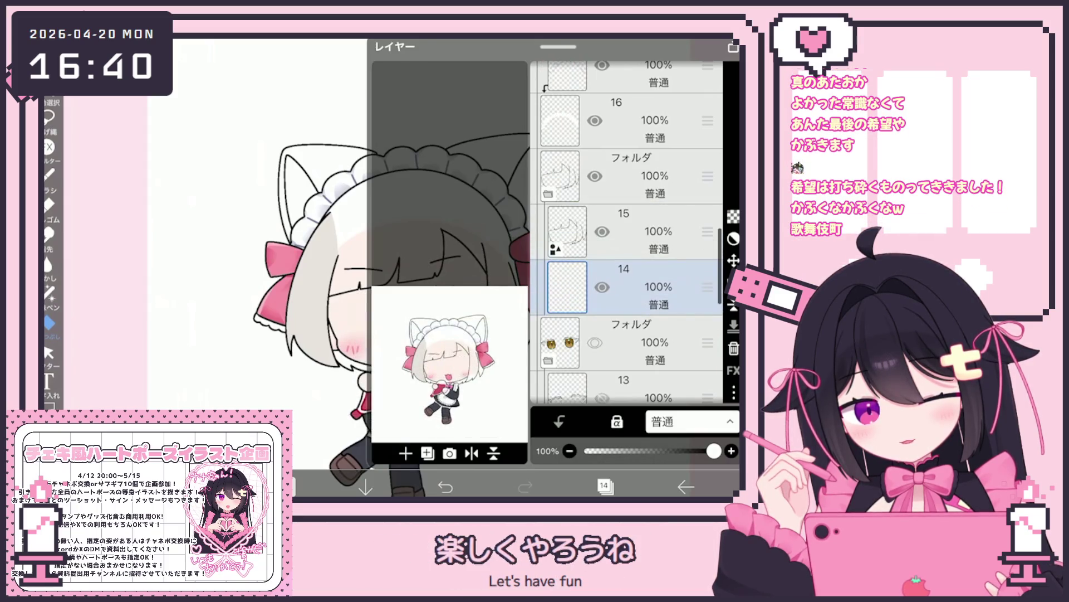
scroll(627, 233, "down", 2)
left_click(629, 231)
left_click(630, 245)
left_click(604, 485)
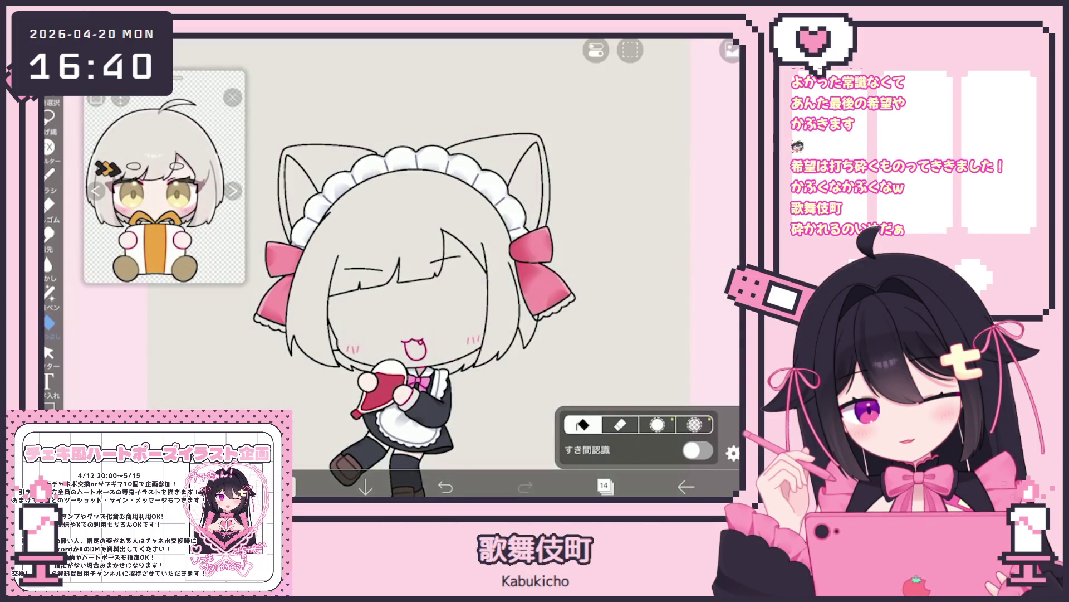
Undo the canvas-covering fill and refill the whole hair light grey.
key("ctrl+z")
left_click(733, 452)
left_click(733, 452)
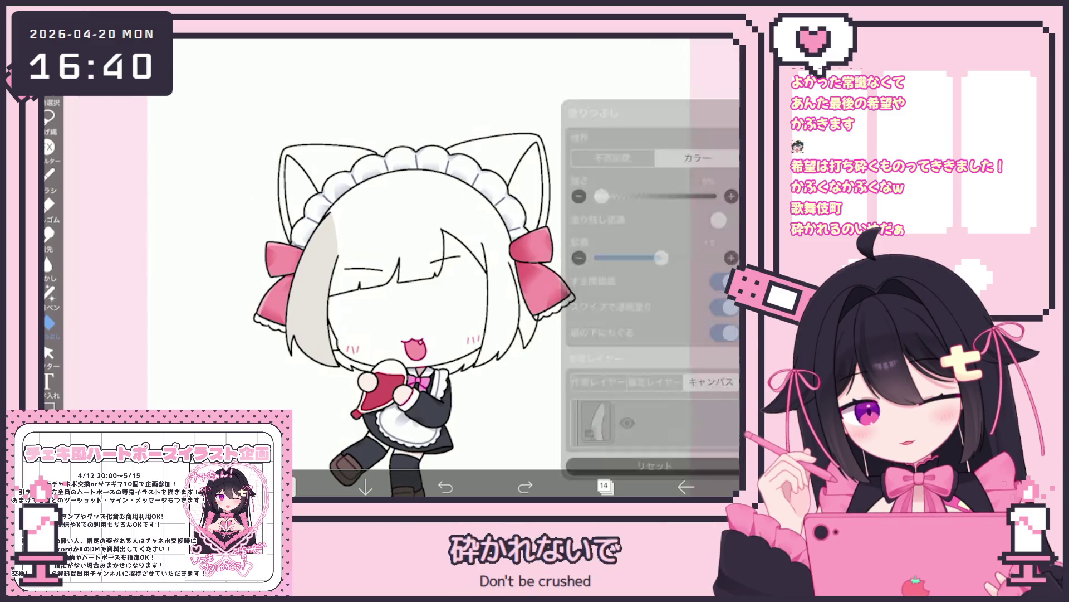
left_click(401, 200)
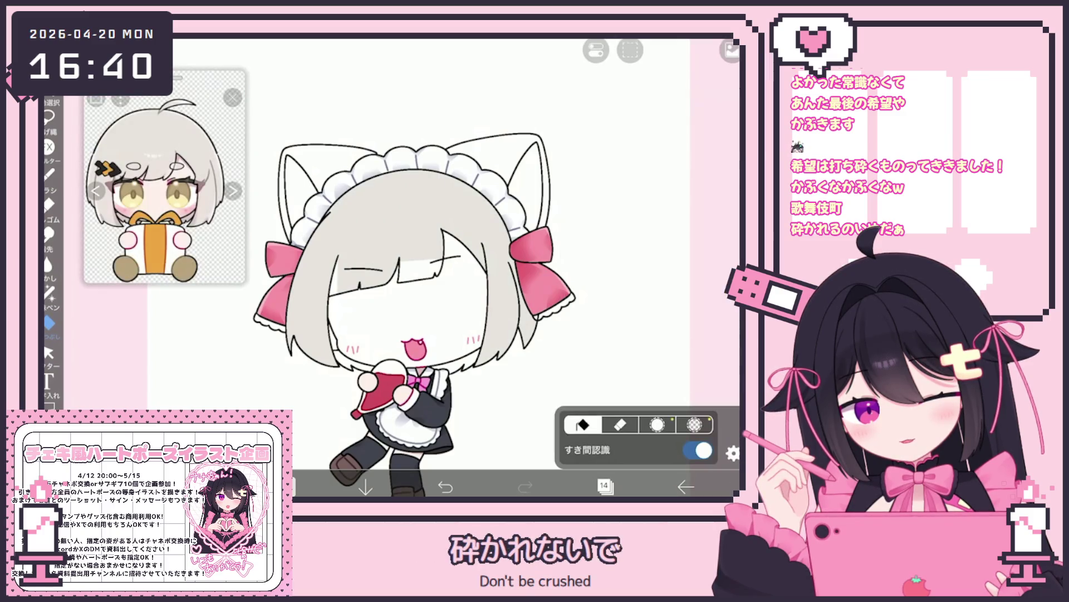
scroll(446, 279, "down", 3)
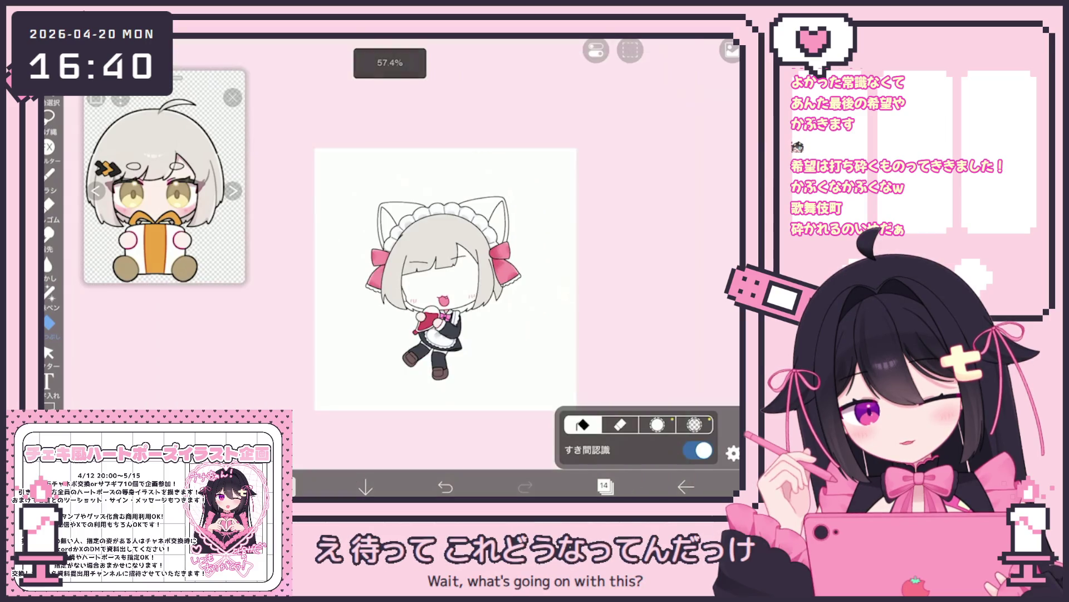
Unhide layer 28's back-hair line art, then make layer 15 the working layer.
left_click(604, 486)
scroll(624, 233, "up", 3)
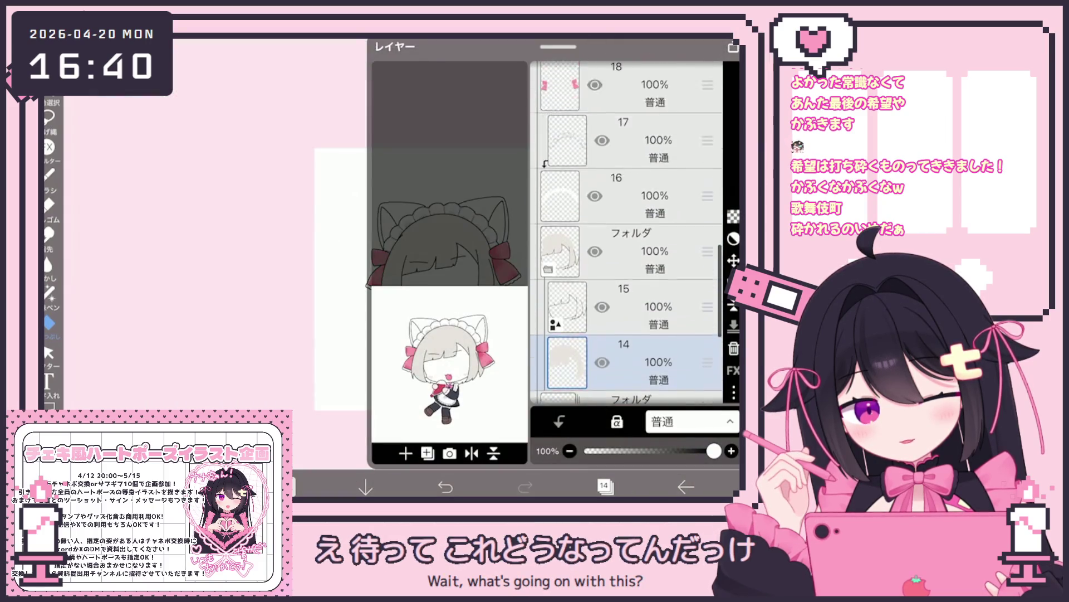
left_click(624, 239)
scroll(623, 234, "up", 2)
scroll(627, 232, "up", 10)
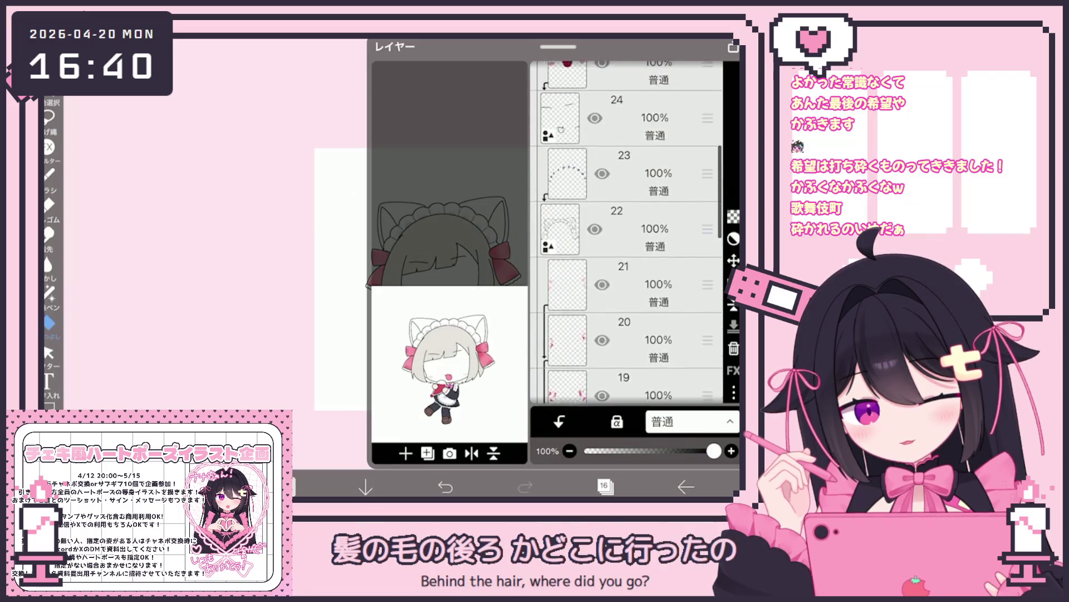
left_click(641, 199)
left_click(588, 199)
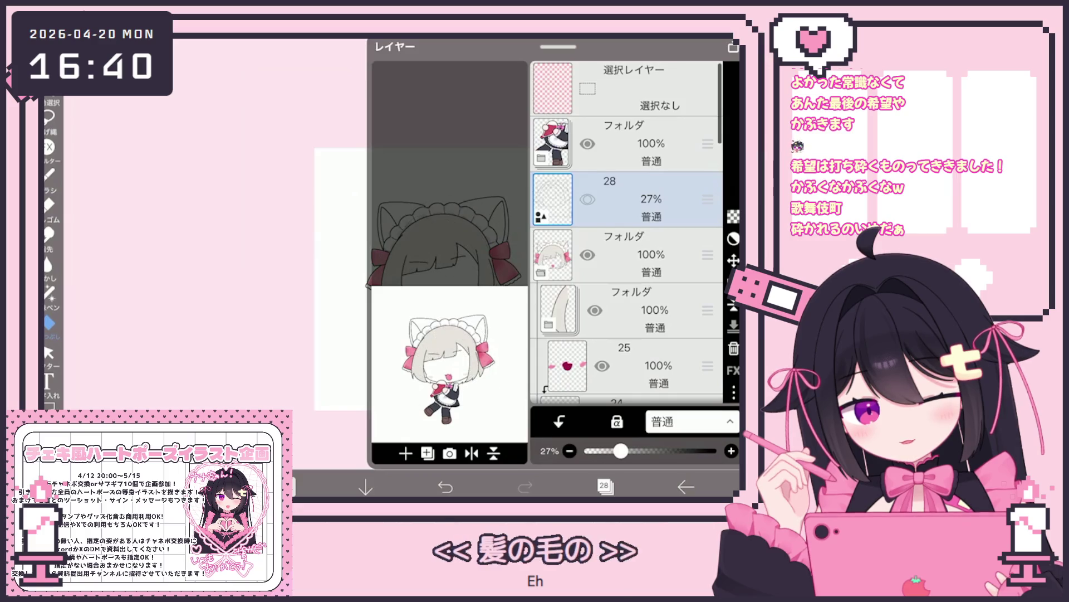
scroll(627, 232, "down", 10)
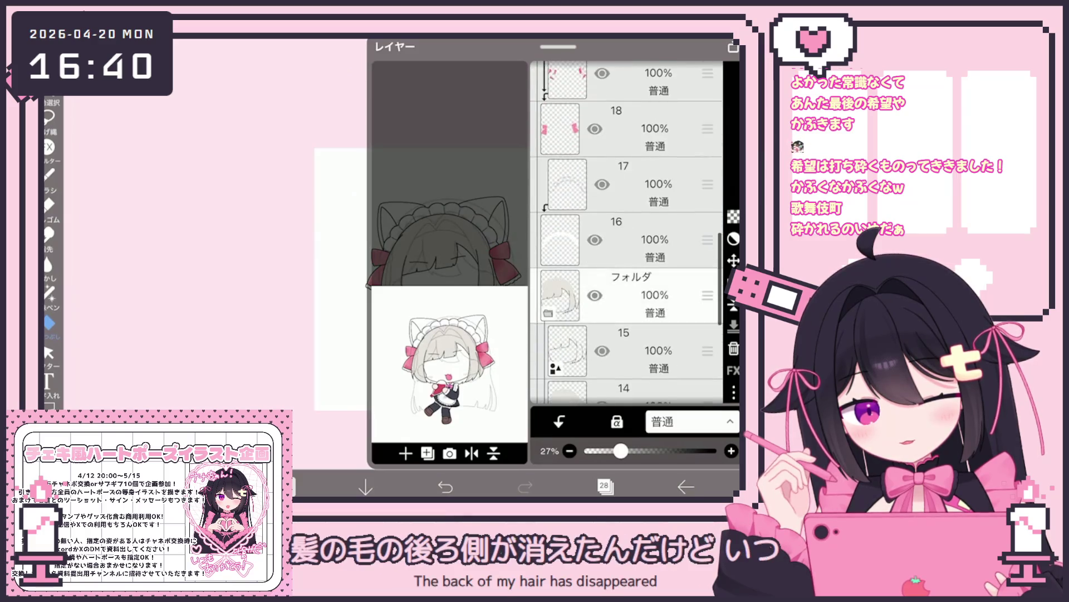
scroll(627, 233, "down", 3)
left_click(640, 261)
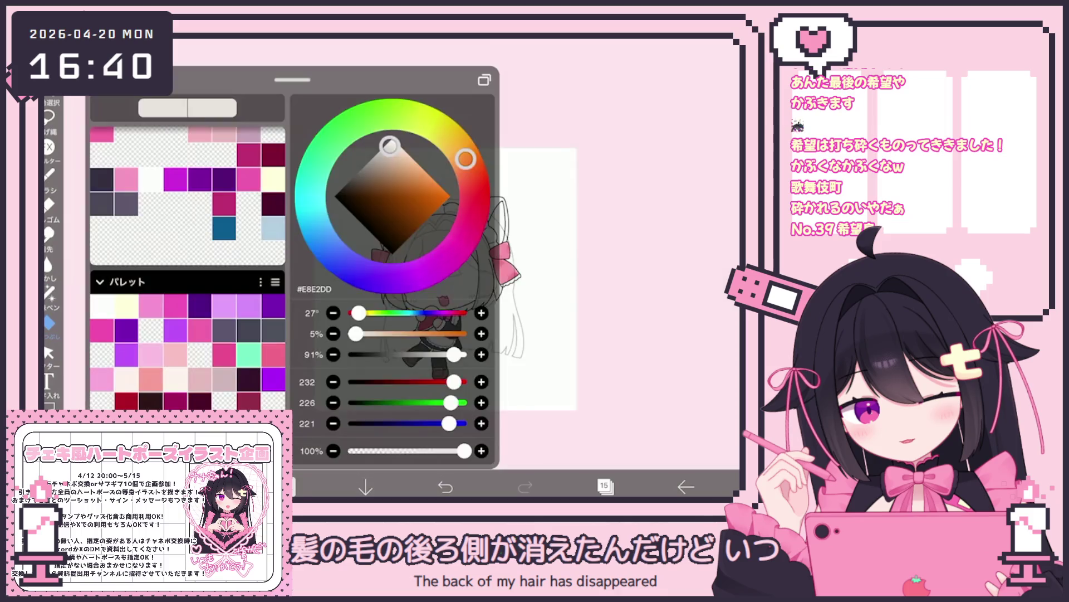
left_click(285, 487)
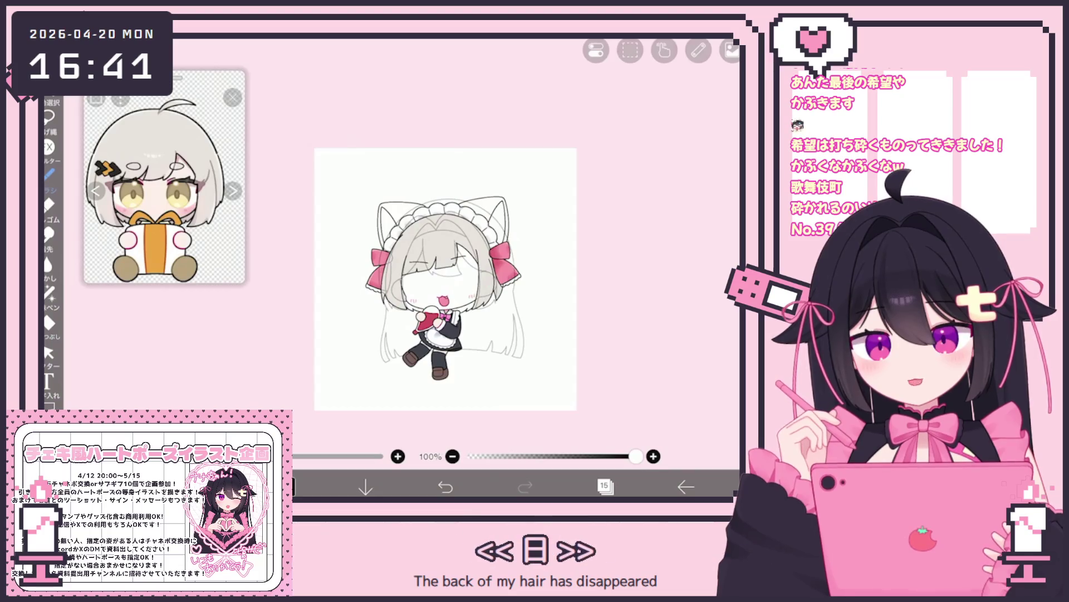
Lasso-select the stray hair lines beside the right pink bow and clear them.
scroll(502, 251, "up", 5)
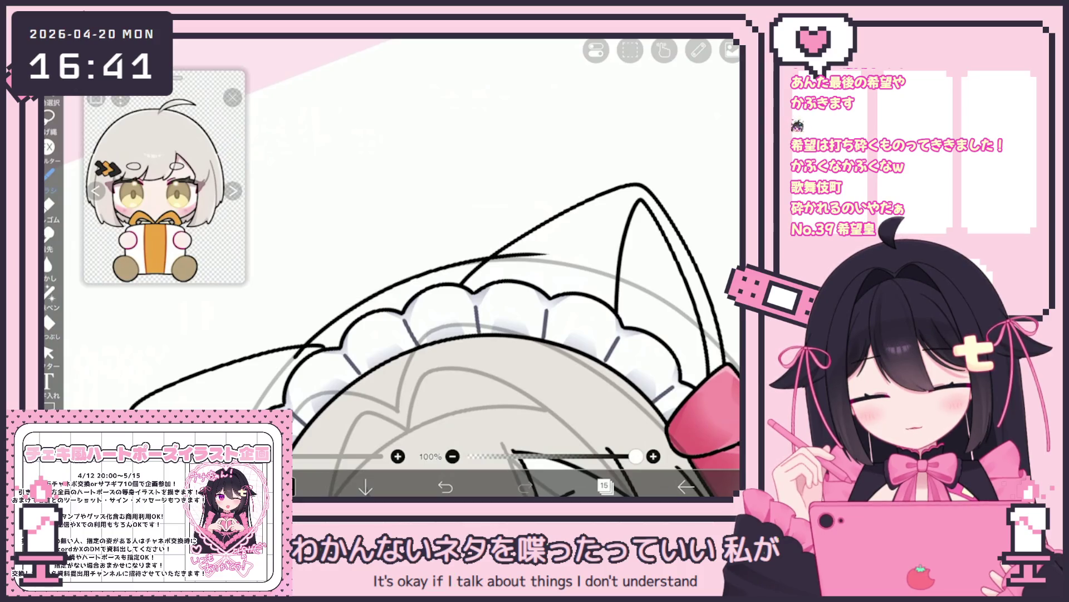
scroll(390, 278, "down", 5)
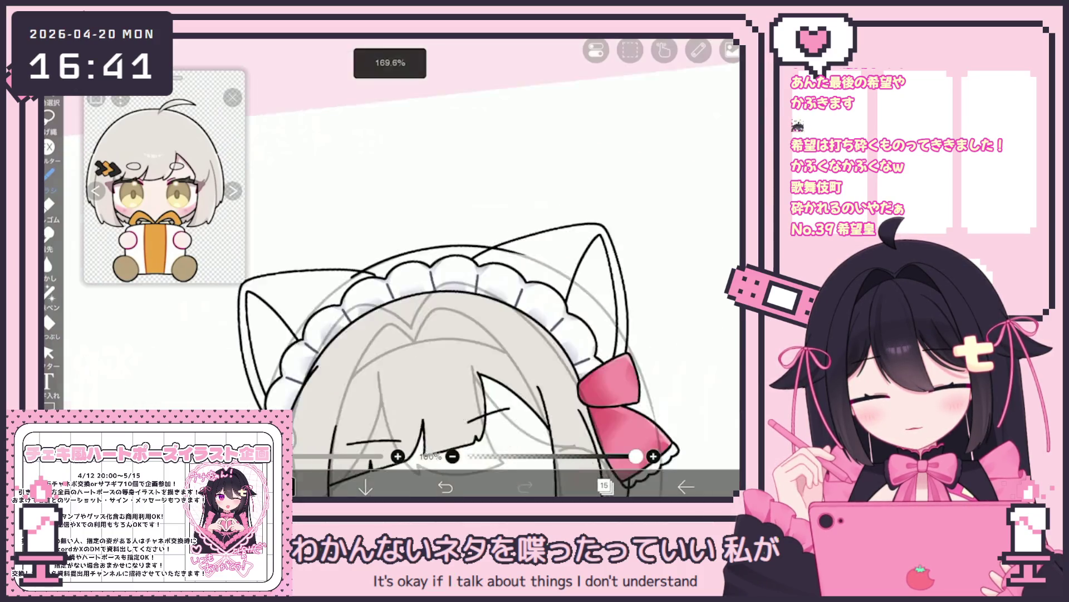
scroll(323, 286, "up", 2)
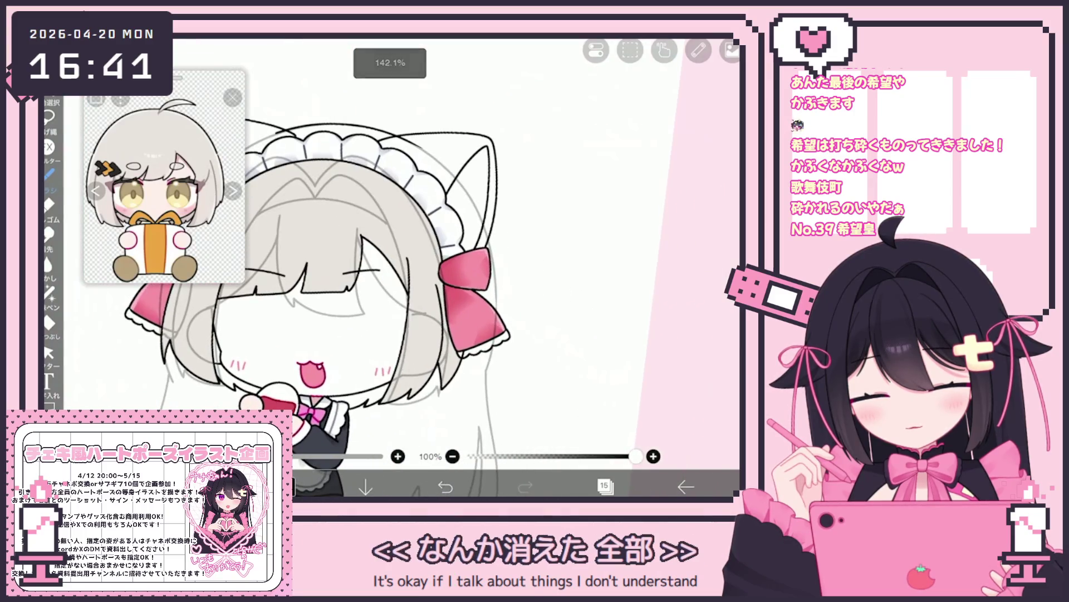
scroll(390, 267, "up", 3)
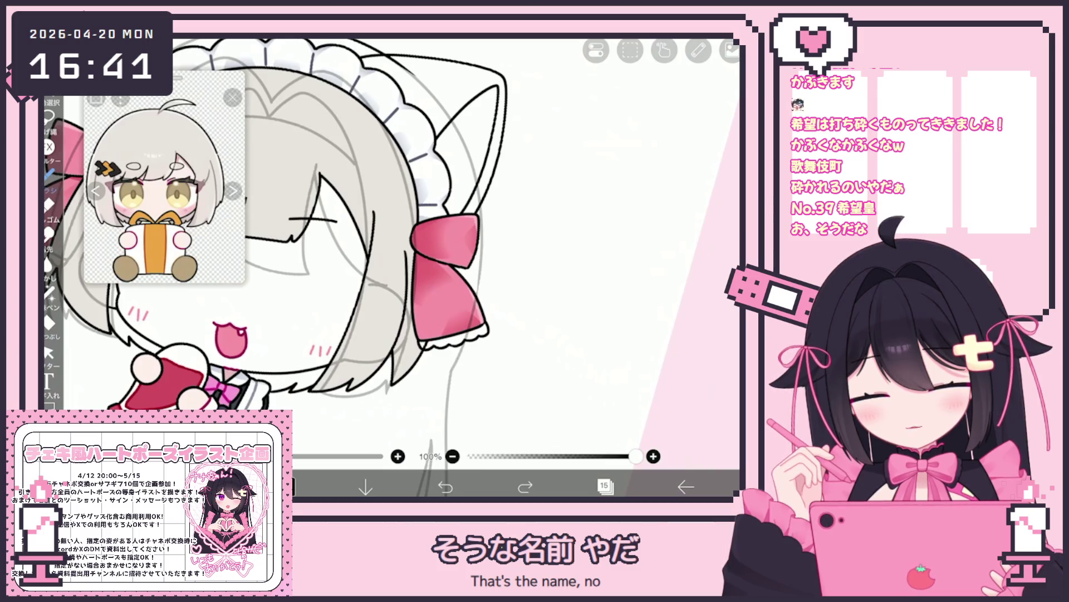
scroll(390, 268, "down", 3)
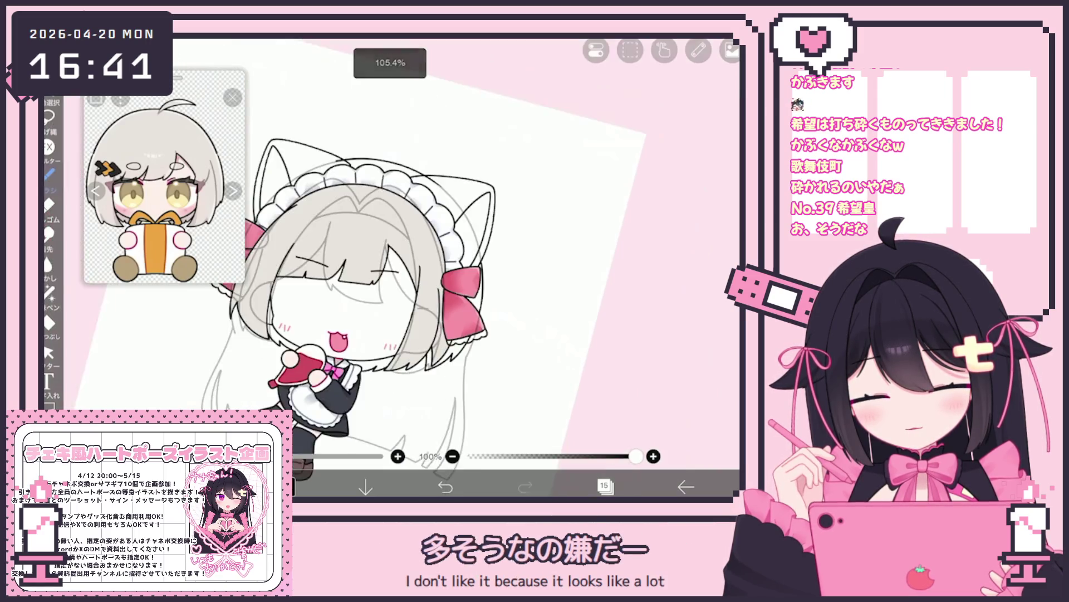
scroll(390, 267, "up", 3)
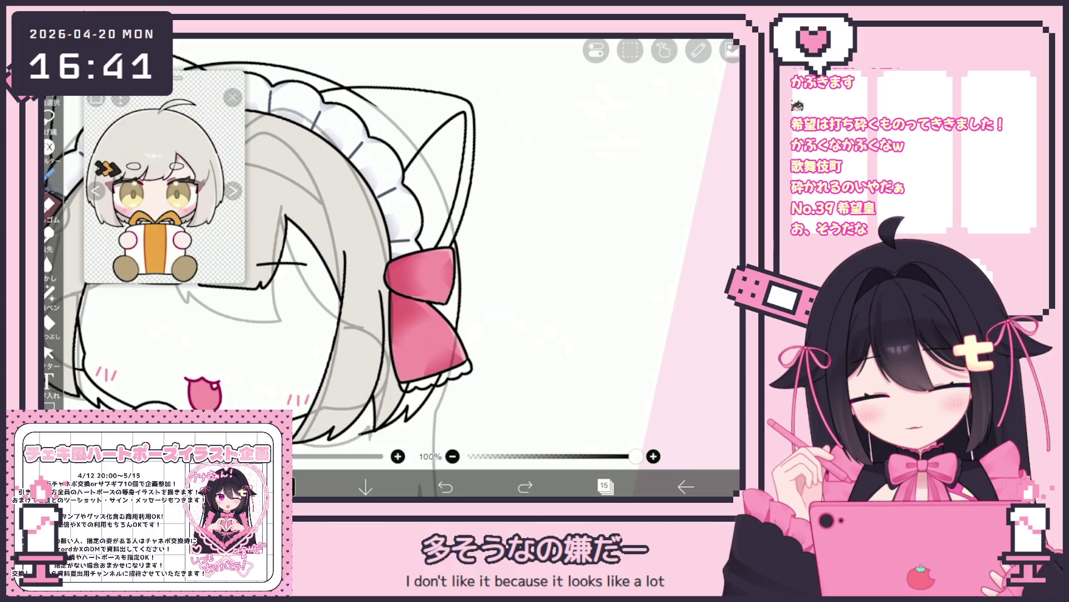
scroll(390, 268, "up", 1)
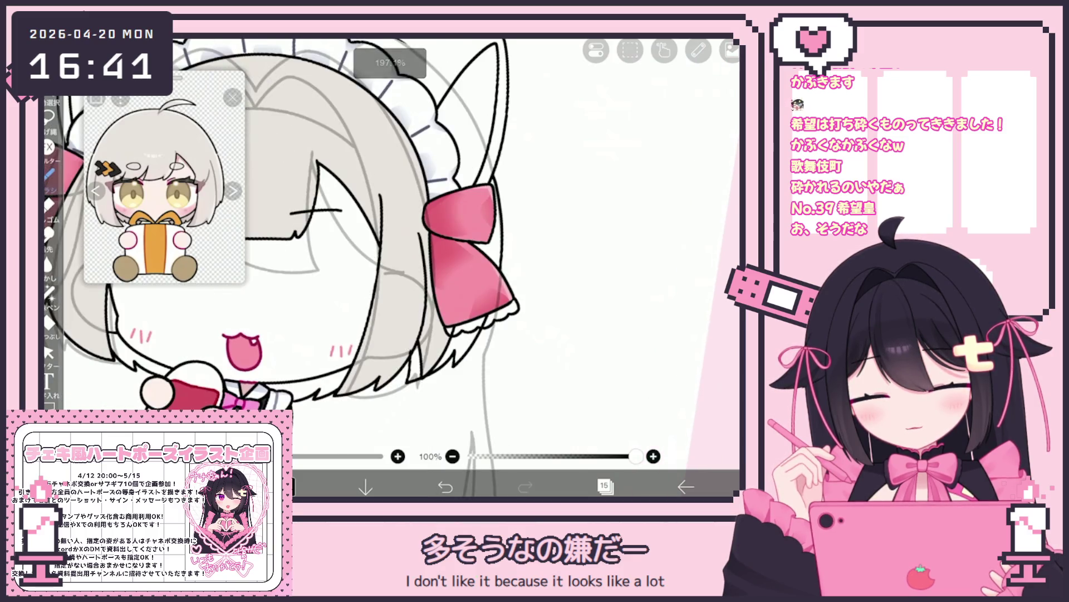
scroll(501, 251, "up", 2)
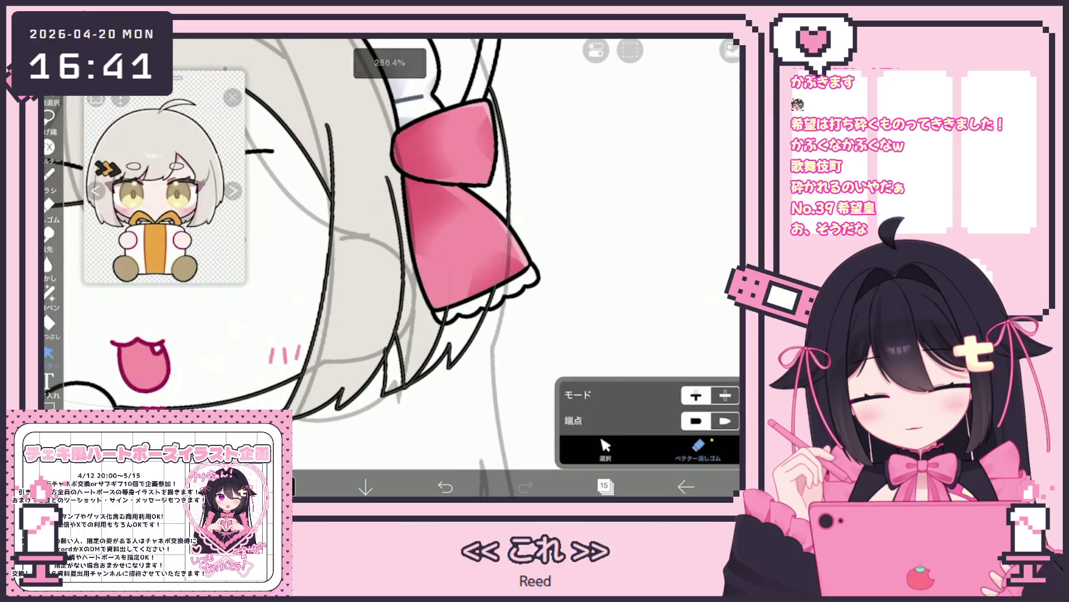
left_click(605, 445)
left_click_drag(396, 278, 451, 390)
left_click(425, 243)
left_click(562, 103)
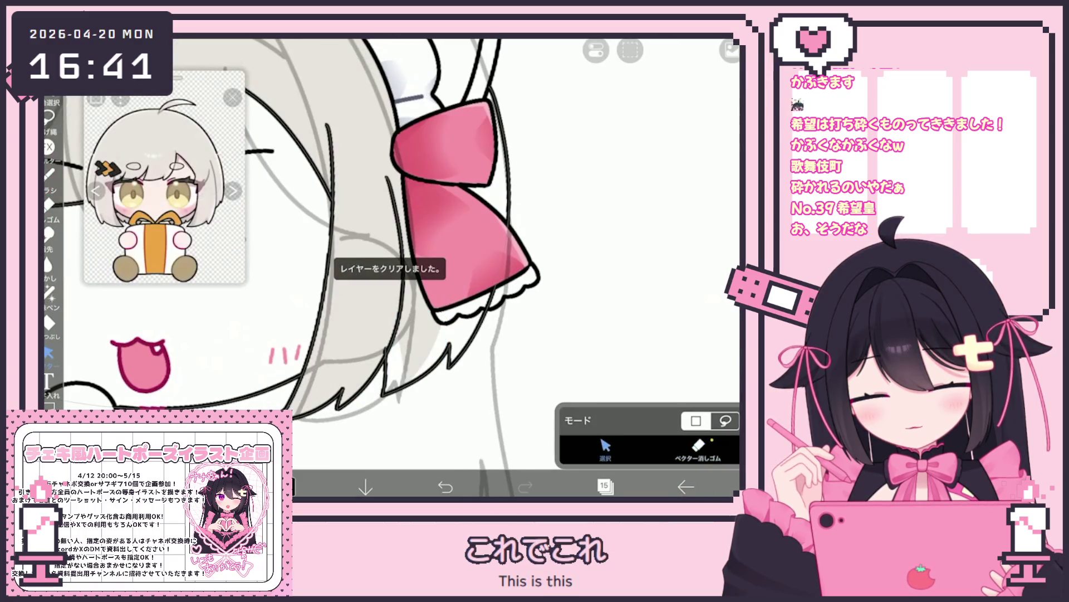
Switch to the Vector Eraser, zoom out, and bring up the layer list.
left_click(698, 448)
scroll(390, 251, "down", 3)
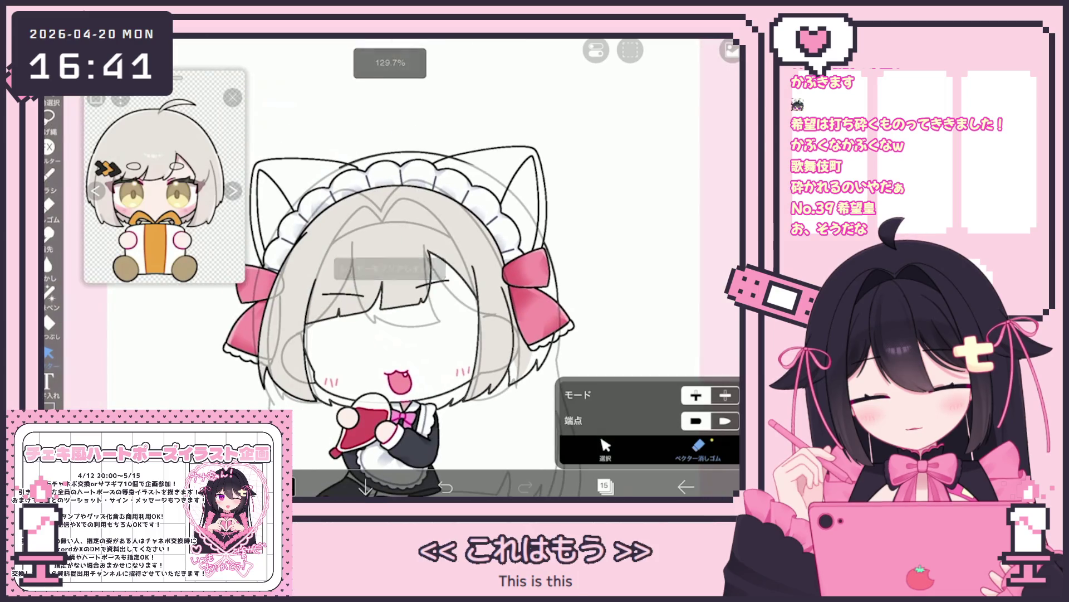
left_click(604, 486)
scroll(627, 234, "up", 1)
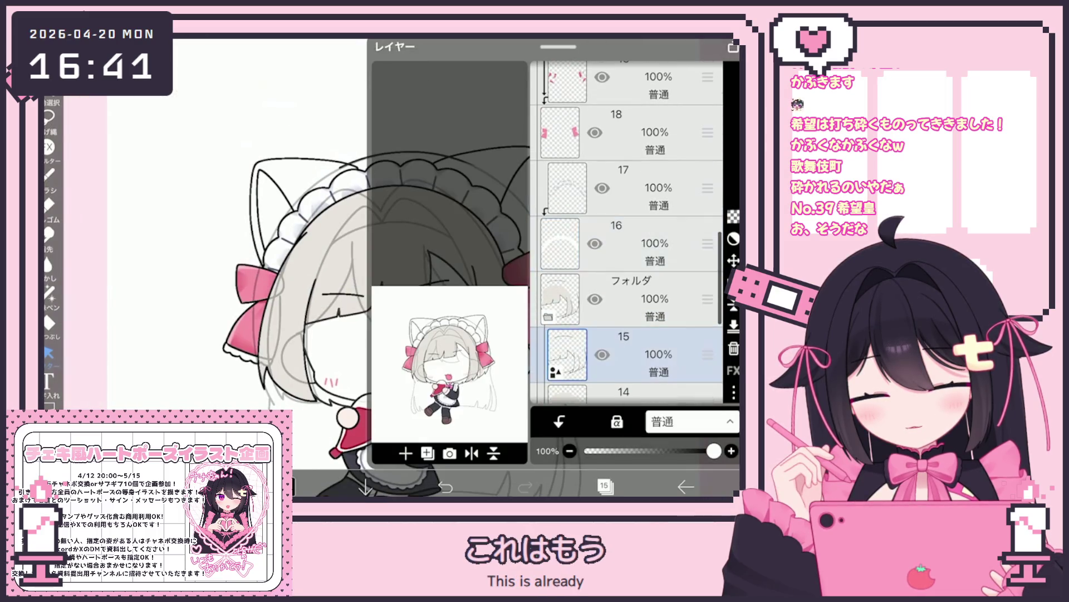
Make layer 14 the active layer and return to the canvas.
left_click(624, 286)
scroll(626, 234, "up", 3)
scroll(627, 231, "up", 5)
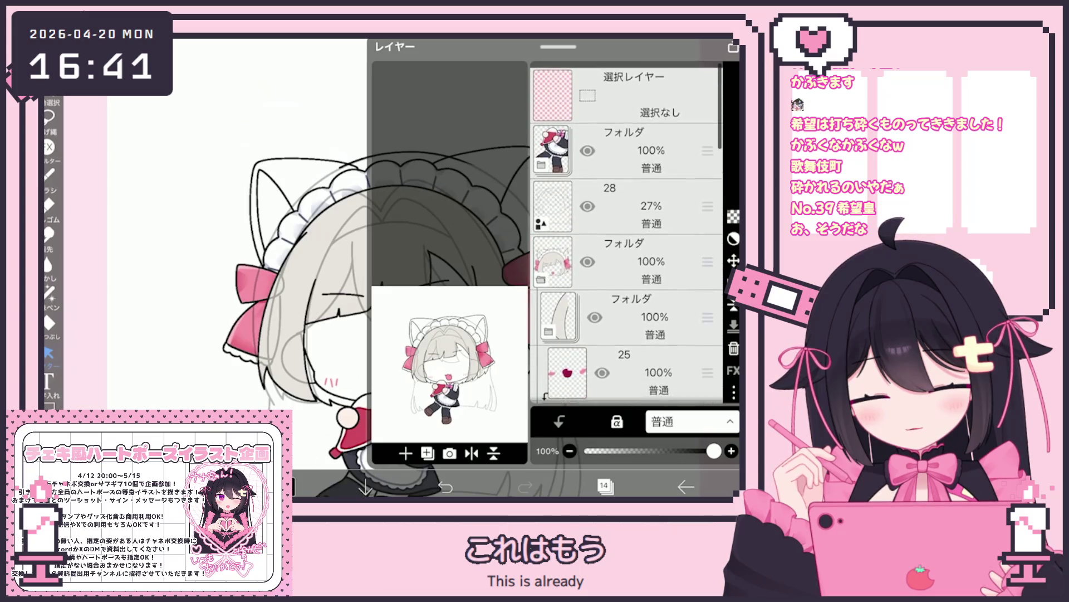
scroll(627, 234, "down", 6)
left_click(629, 295)
scroll(627, 234, "down", 2)
left_click(624, 295)
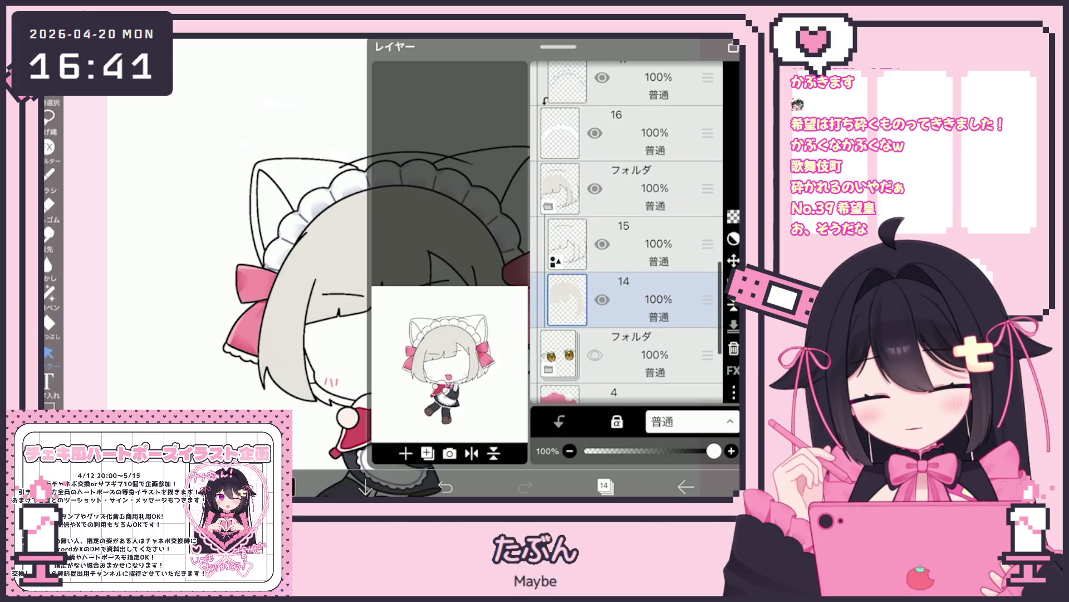
left_click(606, 487)
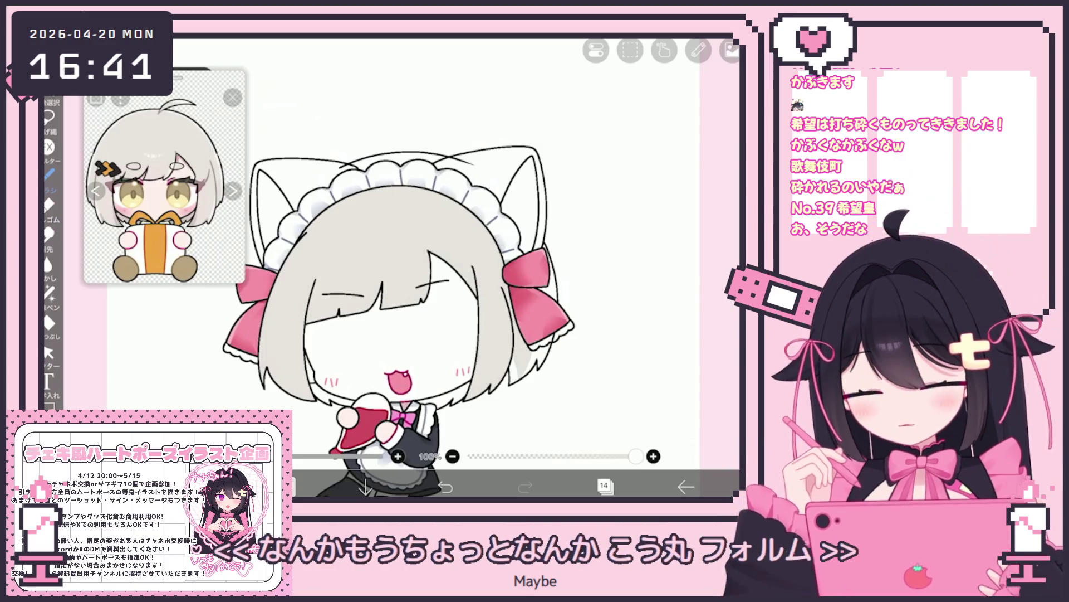
Pick the Bucket tool, zoom on the head, and make layer 15 active.
left_click(49, 323)
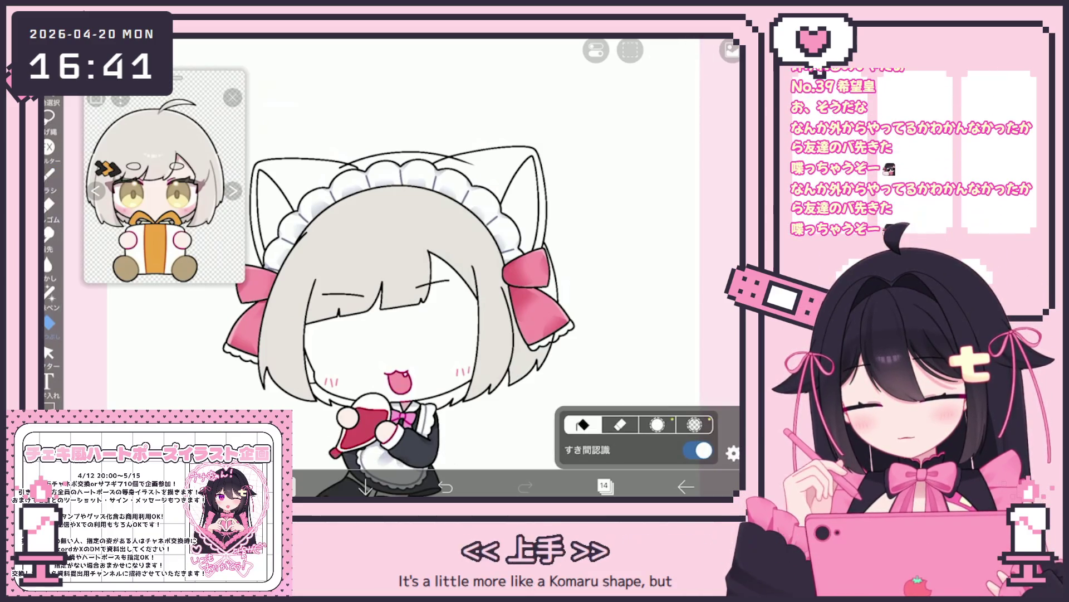
scroll(362, 312, "up", 3)
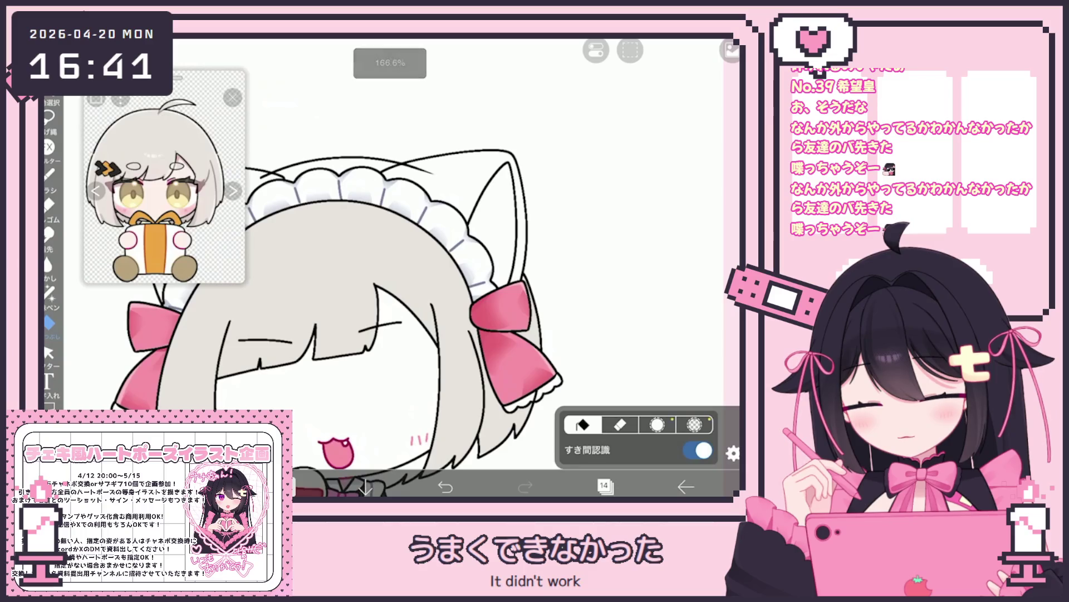
scroll(362, 312, "down", 2)
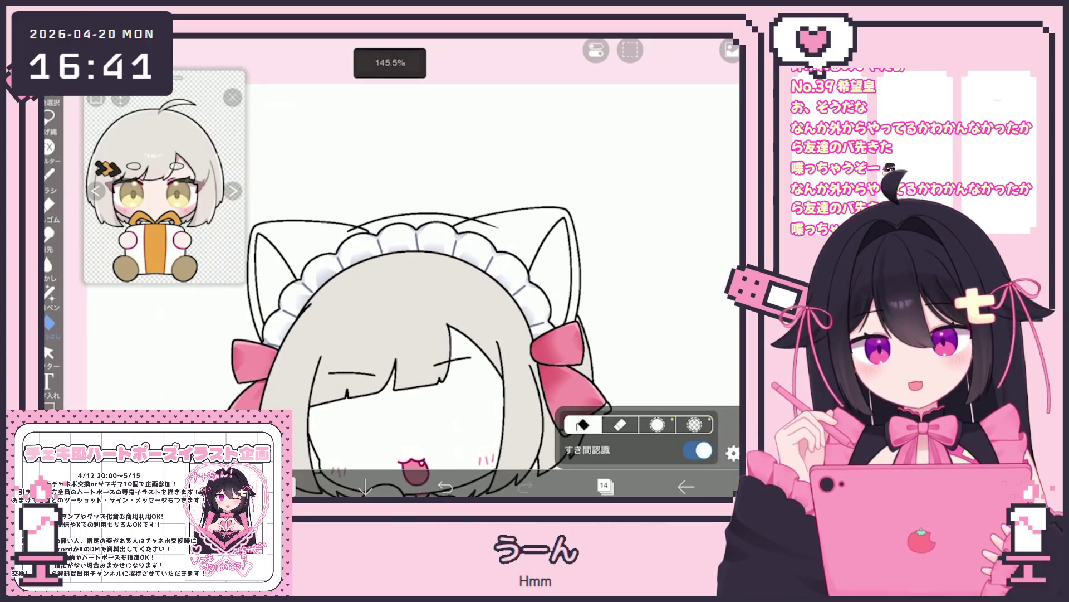
left_click(604, 486)
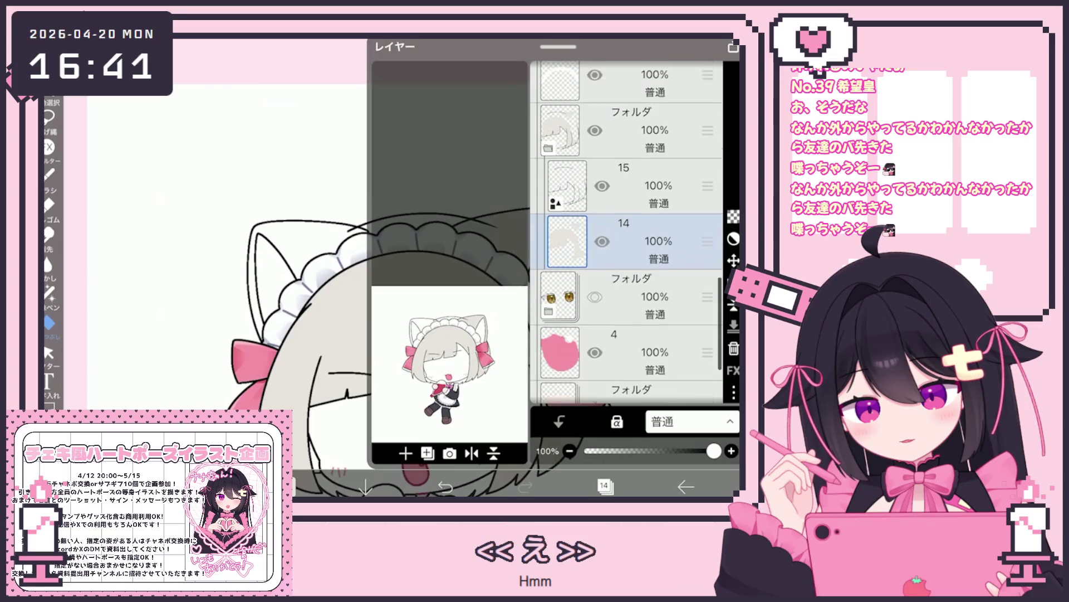
left_click(630, 243)
left_click(629, 299)
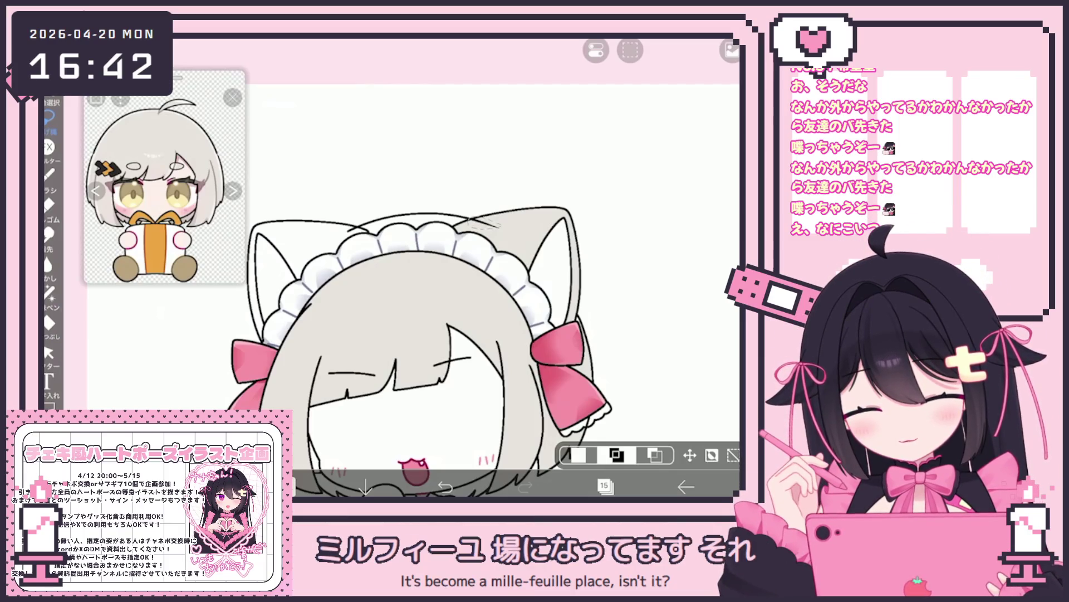
Draw a small stroke near the headband, then clear layer 15.
left_click_drag(481, 222, 505, 230)
left_click(733, 50)
left_click(630, 191)
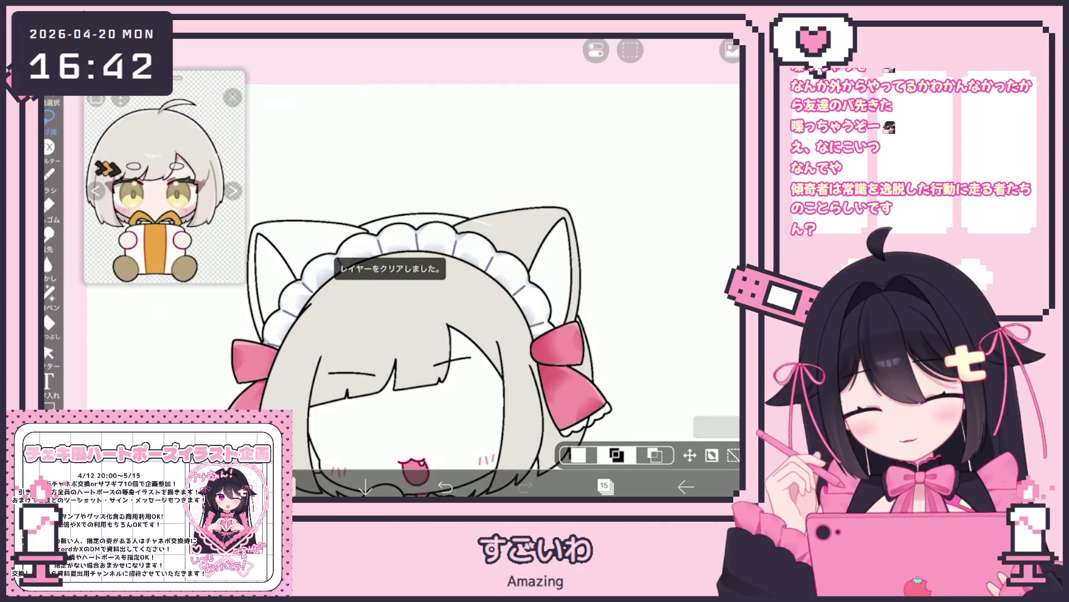
Make layer 14 active and switch from Lasso Fill back to the bucket Fill tool.
left_click(604, 486)
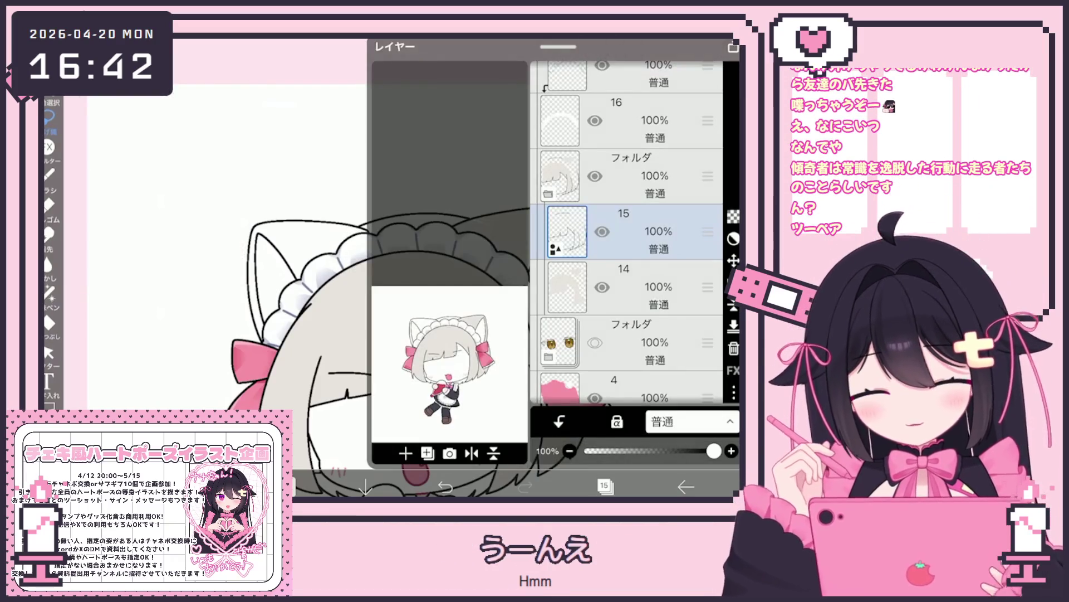
left_click(630, 287)
left_click(604, 486)
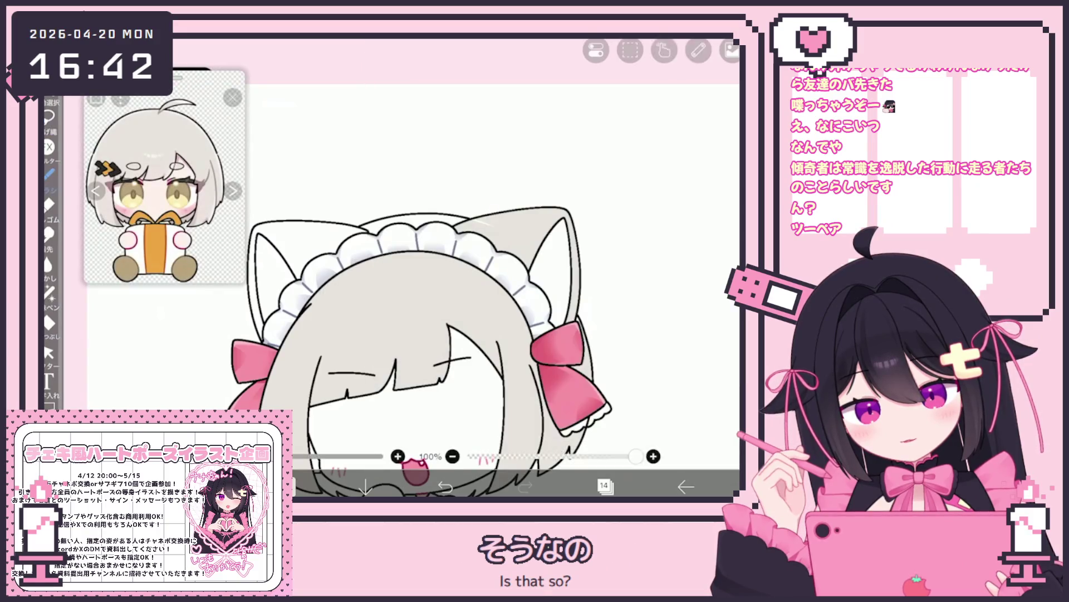
left_click(49, 321)
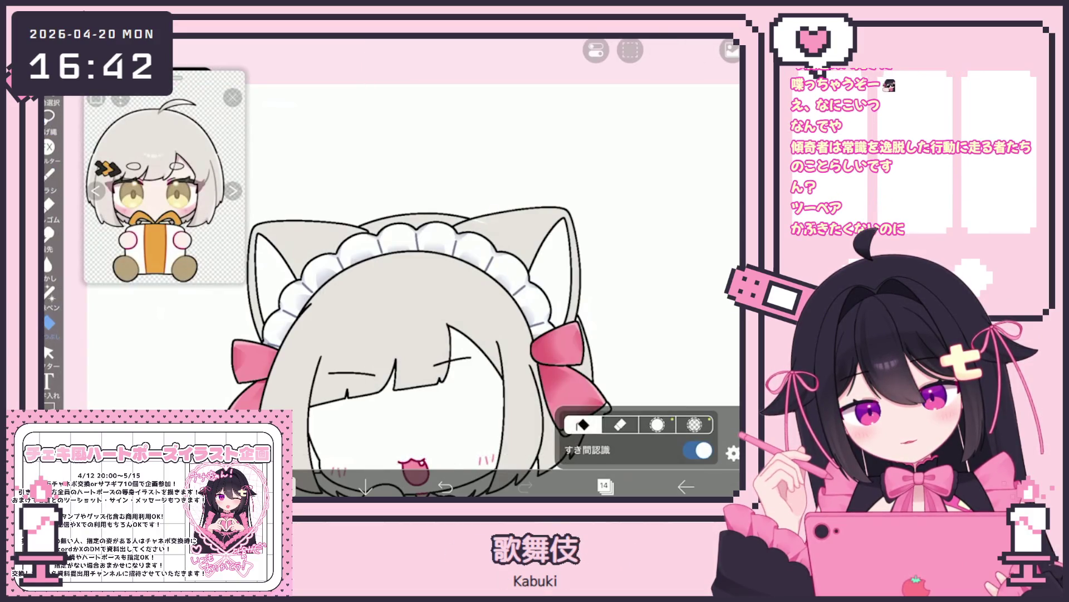
scroll(412, 267, "up", 5)
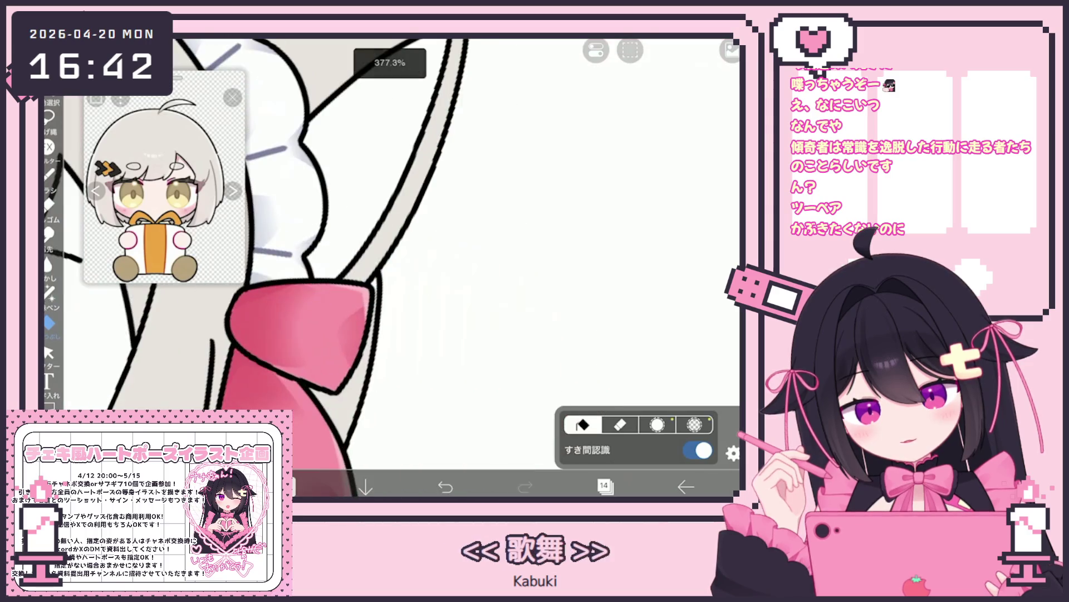
left_click(49, 292)
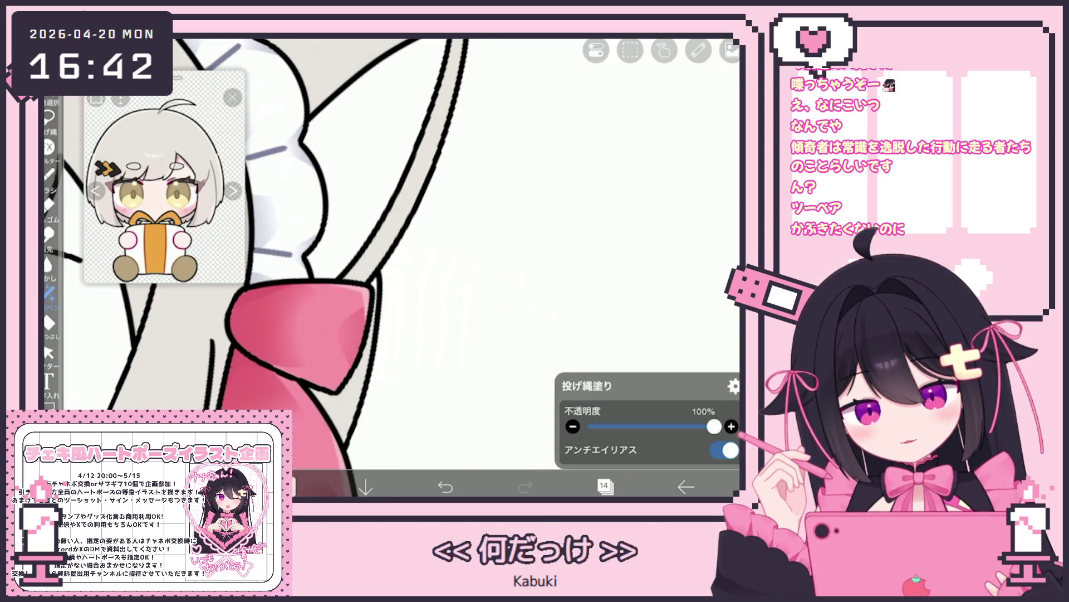
scroll(390, 268, "down", 5)
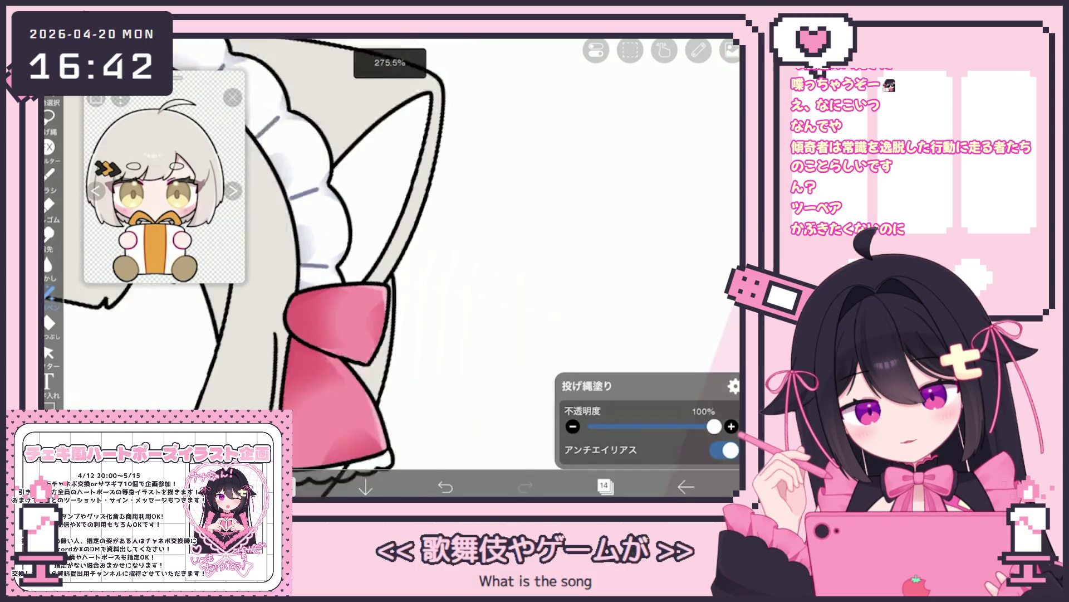
left_click(604, 486)
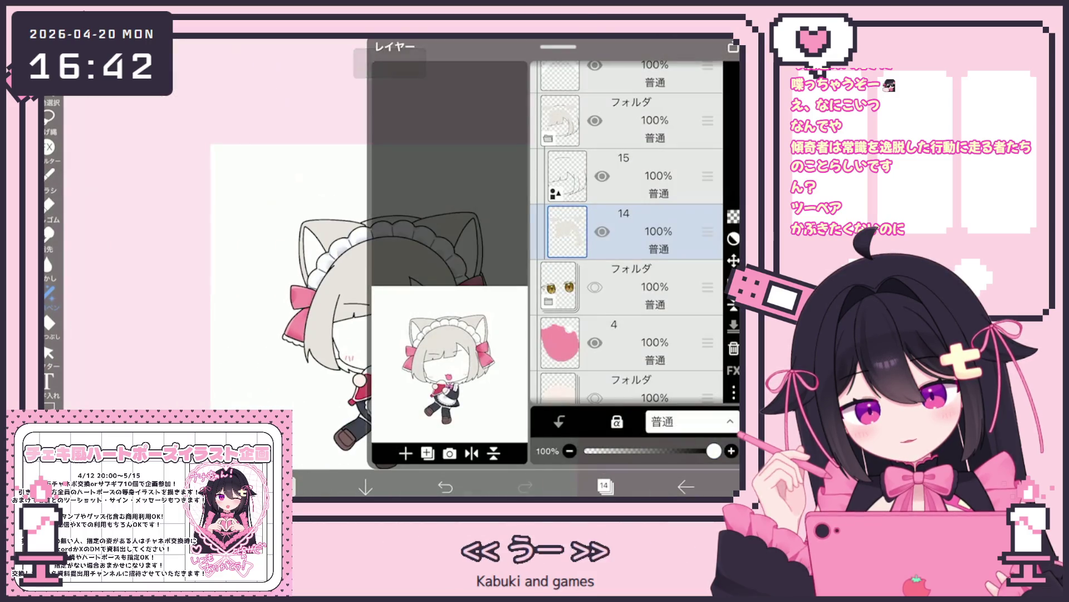
Make layer 15 the layer to paint on.
left_click(49, 322)
scroll(402, 362, "up", 5)
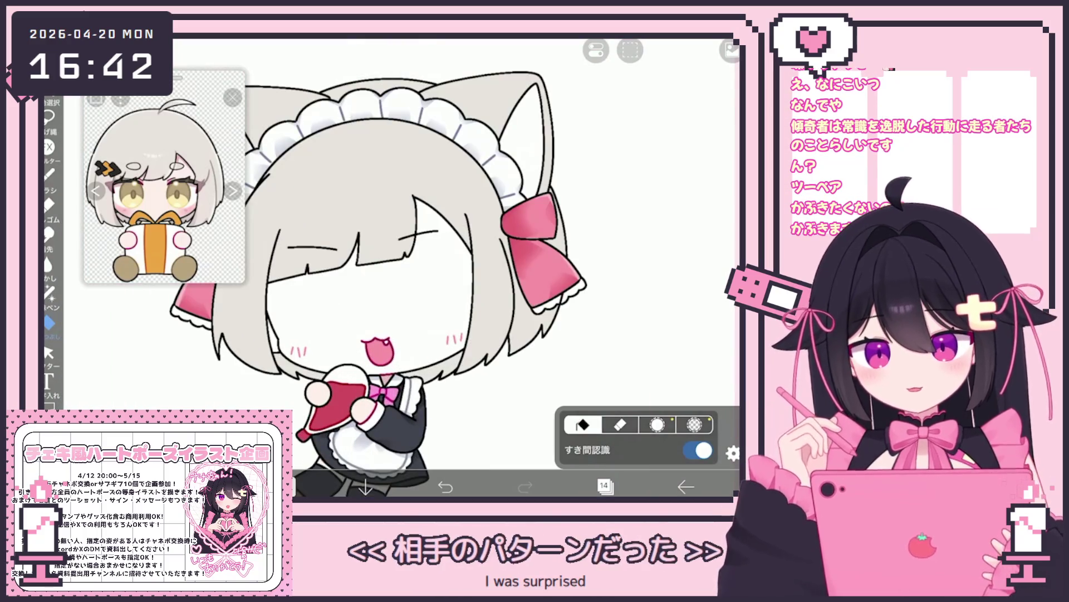
scroll(390, 267, "down", 5)
left_click(605, 486)
left_click(633, 227)
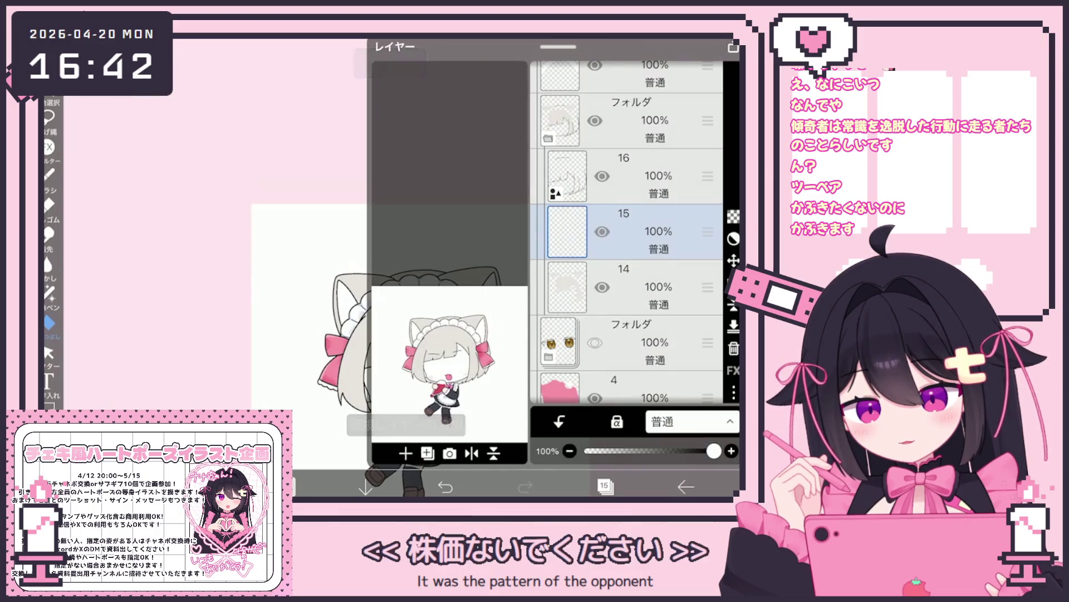
left_click(604, 486)
Sample orange from the reference and bucket-fill the inside of the left and right ears.
left_click(131, 192)
left_click(344, 304)
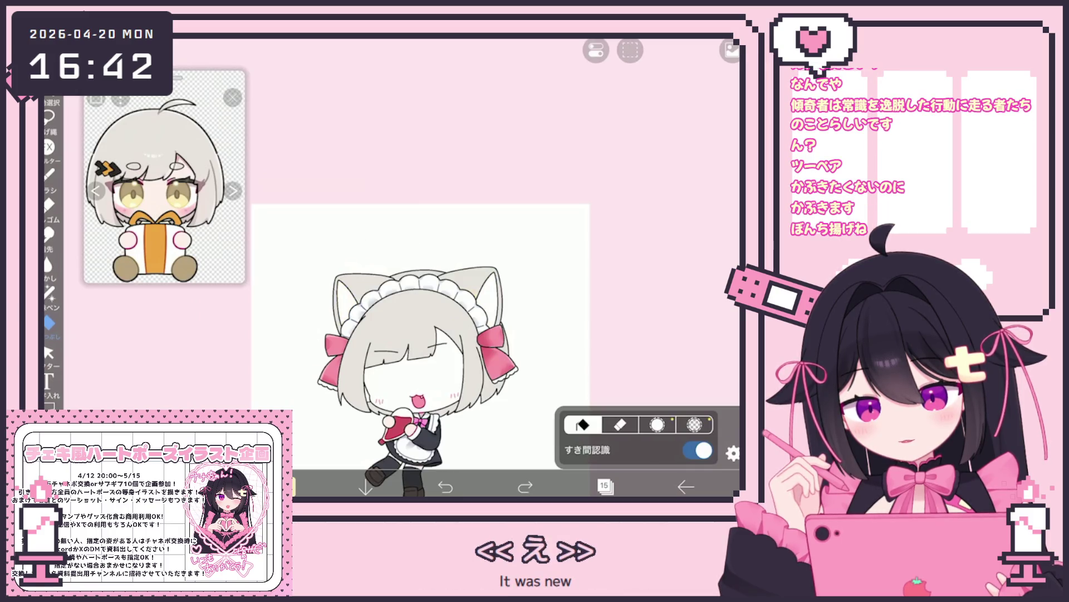
scroll(403, 329, "up", 3)
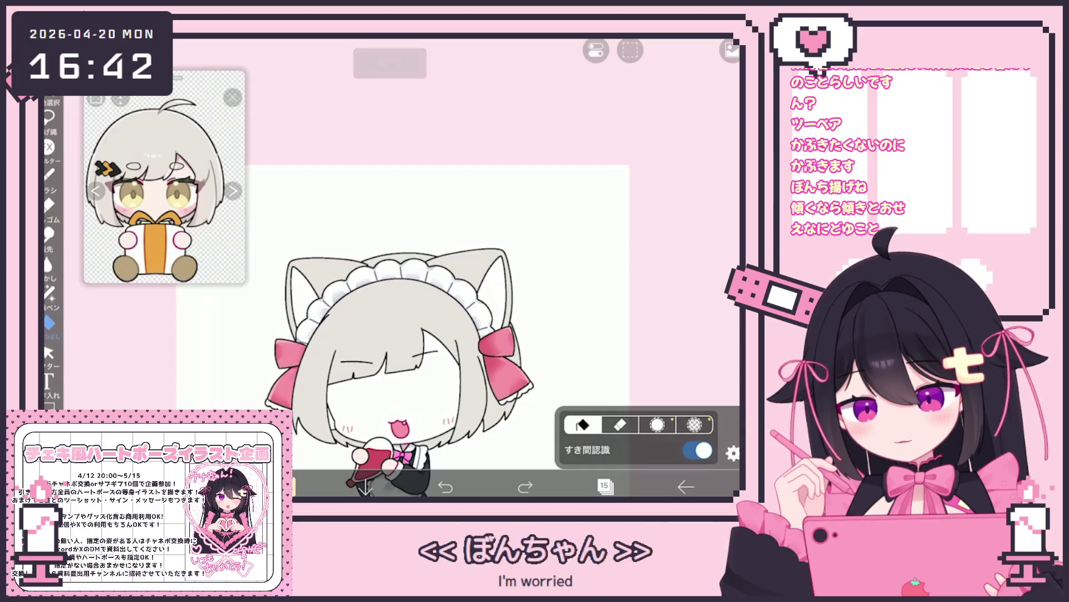
left_click(493, 295)
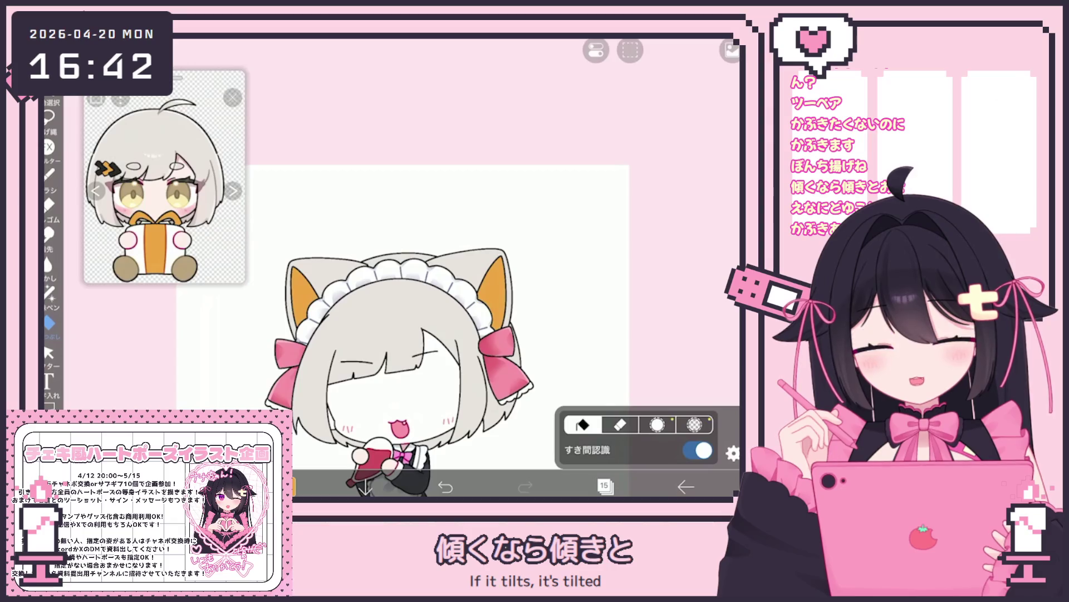
left_click(604, 486)
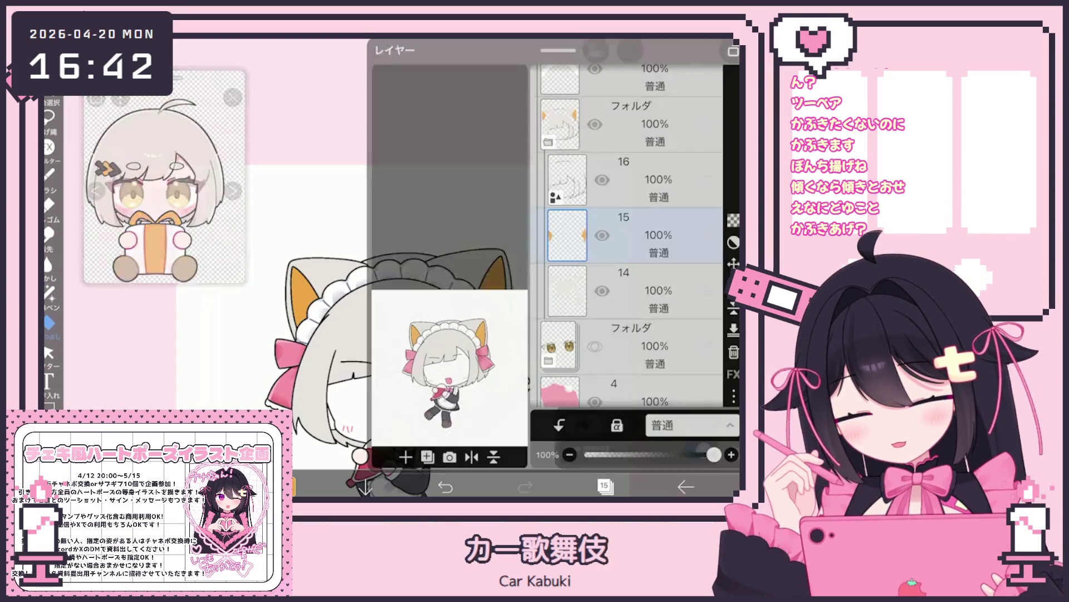
On layer 16, vector-select the ahoge stroke and rotate it a few degrees.
left_click(624, 176)
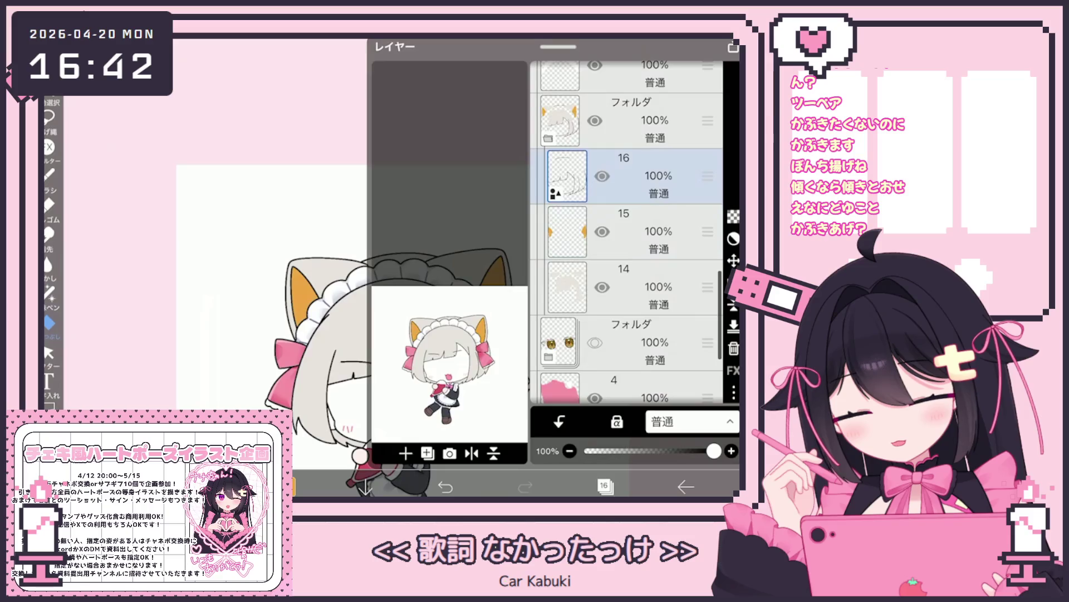
scroll(462, 207, "up", 3)
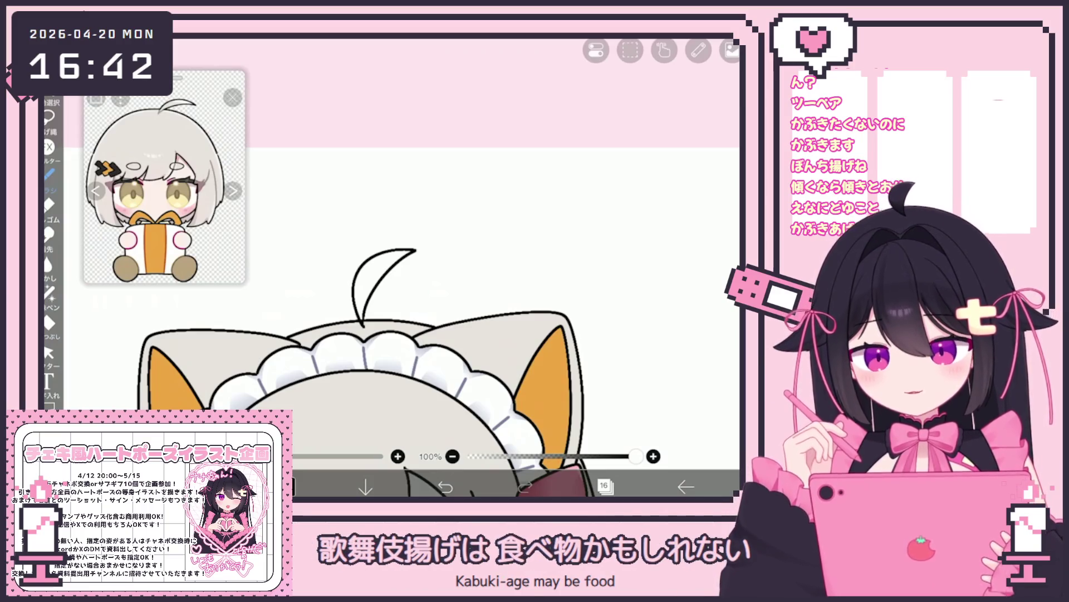
scroll(390, 334, "down", 3)
scroll(390, 335, "up", 2)
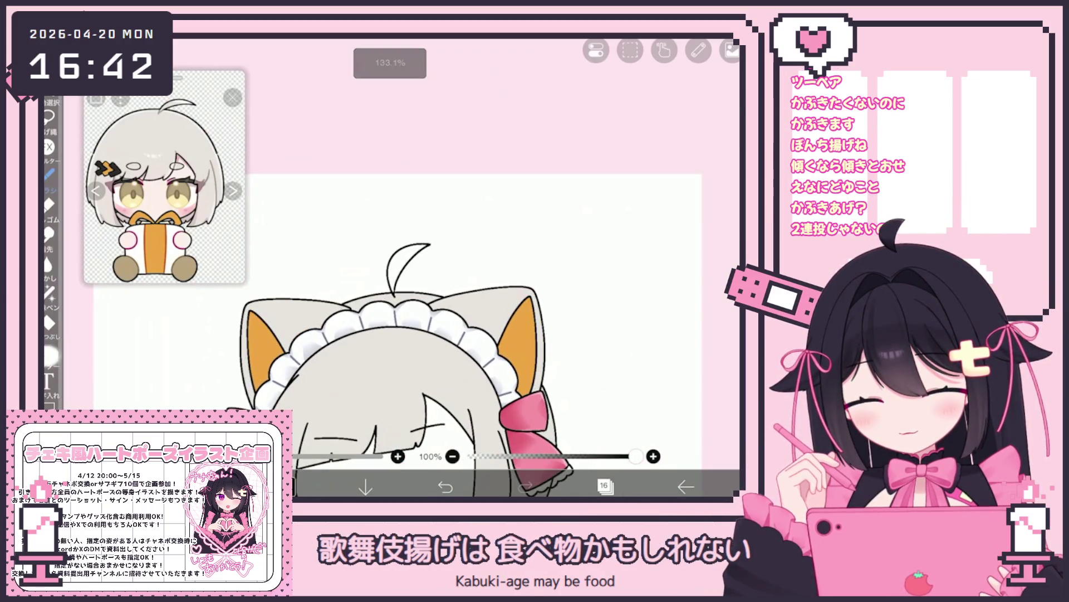
left_click(49, 352)
left_click(605, 446)
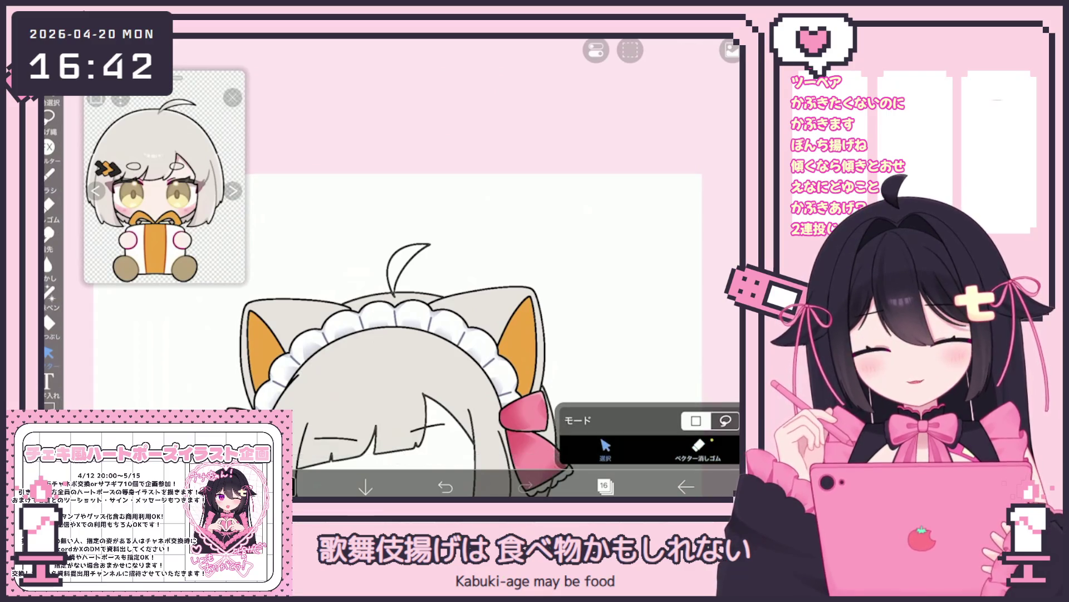
left_click(408, 270)
left_click_drag(408, 221, 432, 227)
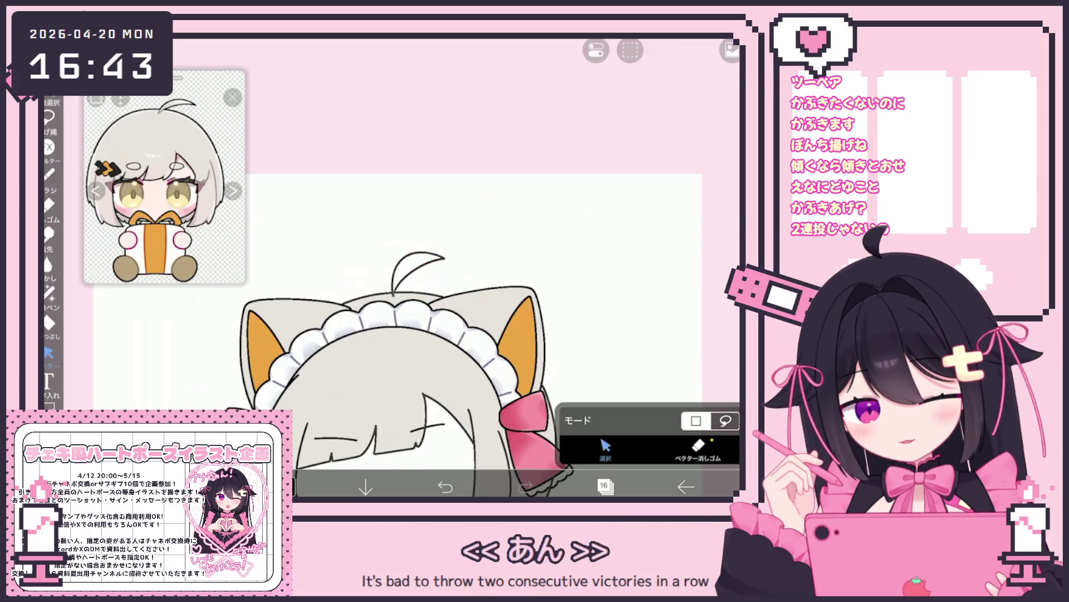
left_click(698, 446)
Switch the active layer to 14 and then back to 16.
scroll(390, 267, "up", 5)
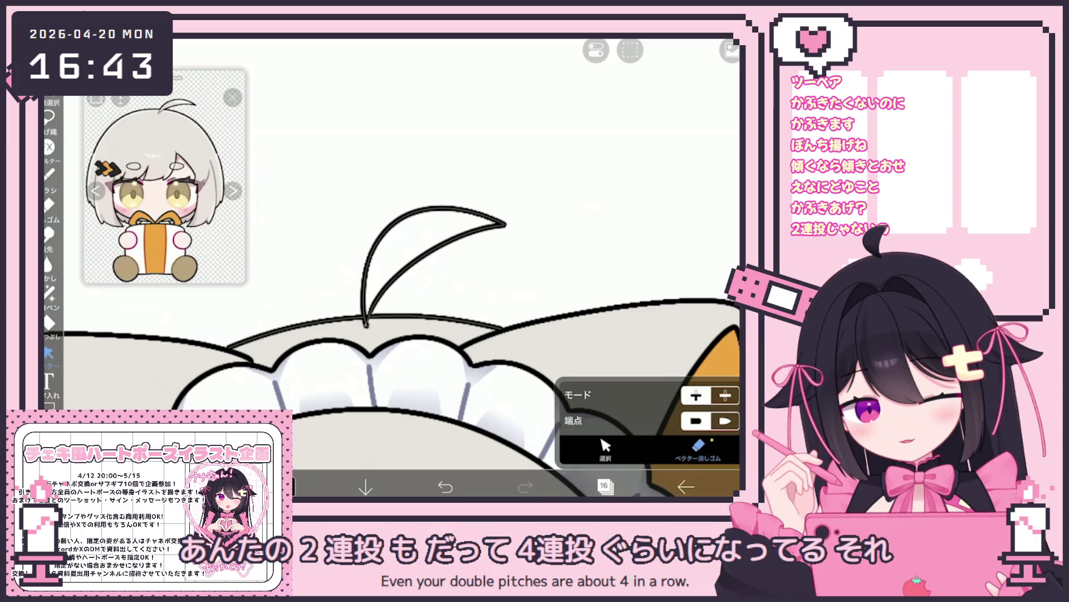
left_click(606, 486)
left_click(613, 343)
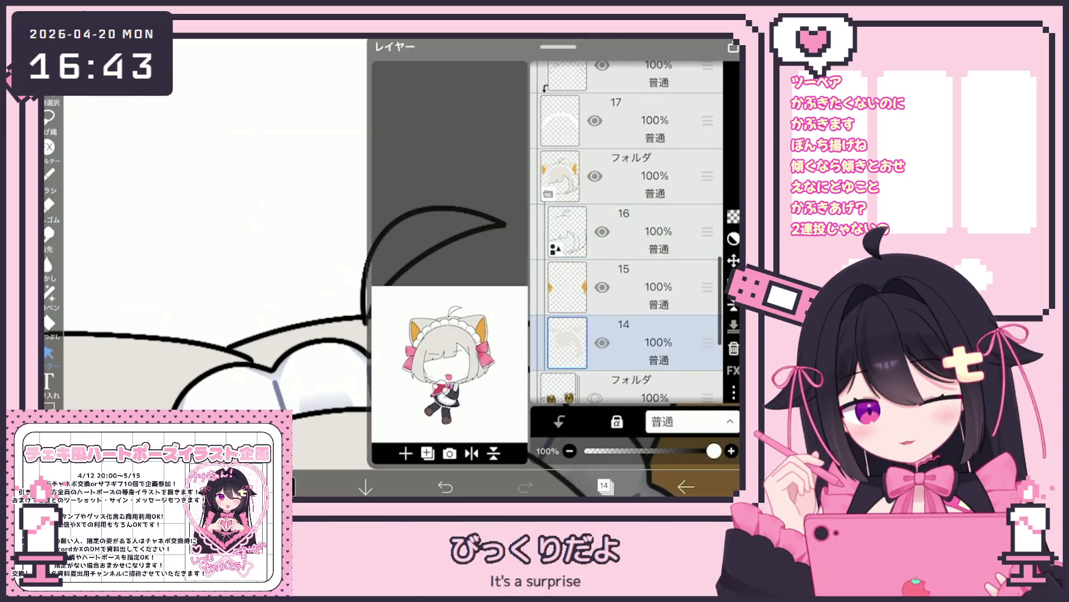
left_click(605, 486)
left_click(605, 487)
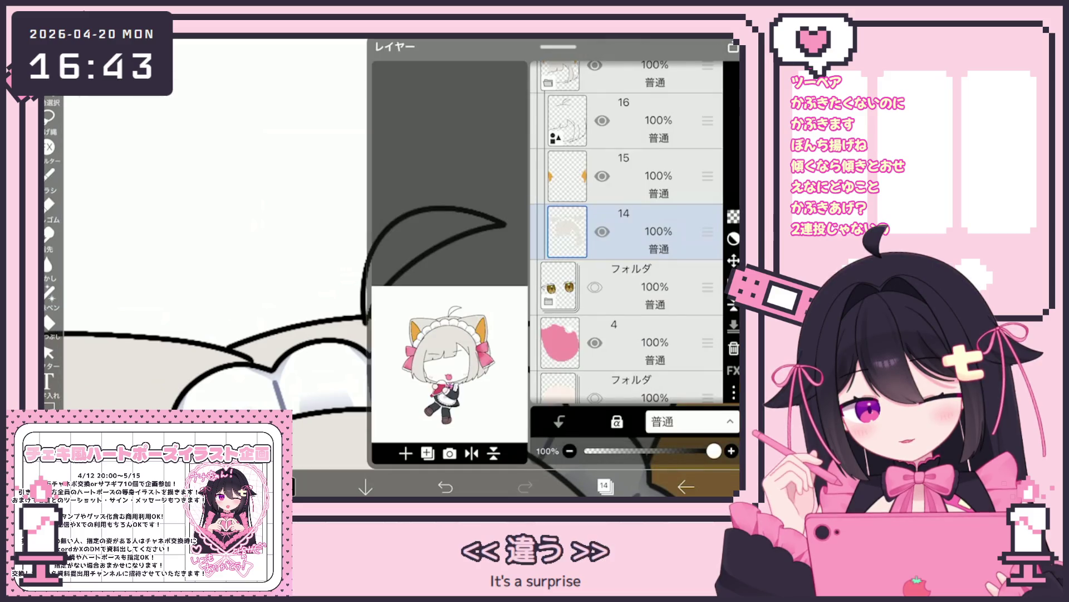
left_click(623, 120)
left_click(605, 486)
Select the ahoge stroke again and tilt it further to the side.
left_click(49, 352)
left_click(474, 220)
left_click_drag(456, 179, 490, 207)
scroll(502, 335, "down", 5)
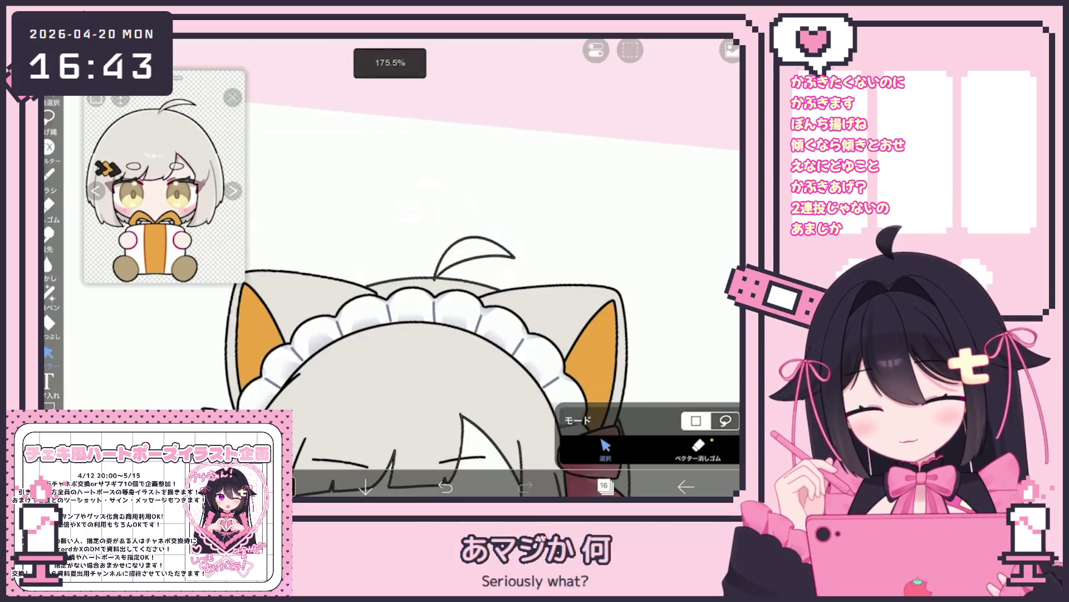
scroll(538, 287, "up", 6)
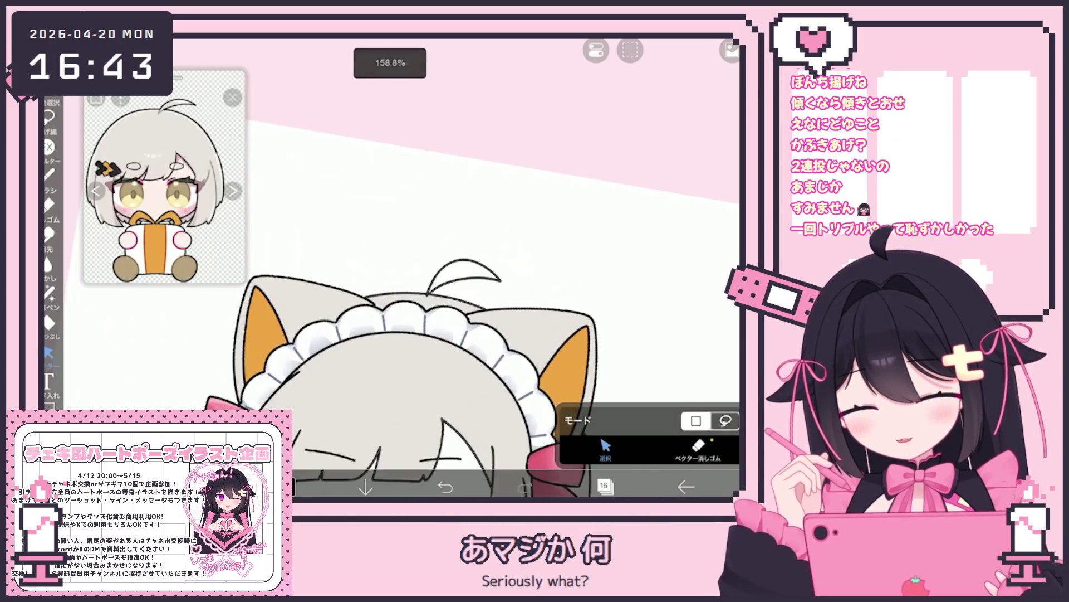
scroll(445, 312, "up", 3)
Select the doubled ahoge strokes and clear them from the layer.
left_click(423, 301)
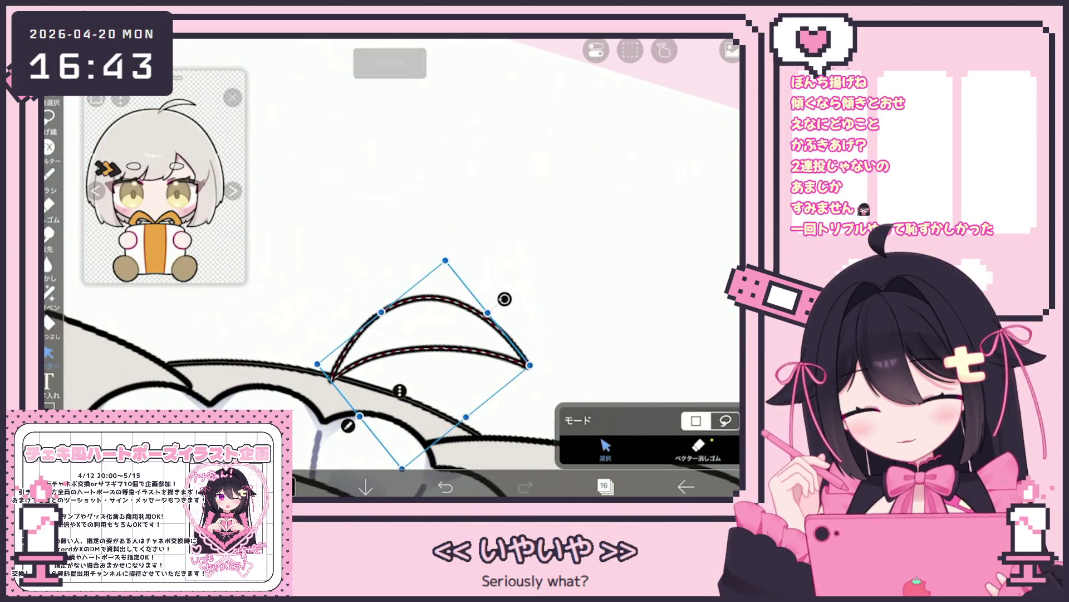
left_click(698, 50)
left_click(632, 167)
With the brush, try several curved ahoge strands, undoing the ones that don't fit.
left_click(49, 173)
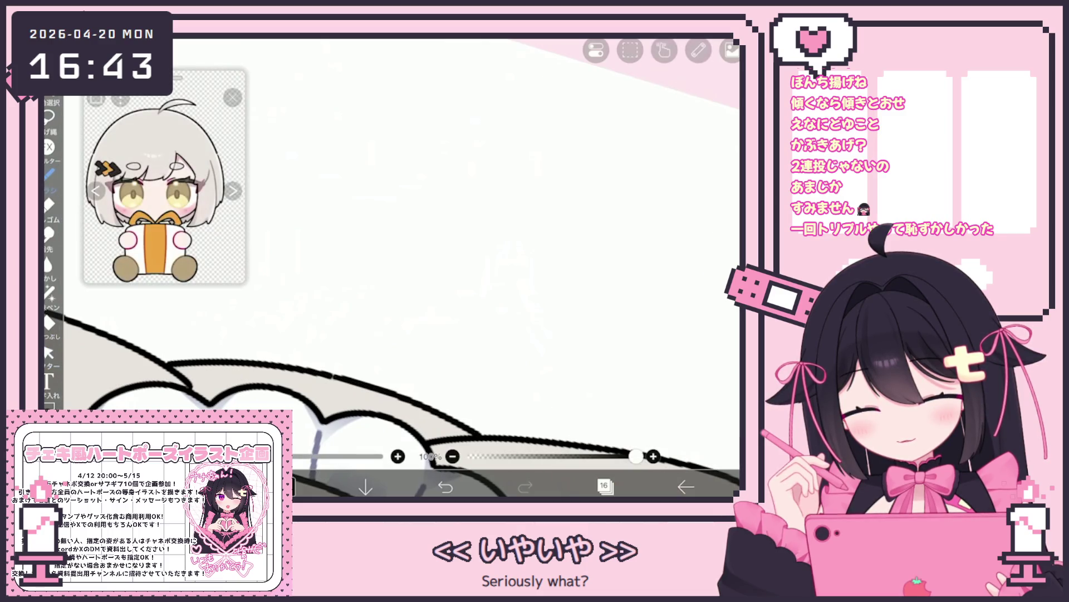
scroll(390, 335, "down", 3)
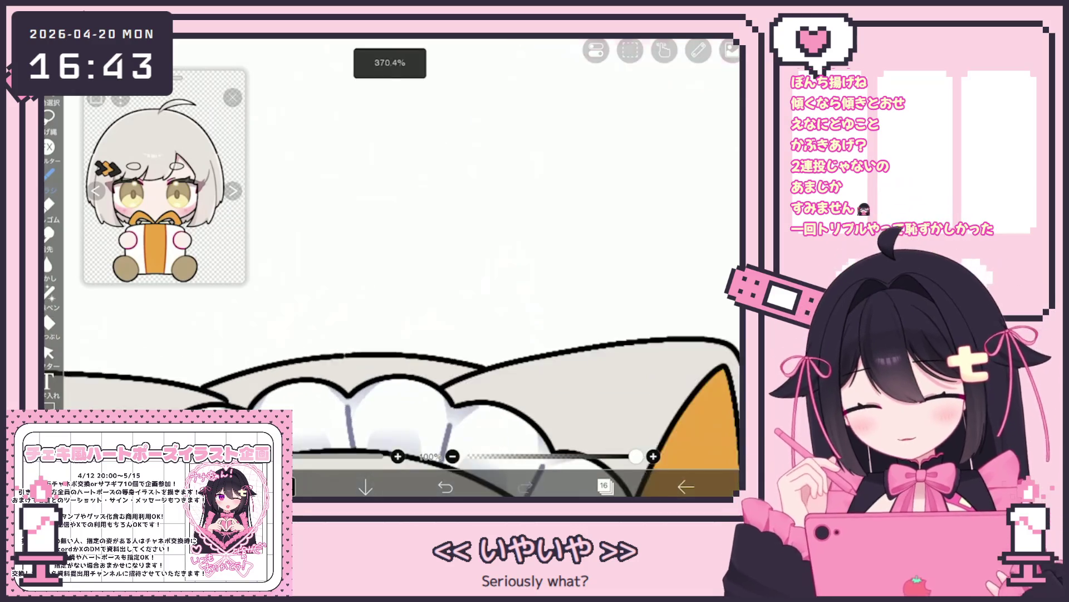
left_click_drag(318, 384, 443, 280)
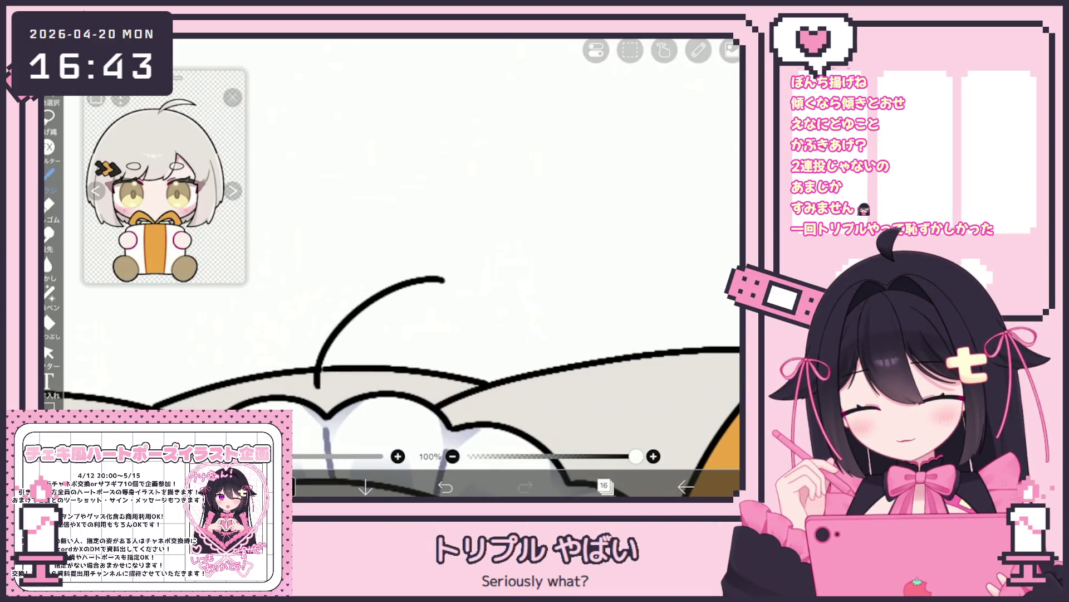
key("ctrl+z")
left_click_drag(312, 386, 472, 304)
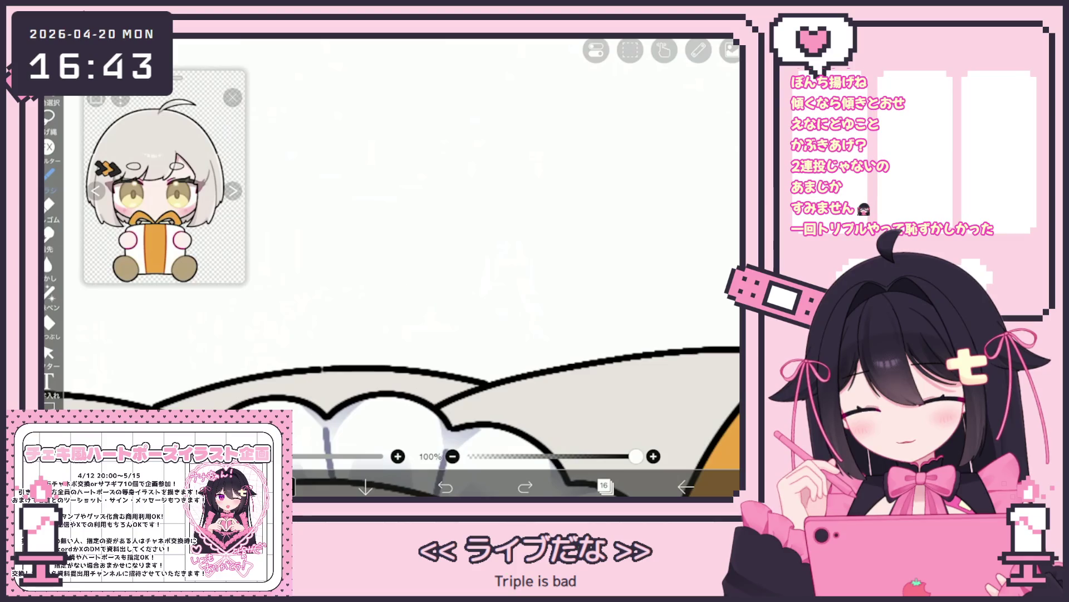
left_click_drag(318, 361, 478, 296)
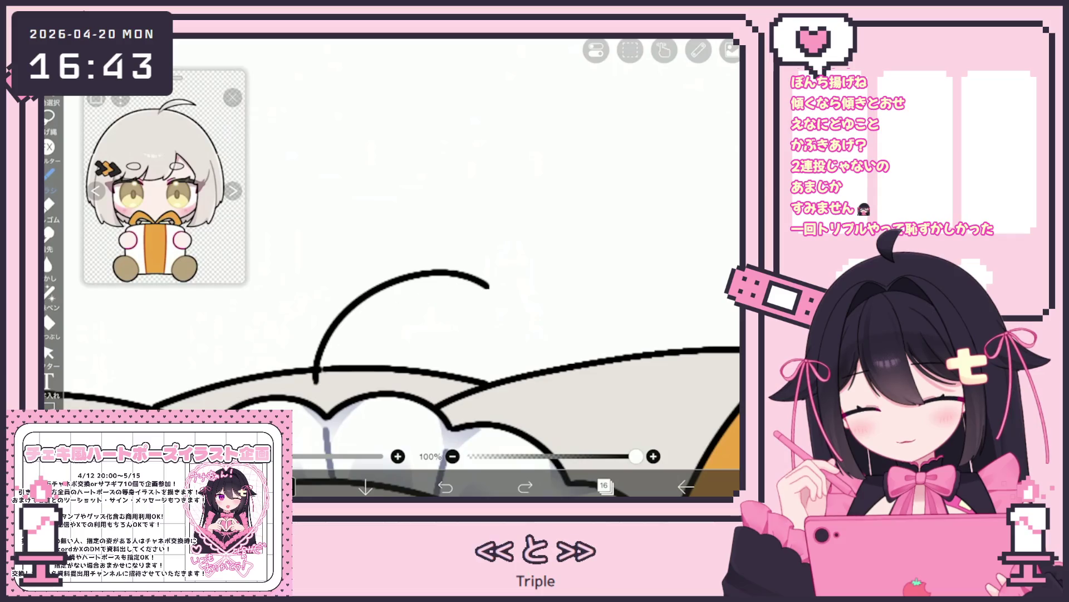
key("ctrl+z")
key("ctrl+z")
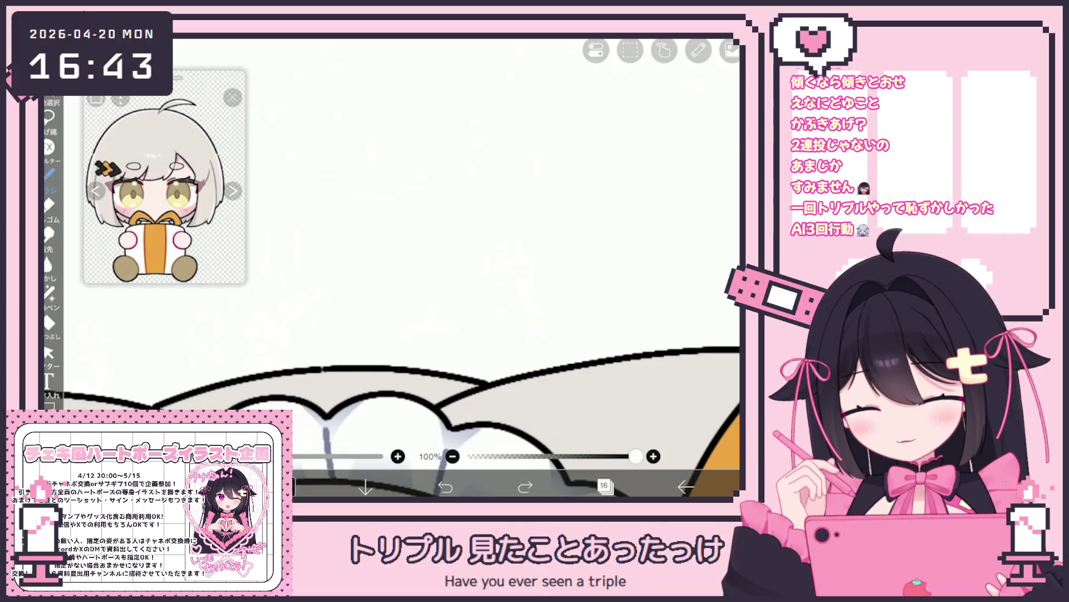
left_click_drag(338, 323, 495, 300)
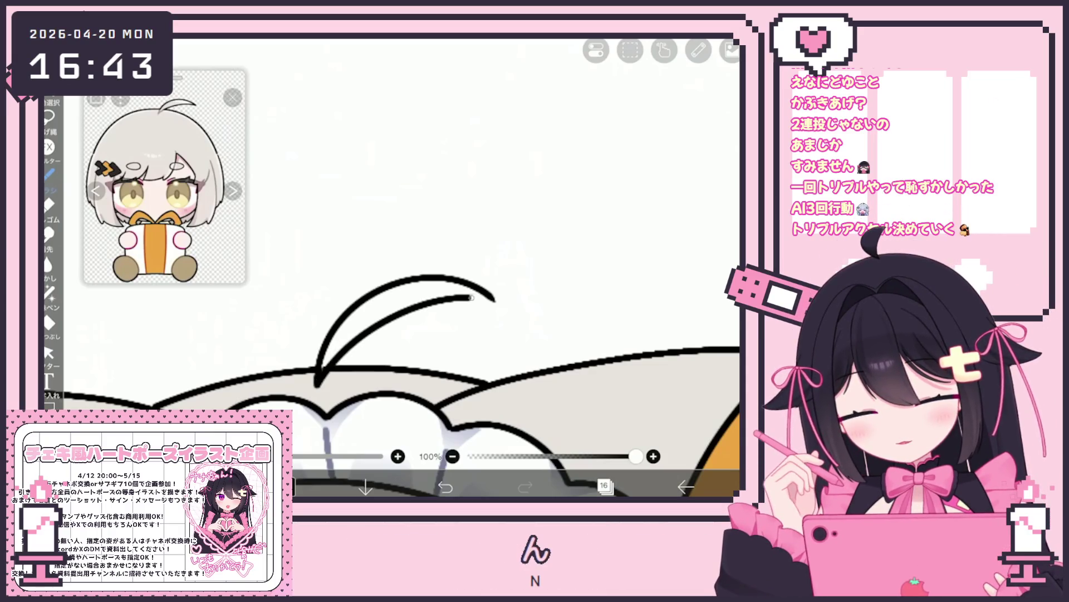
key("ctrl+z")
key("ctrl+shift+z")
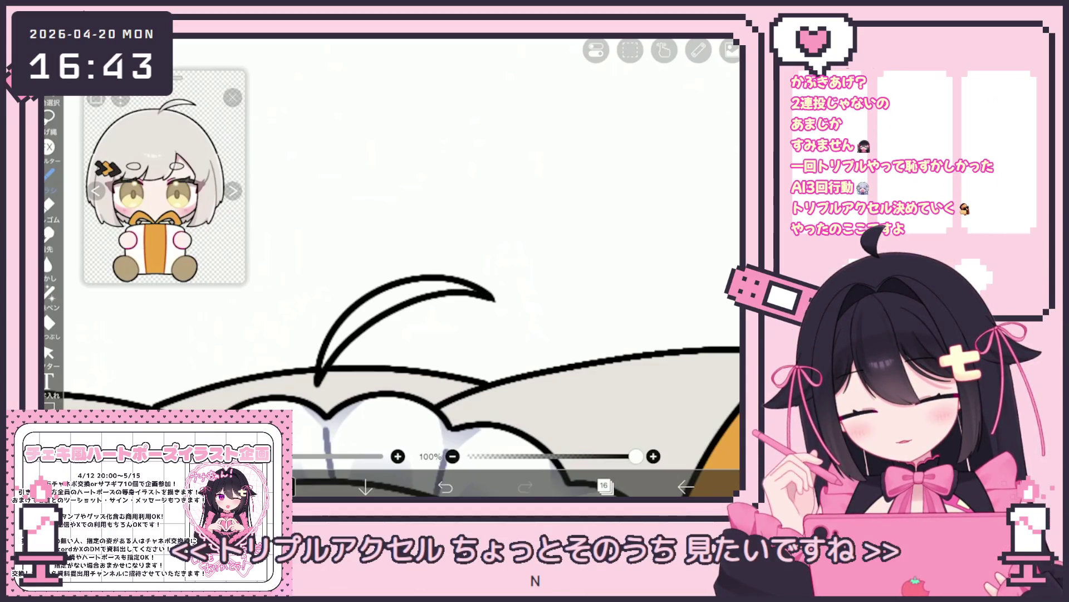
key("ctrl+z")
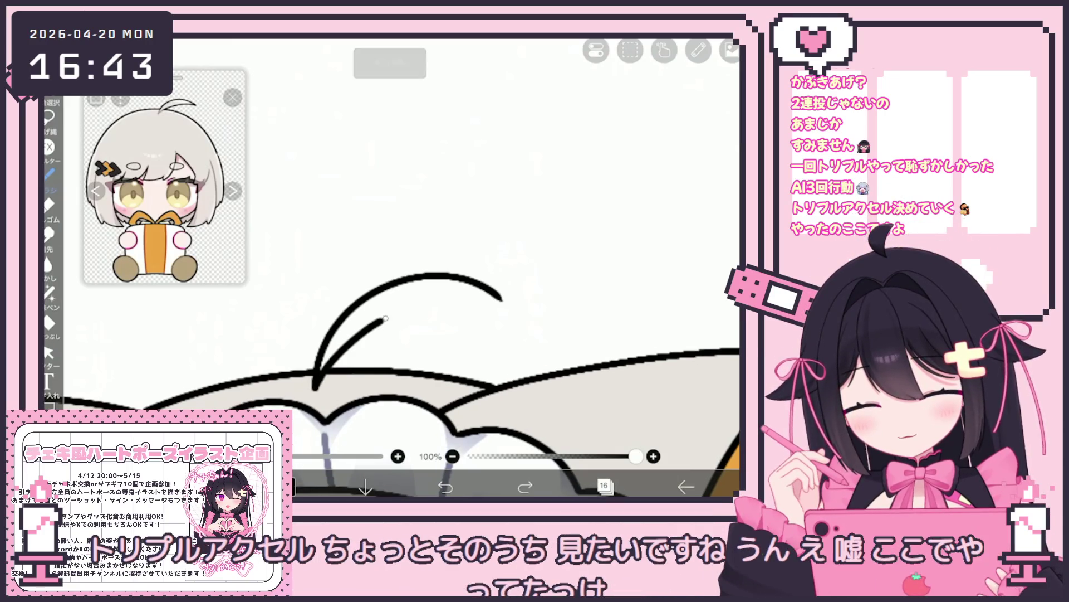
Redraw the hair antenna as one clean curve above the headband.
scroll(482, 334, "down", 5)
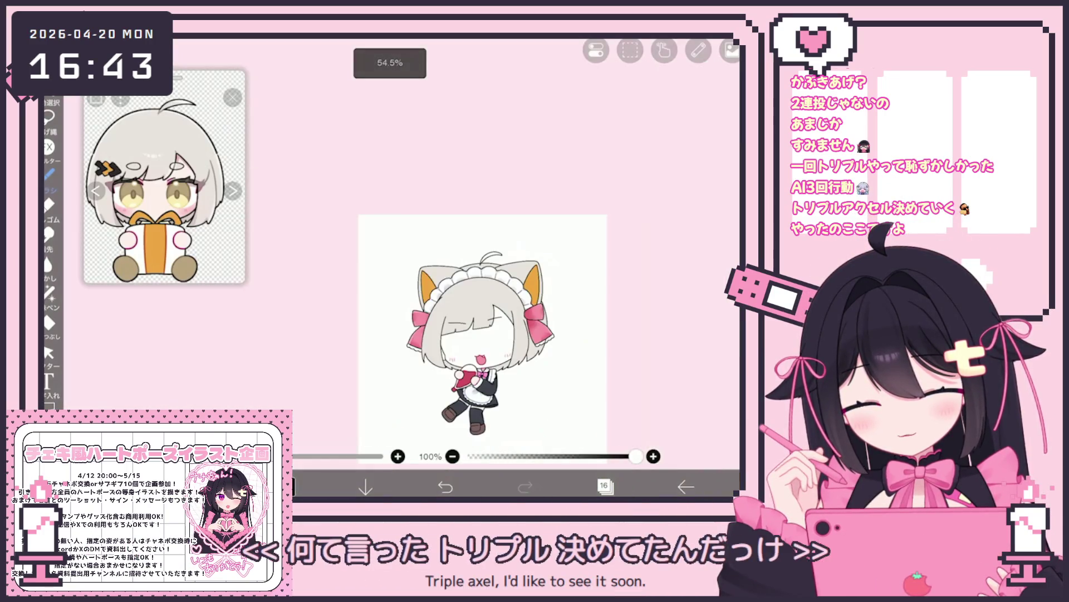
scroll(483, 290, "up", 5)
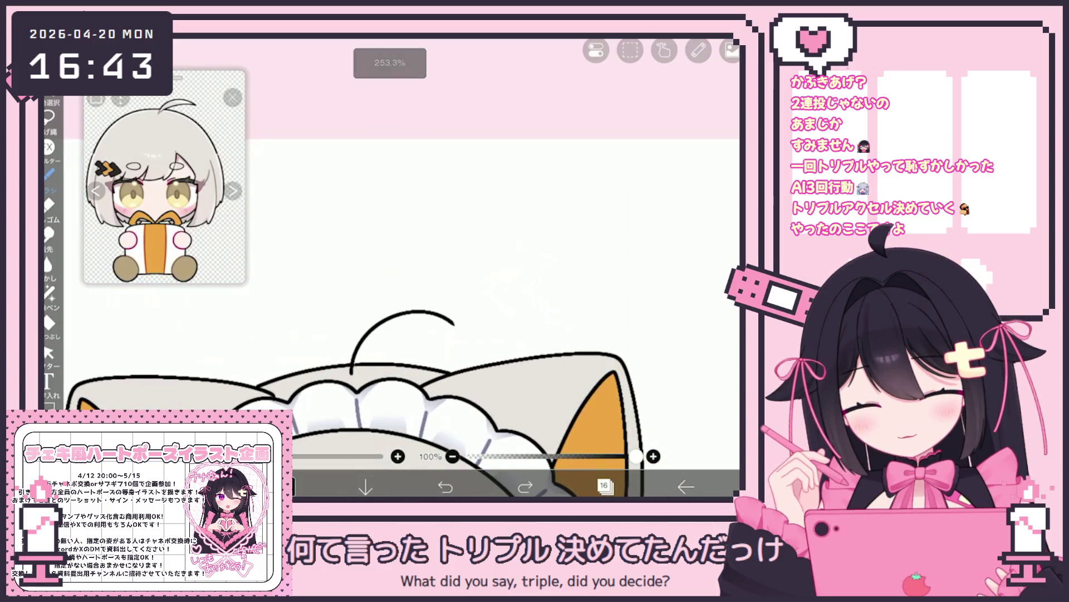
scroll(382, 338, "up", 5)
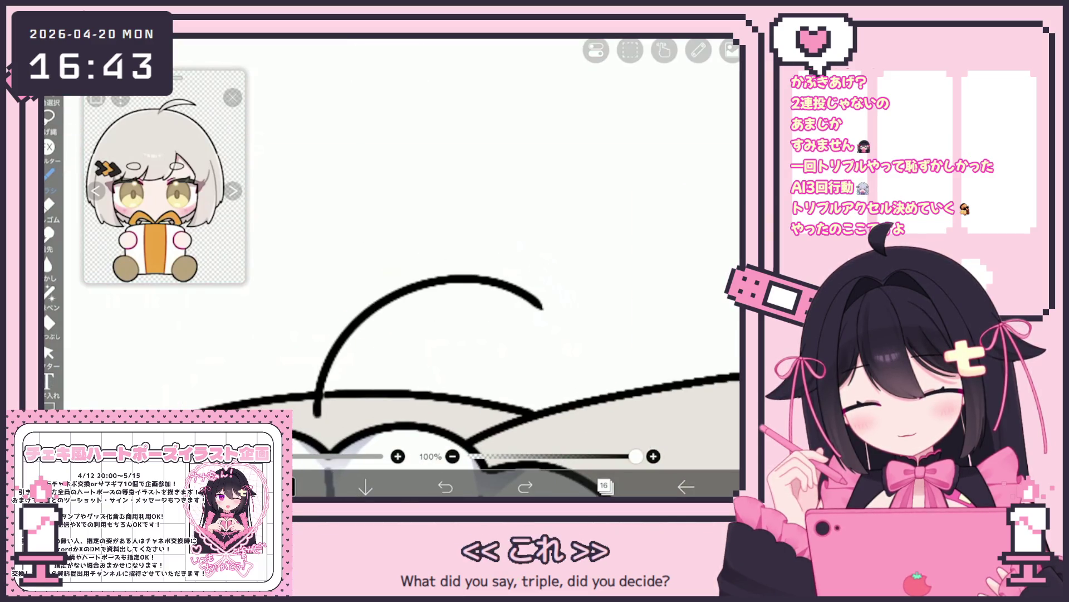
left_click_drag(362, 351, 536, 303)
scroll(390, 334, "down", 2)
scroll(496, 329, "down", 4)
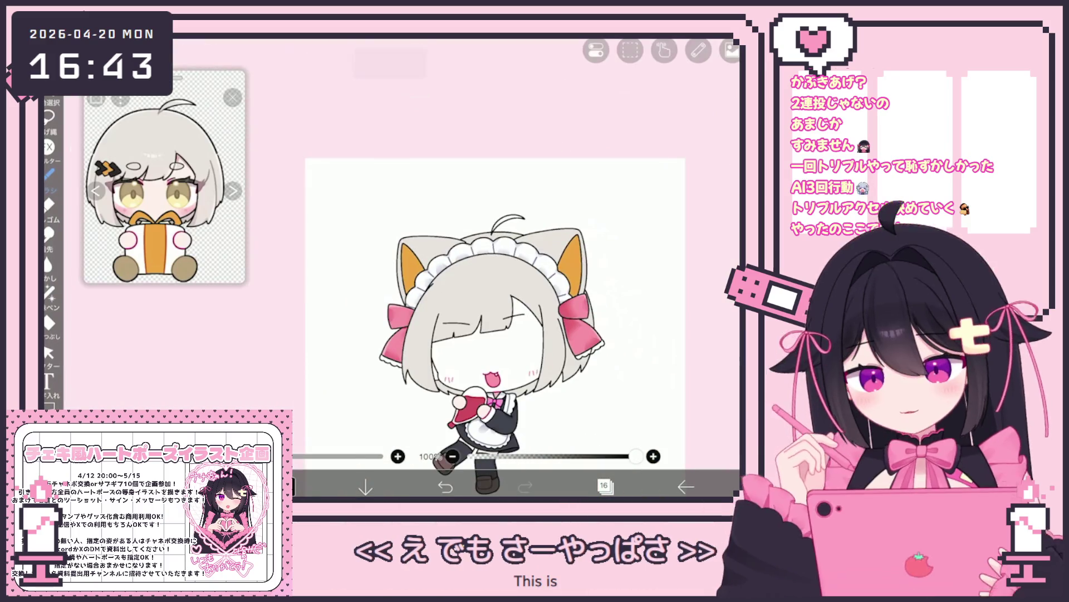
scroll(440, 312, "up", 2)
left_click(604, 486)
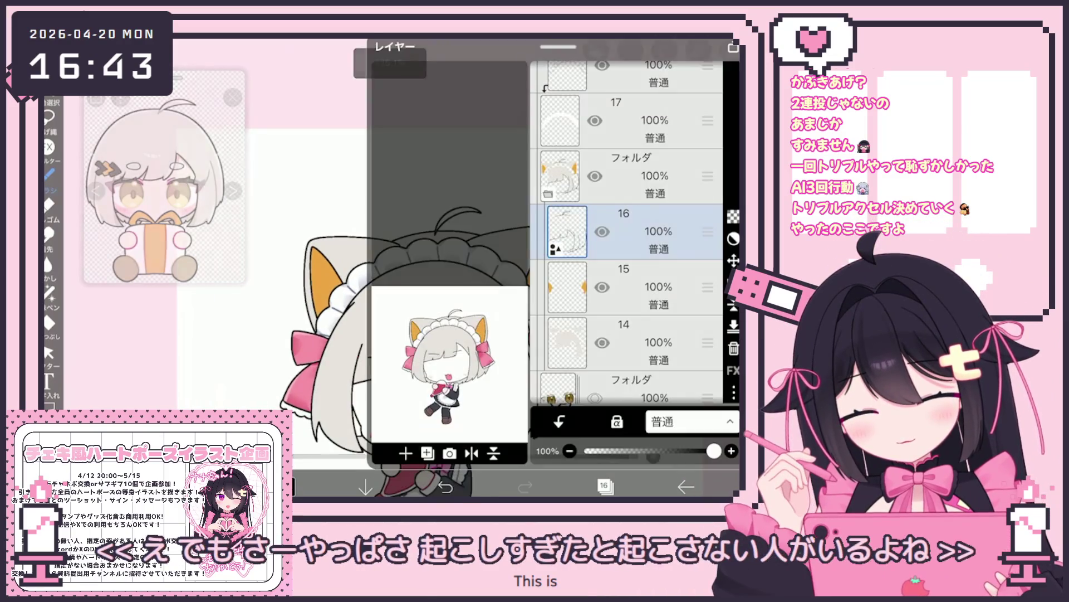
Make layer 14 active and pick the Fill tool.
left_click(640, 322)
left_click(604, 486)
left_click(49, 321)
scroll(390, 279, "up", 3)
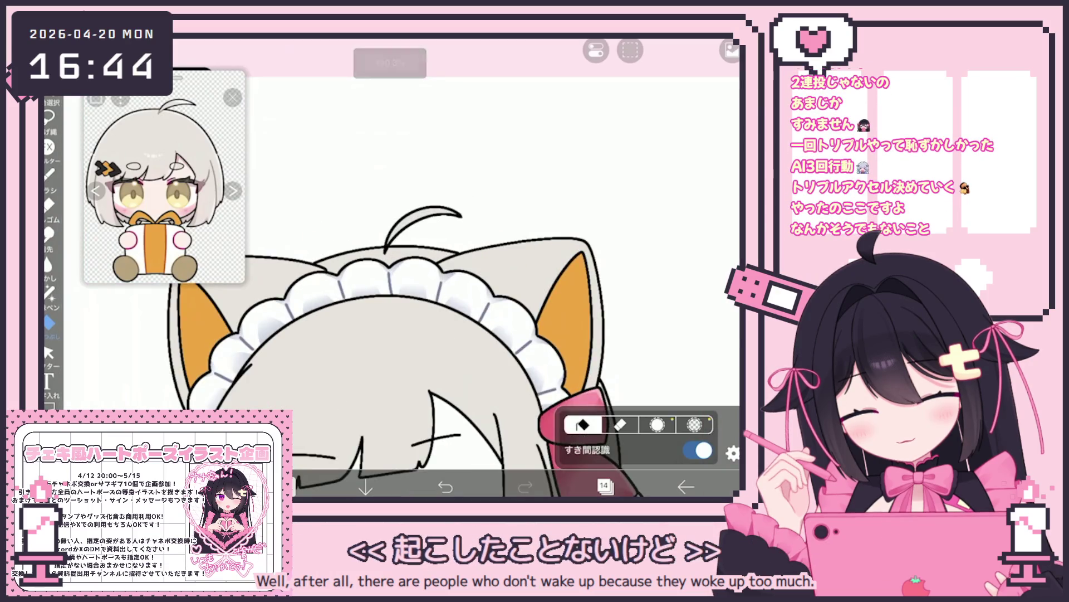
scroll(390, 278, "down", 1)
scroll(390, 278, "down", 3)
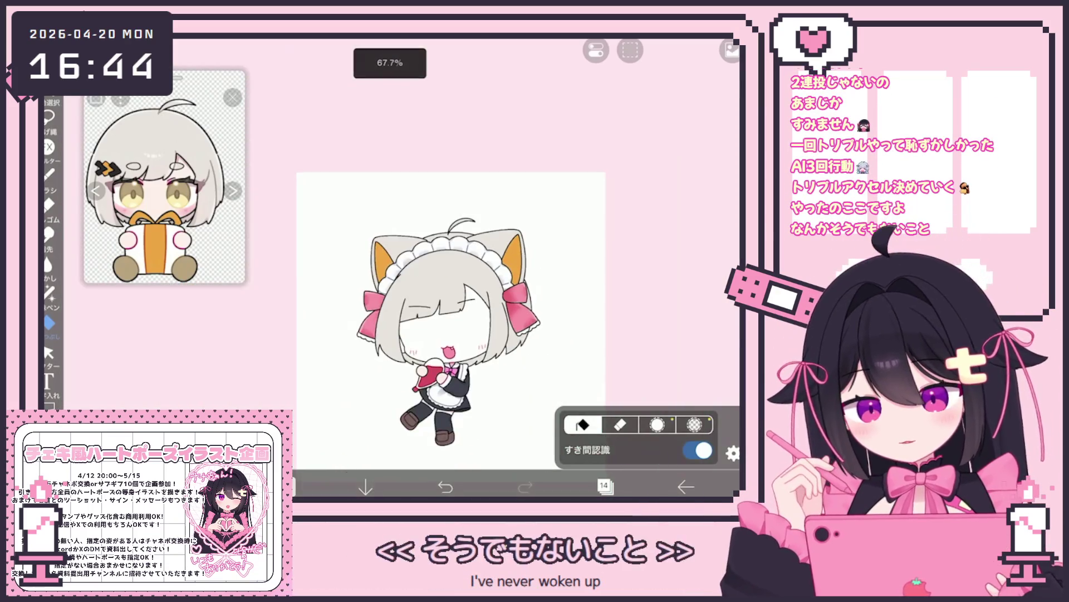
Hide layer 14 covering the face, expand the eyes folder, and set layer 13 to 42% opacity.
left_click(604, 486)
scroll(626, 233, "up", 3)
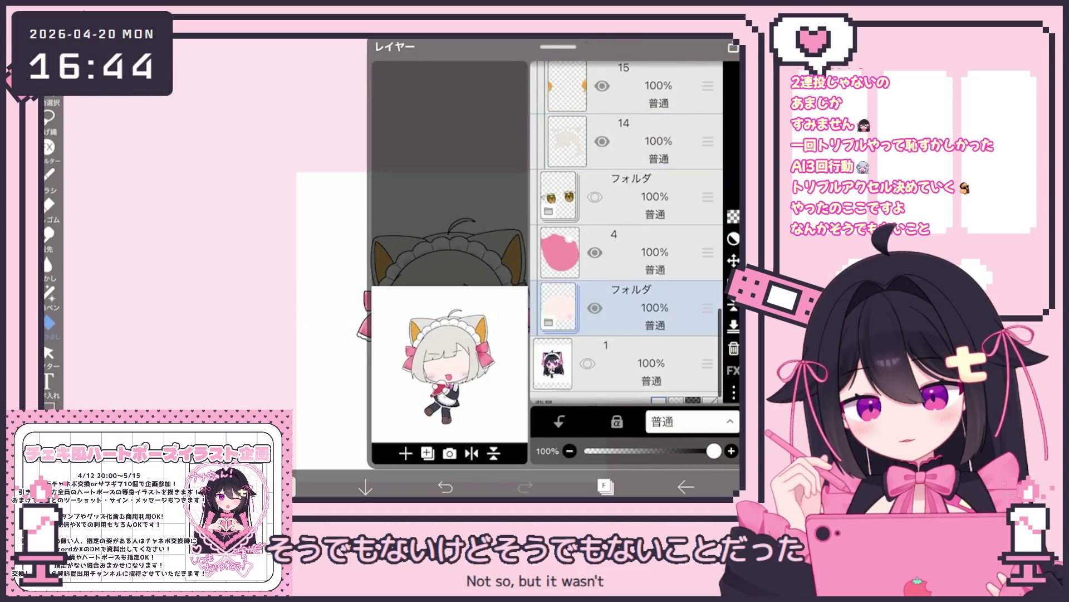
left_click(641, 309)
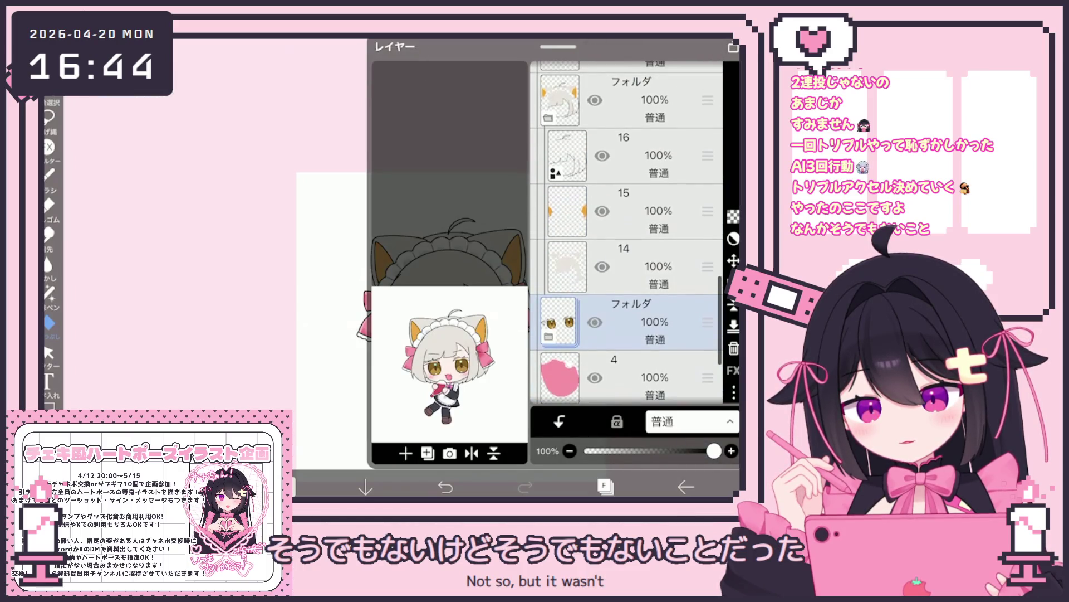
left_click(602, 259)
left_click(548, 329)
left_click(640, 287)
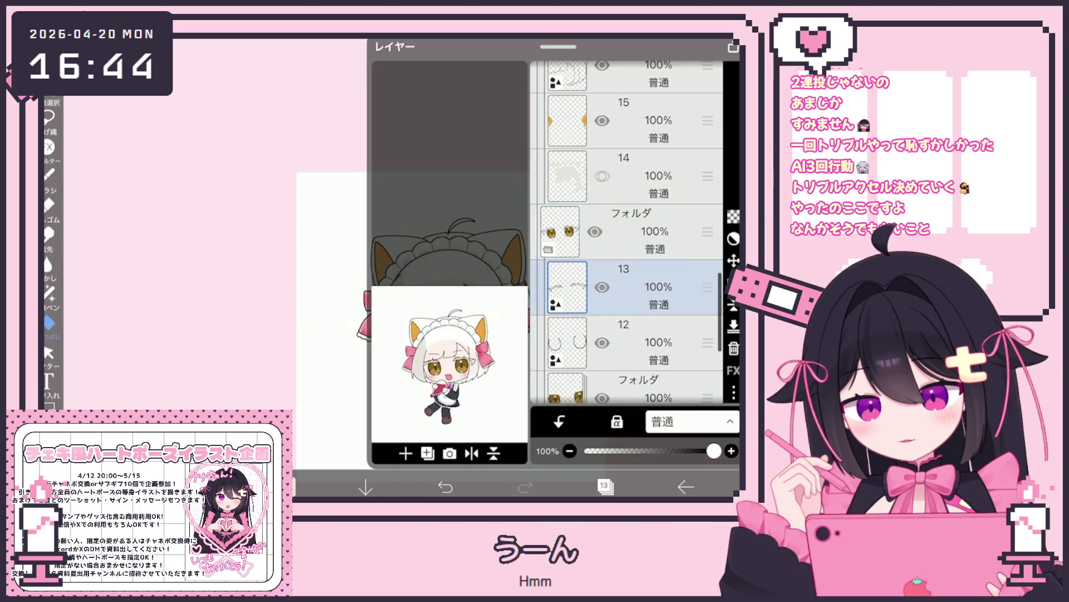
left_click_drag(714, 451, 639, 450)
Add a new blank layer above layer 13 and switch to the Brush tool.
left_click(405, 453)
left_click(418, 384)
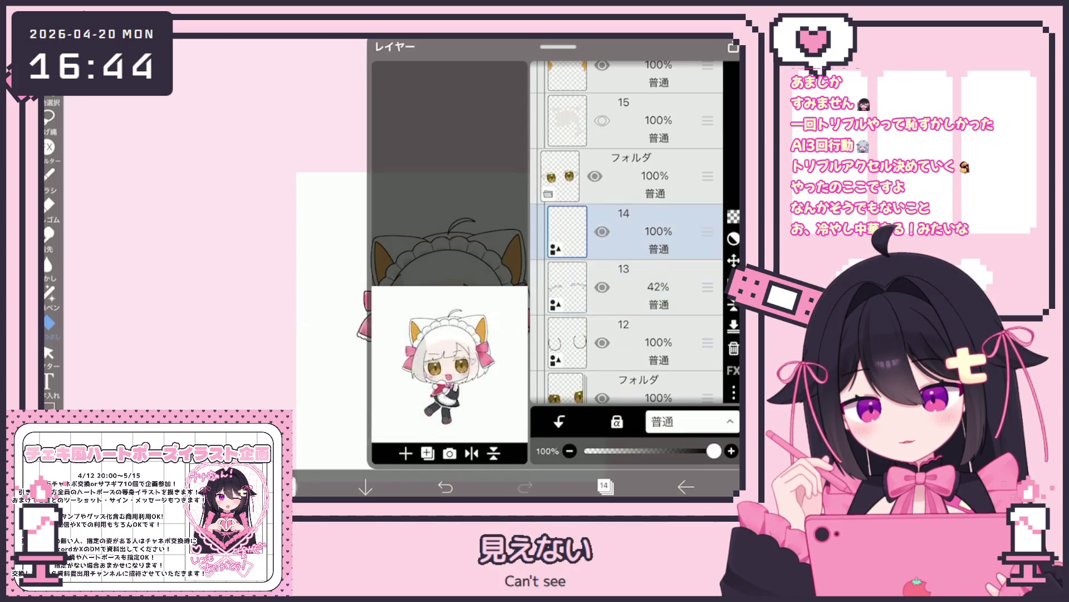
left_click(294, 487)
left_click(49, 176)
left_click(49, 175)
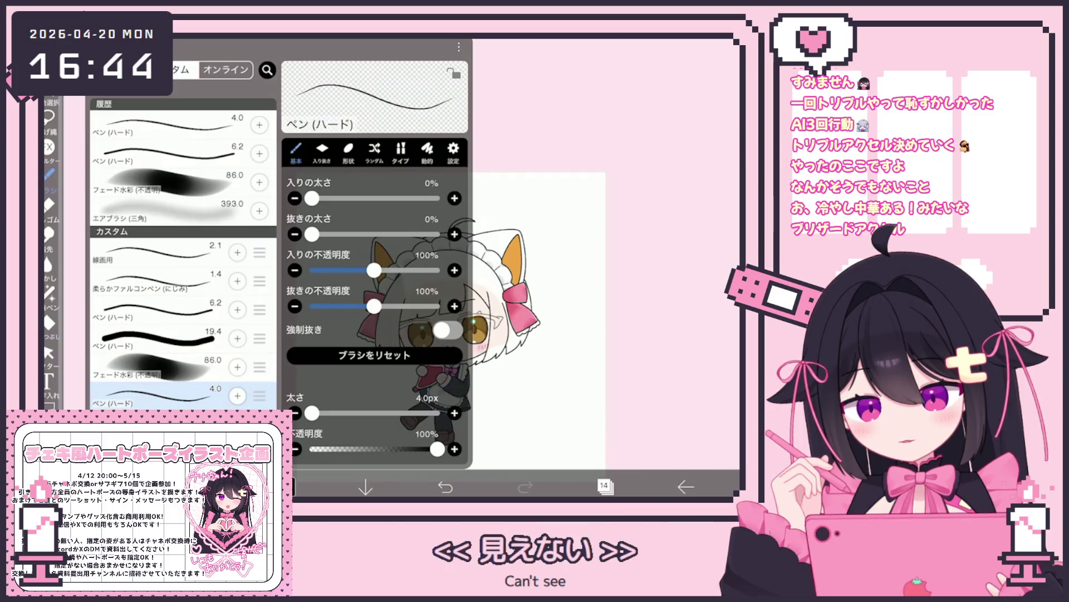
Undo the stray stroke over the right eye, then draw the upper eyelid line and a first lash stroke.
left_click(49, 175)
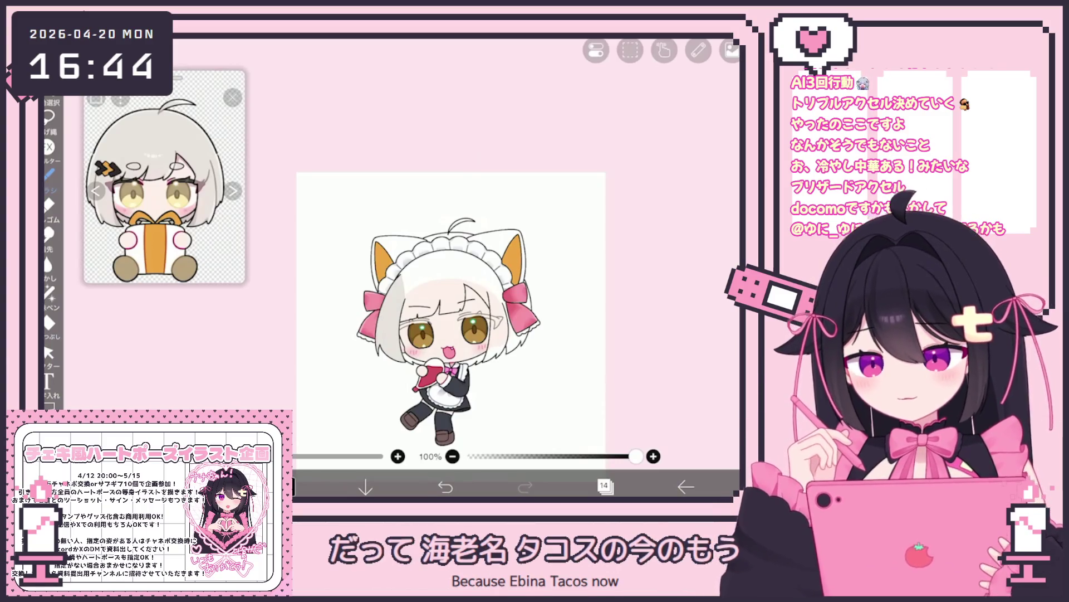
scroll(523, 300, "up", 5)
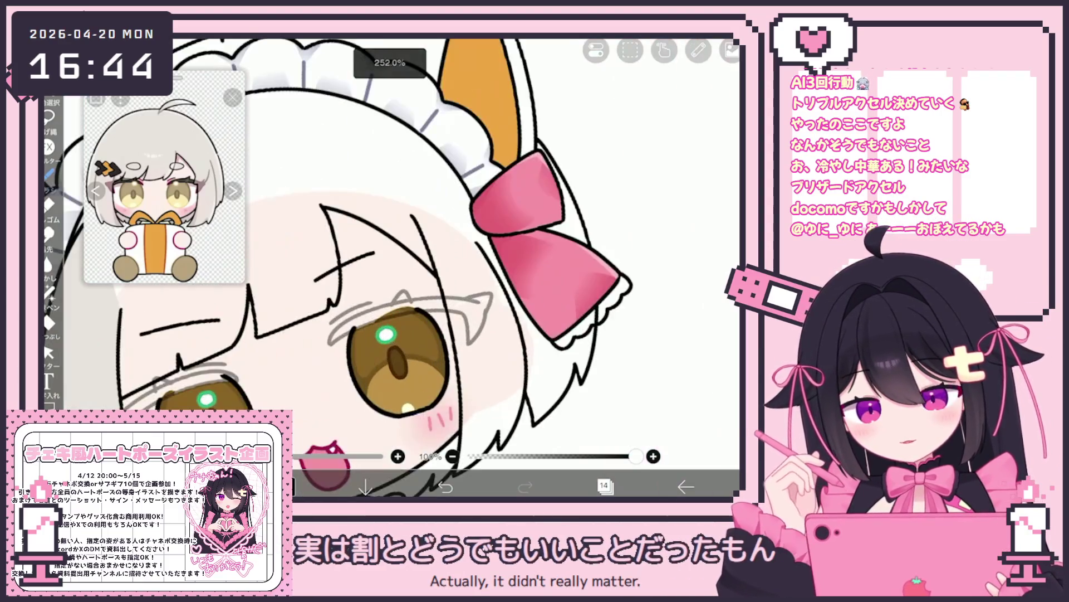
scroll(437, 278, "up", 3)
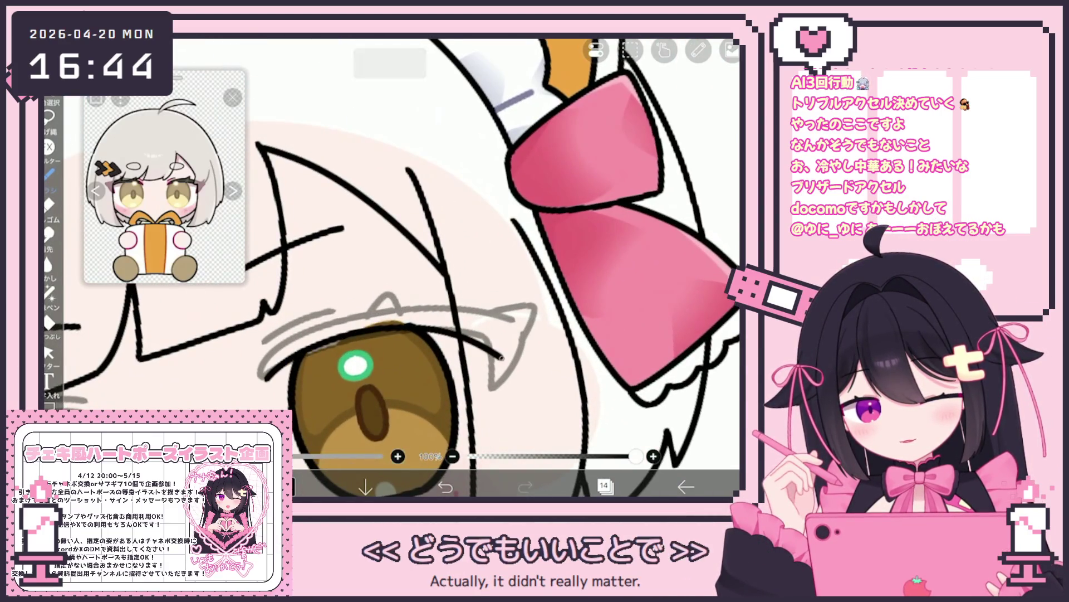
key("ctrl+z")
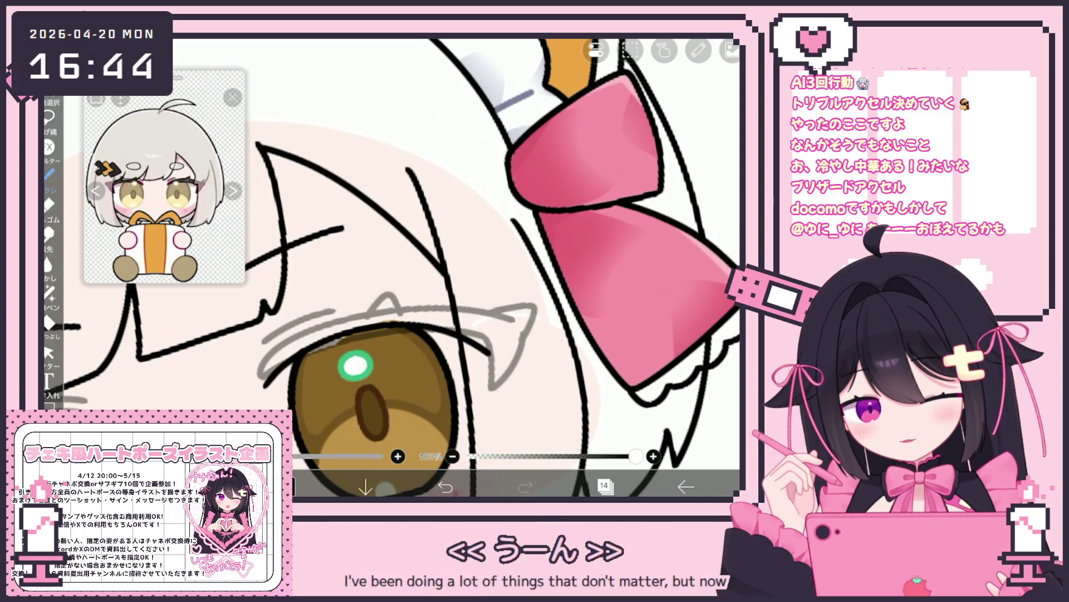
scroll(390, 267, "up", 1)
left_click_drag(275, 346, 507, 370)
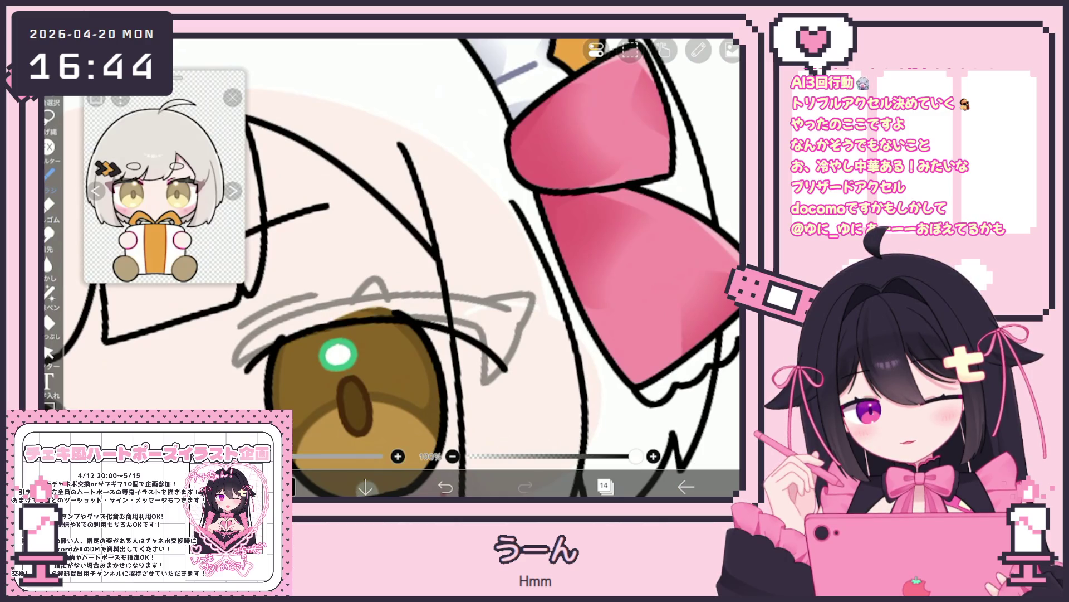
left_click_drag(301, 325, 518, 372)
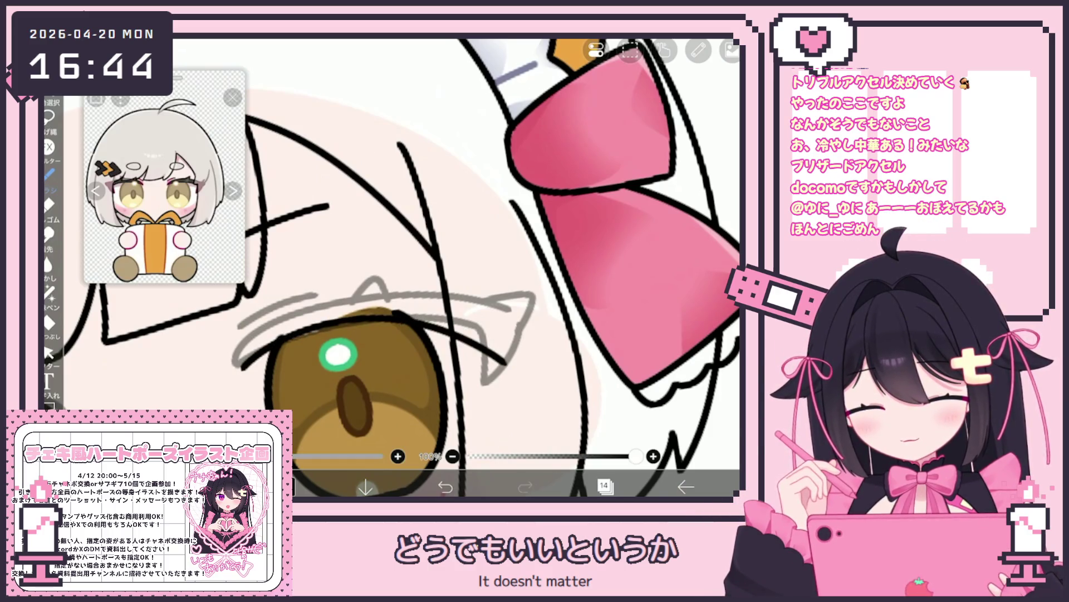
Zoom in further and redraw the black upper eyelid stroke above the right eye.
scroll(390, 267, "up", 1)
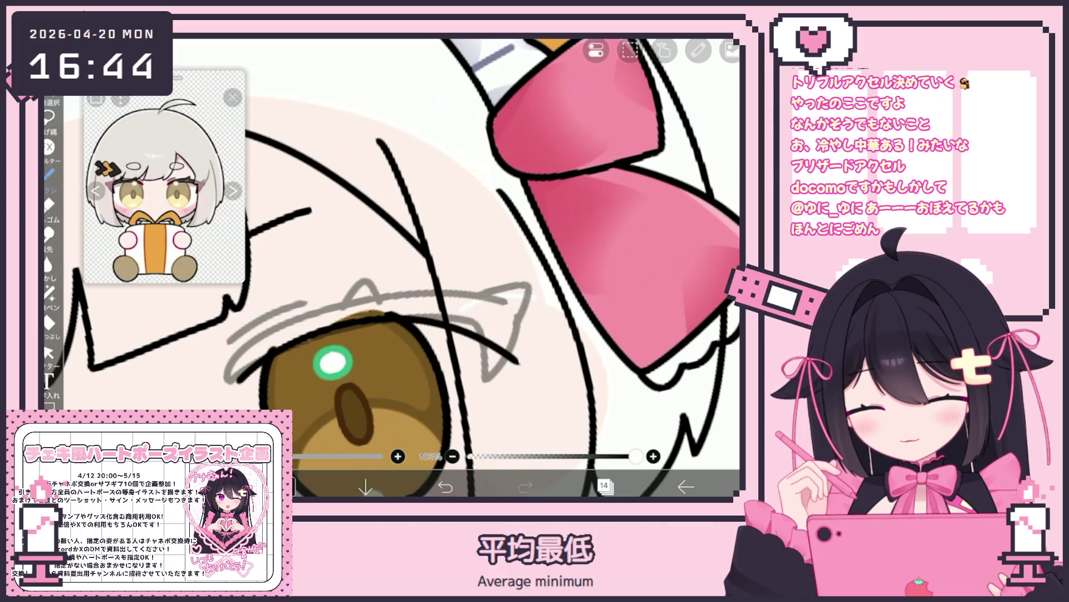
scroll(326, 337, "up", 1)
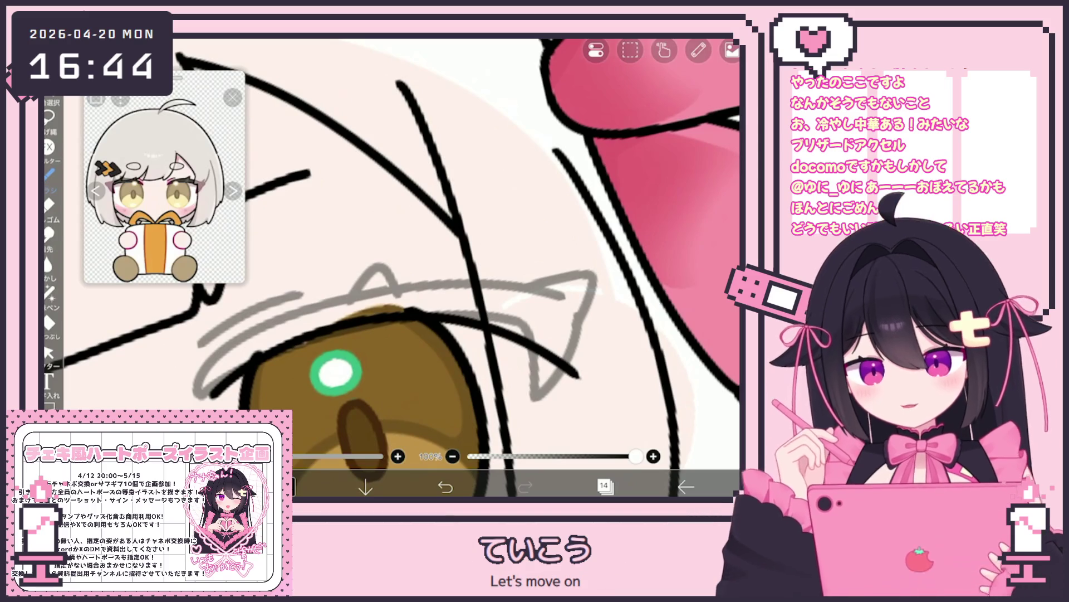
scroll(390, 267, "up", 1)
left_click_drag(259, 312, 469, 270)
key("ctrl+z")
left_click_drag(239, 291, 329, 274)
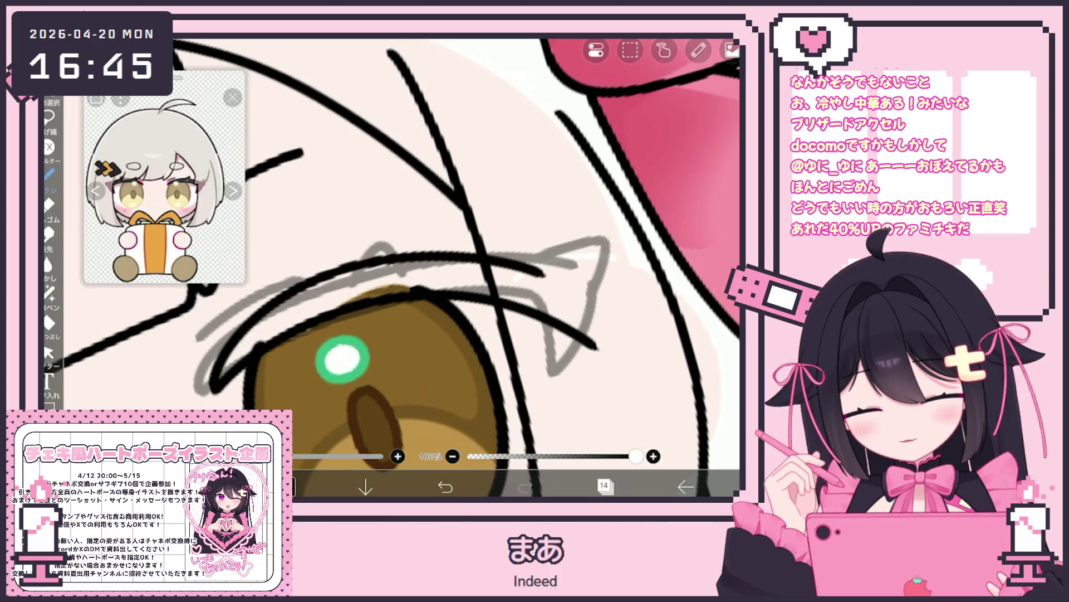
scroll(390, 268, "down", 3)
scroll(390, 268, "up", 2)
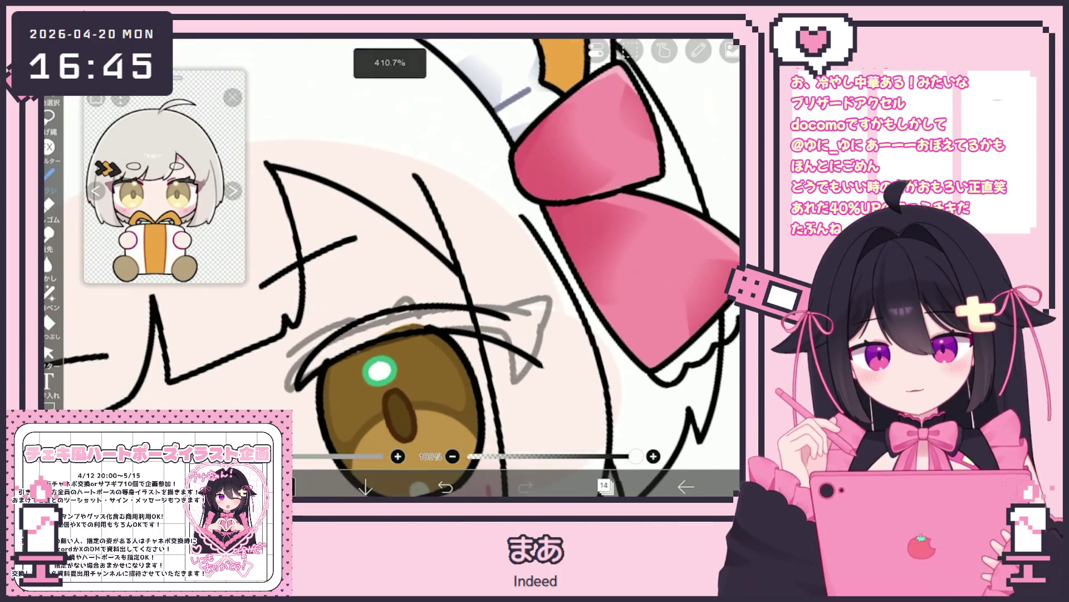
scroll(390, 268, "up", 3)
Undo the unwanted grey lash strokes and redraw an arcing eyelash stroke above the eye.
key("ctrl+z")
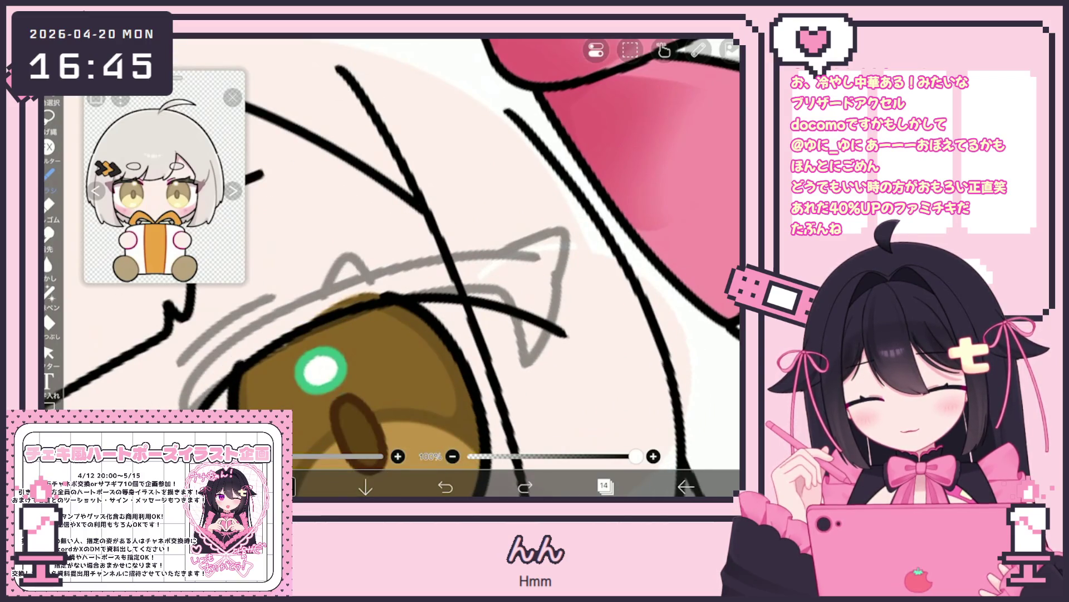
key("ctrl+z")
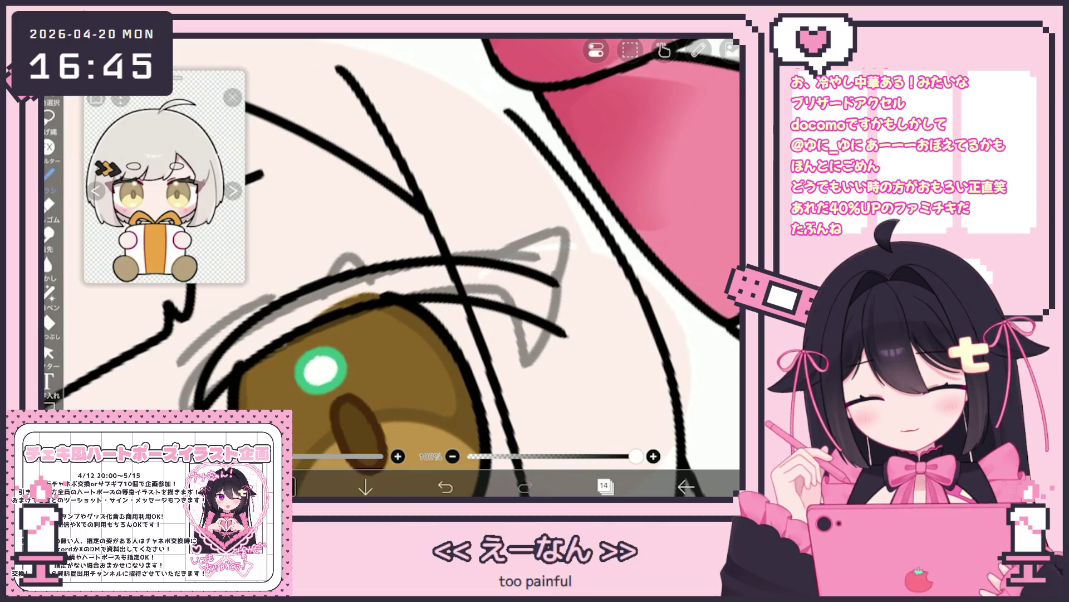
key("ctrl+z")
mouse_move(195, 406)
left_mouse_down()
mouse_move(233, 340)
mouse_move(552, 262)
left_mouse_up()
scroll(390, 267, "down", 5)
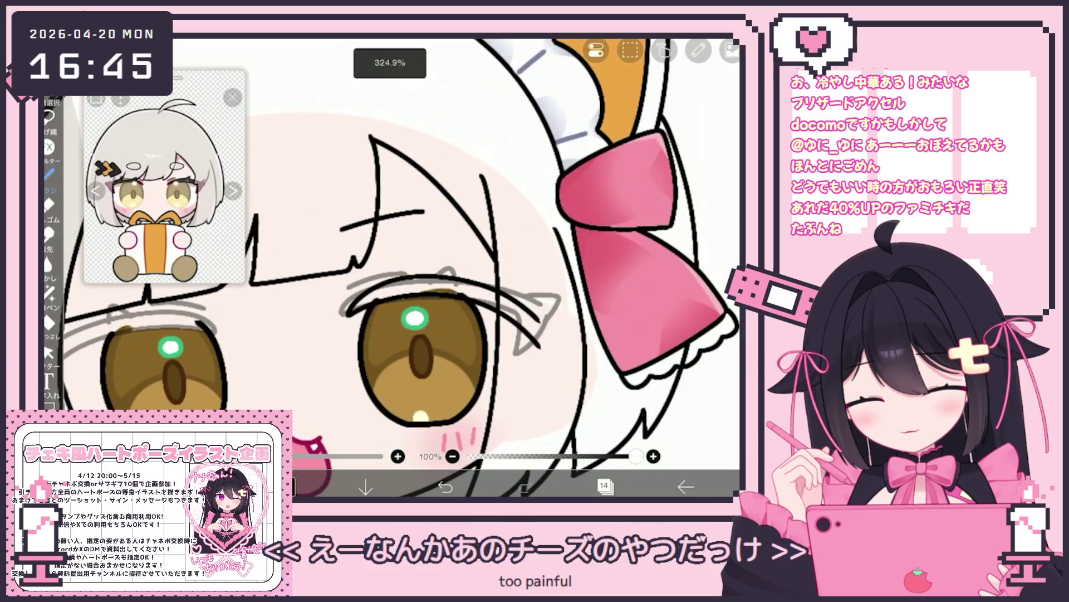
scroll(390, 267, "up", 5)
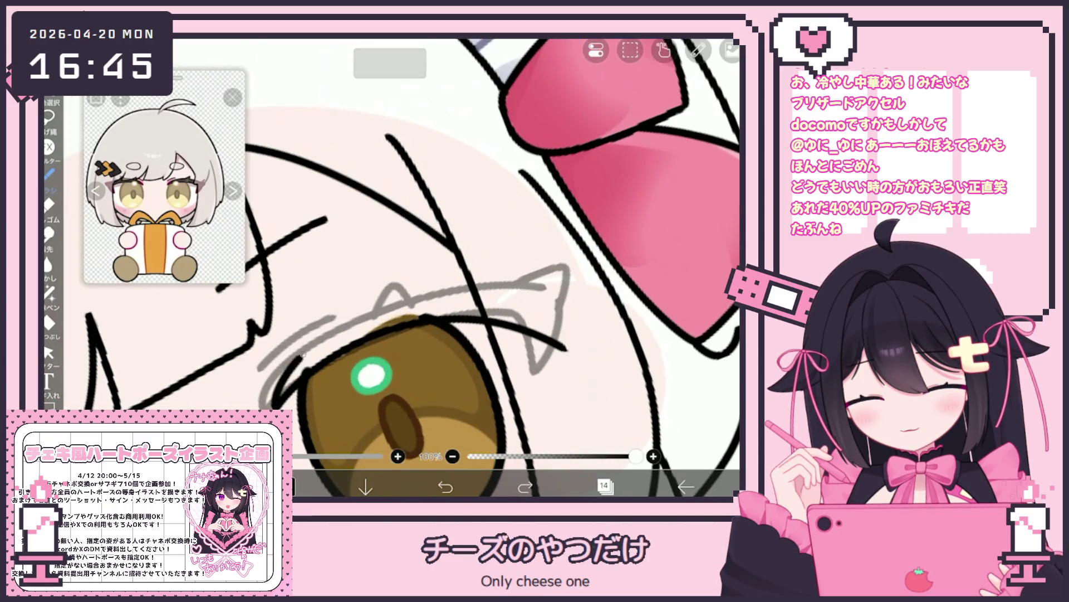
key("ctrl+z")
mouse_move(272, 406)
left_mouse_down()
mouse_move(471, 292)
mouse_move(551, 284)
left_mouse_up()
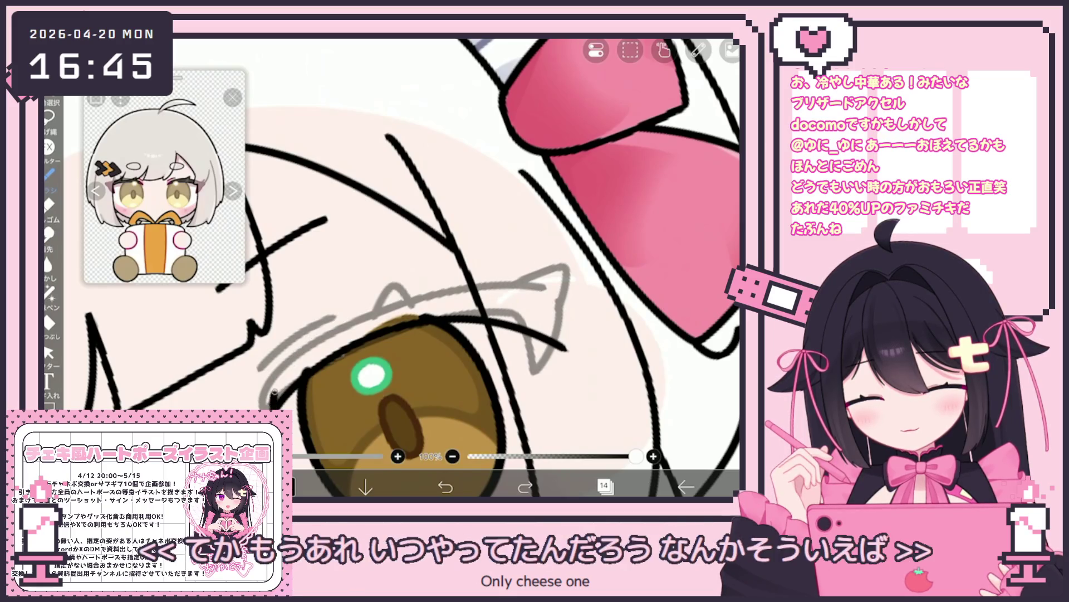
scroll(390, 267, "down", 3)
scroll(368, 337, "up", 5)
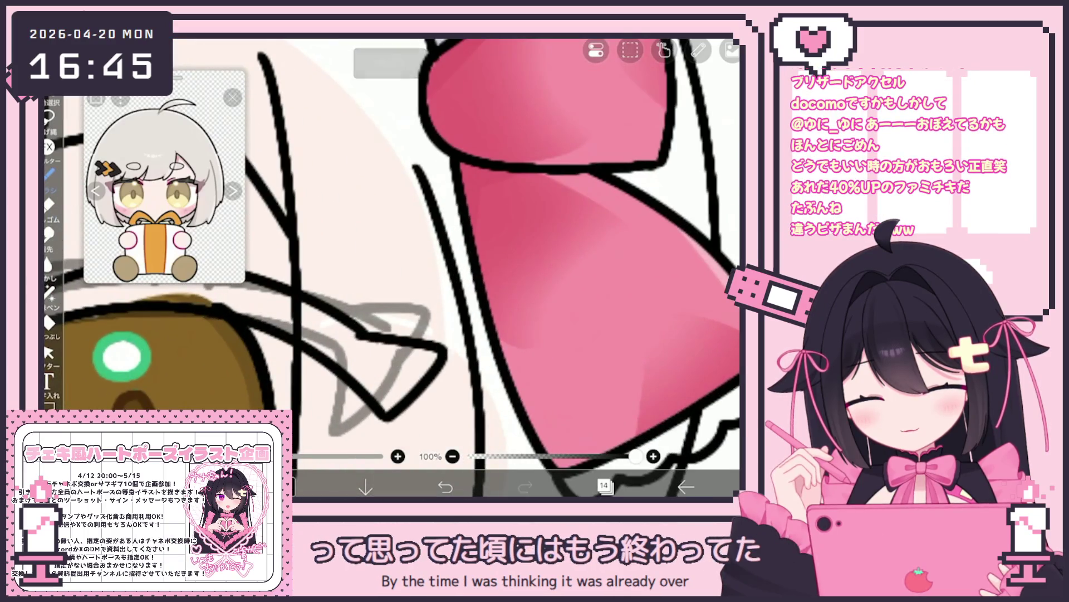
scroll(368, 336, "down", 1)
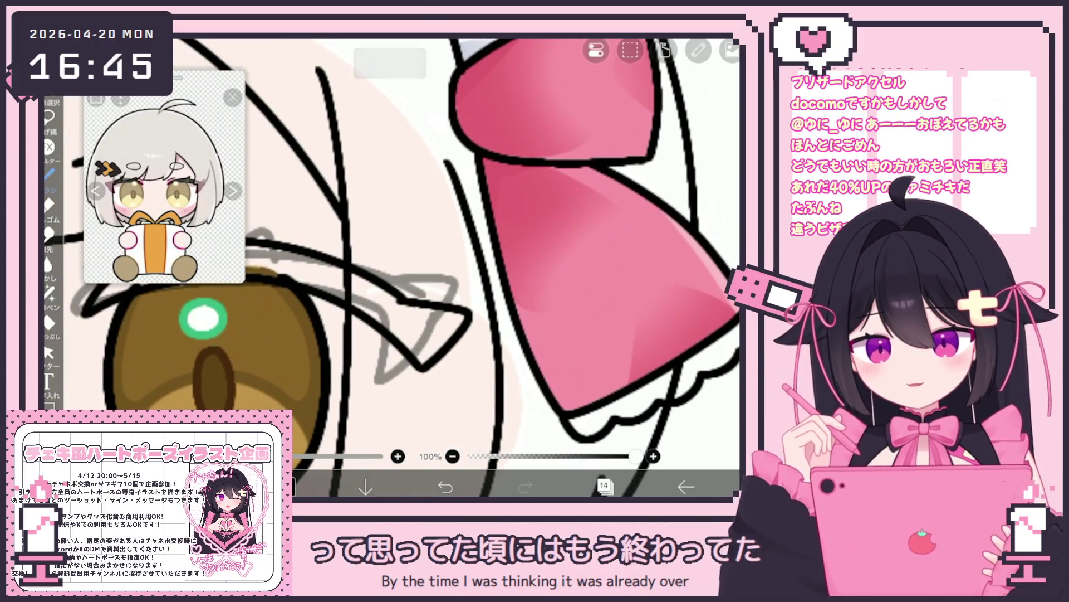
scroll(390, 267, "down", 2)
Select the eyelash vector stroke above the eye and rotate it by about -1°.
left_click(49, 352)
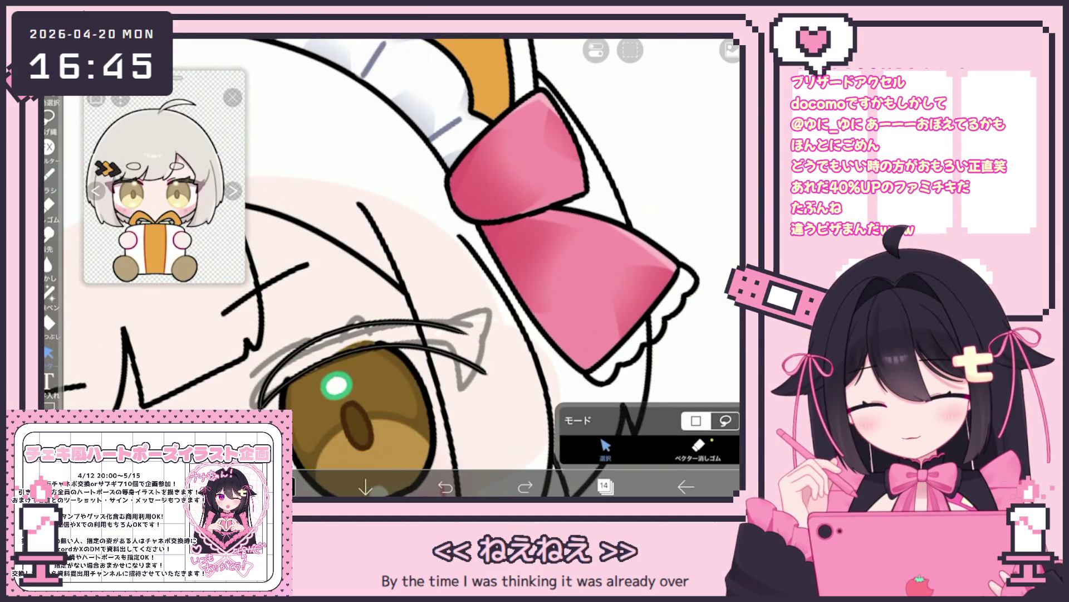
left_click(368, 329)
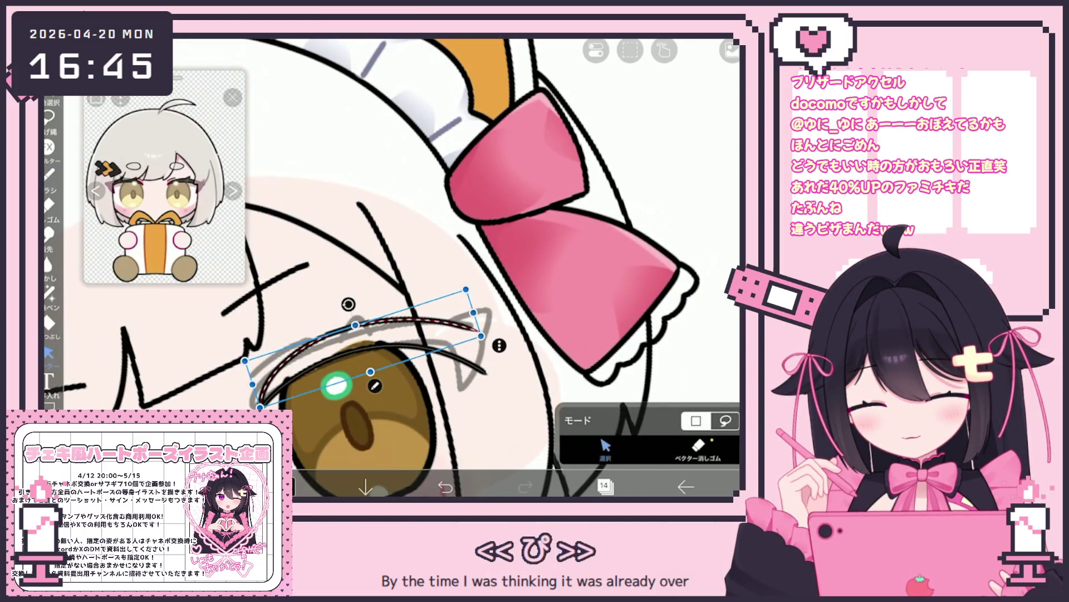
key("Escape")
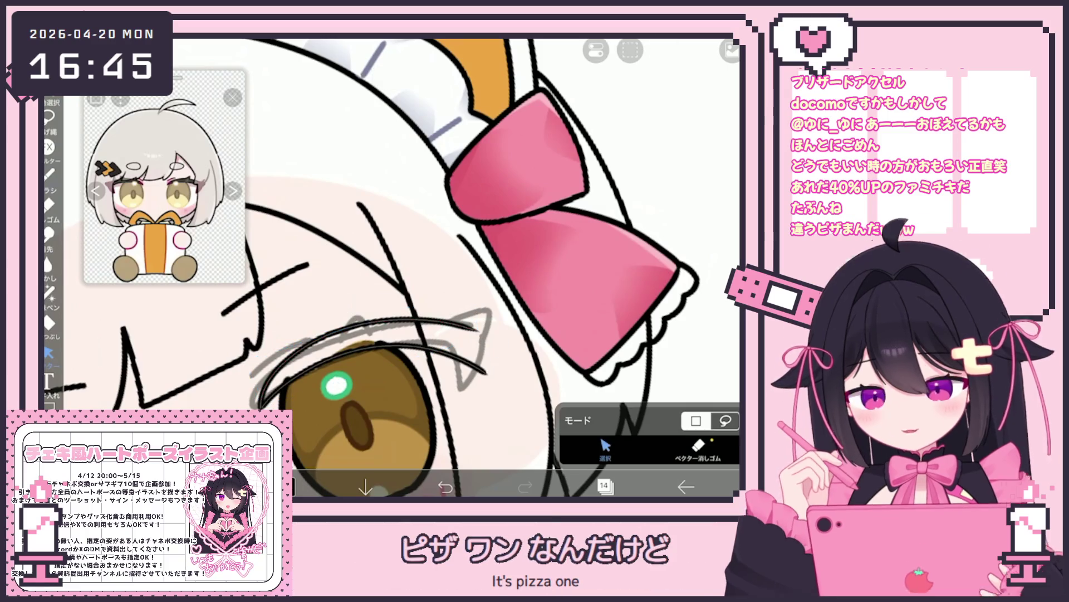
left_click(368, 334)
left_click_drag(354, 327, 353, 328)
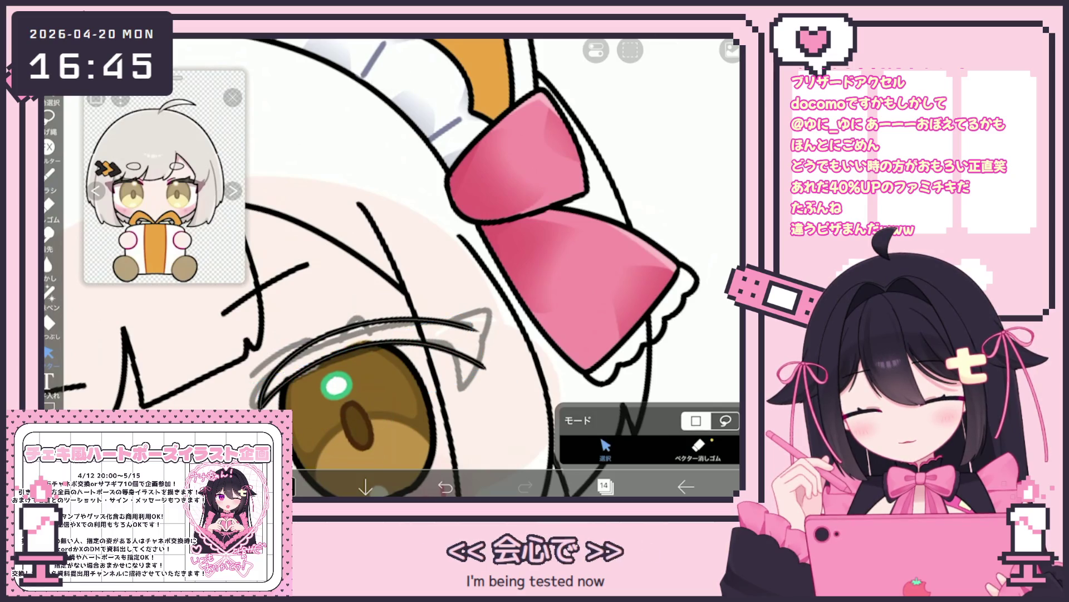
scroll(389, 267, "down", 5)
scroll(498, 374, "up", 5)
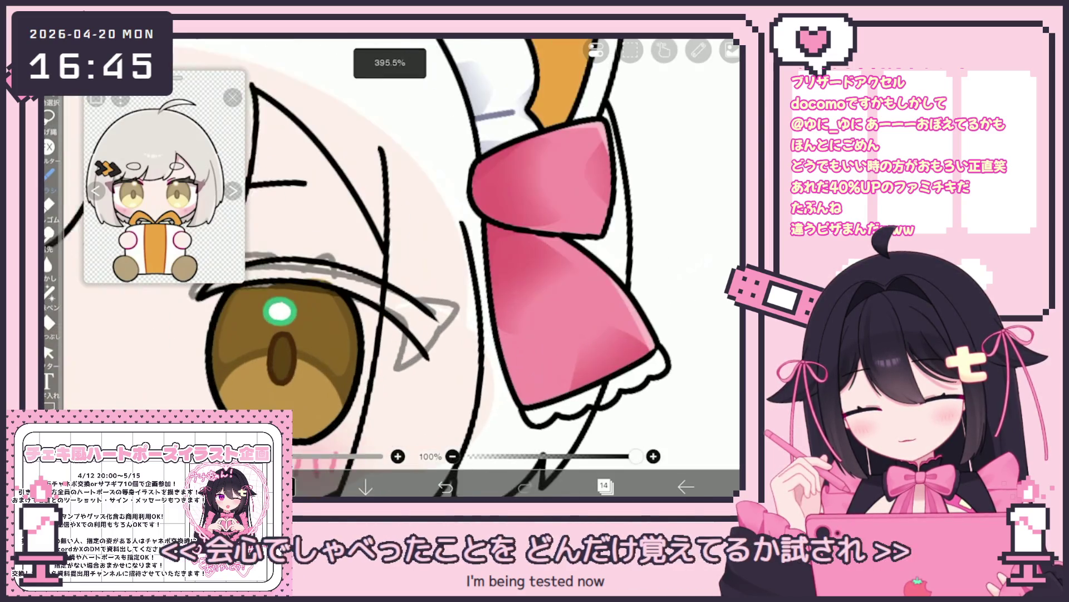
scroll(444, 343, "up", 2)
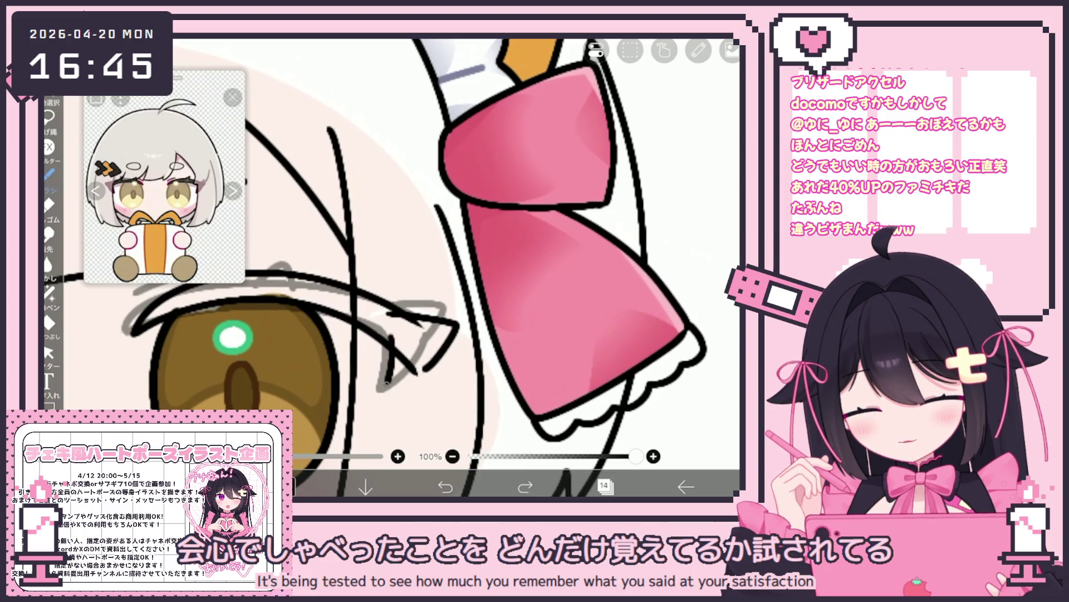
scroll(390, 268, "down", 5)
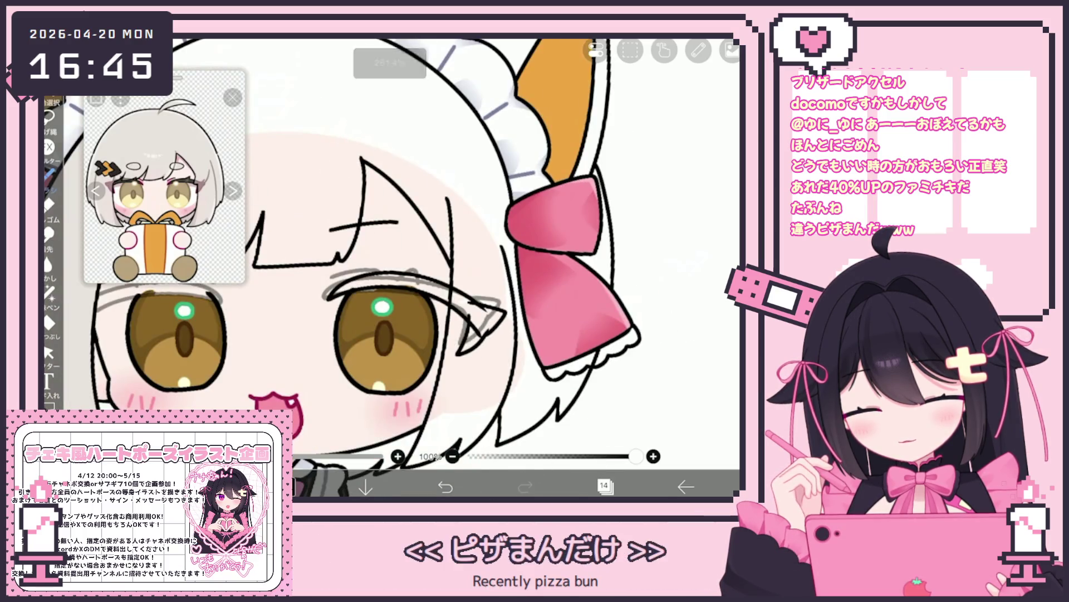
scroll(448, 212, "up", 3)
Add a short dark lash flick above the eye and nudge a nearby lash stroke slightly.
left_click_drag(379, 292, 393, 285)
left_click(49, 352)
scroll(490, 223, "up", 2)
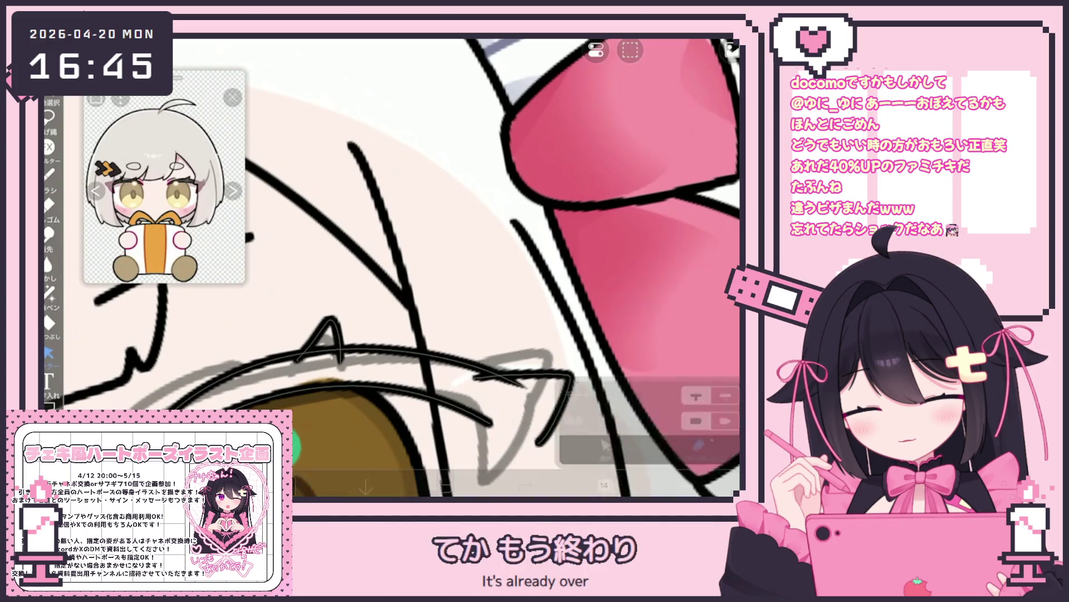
scroll(390, 267, "down", 1)
scroll(390, 268, "down", 1)
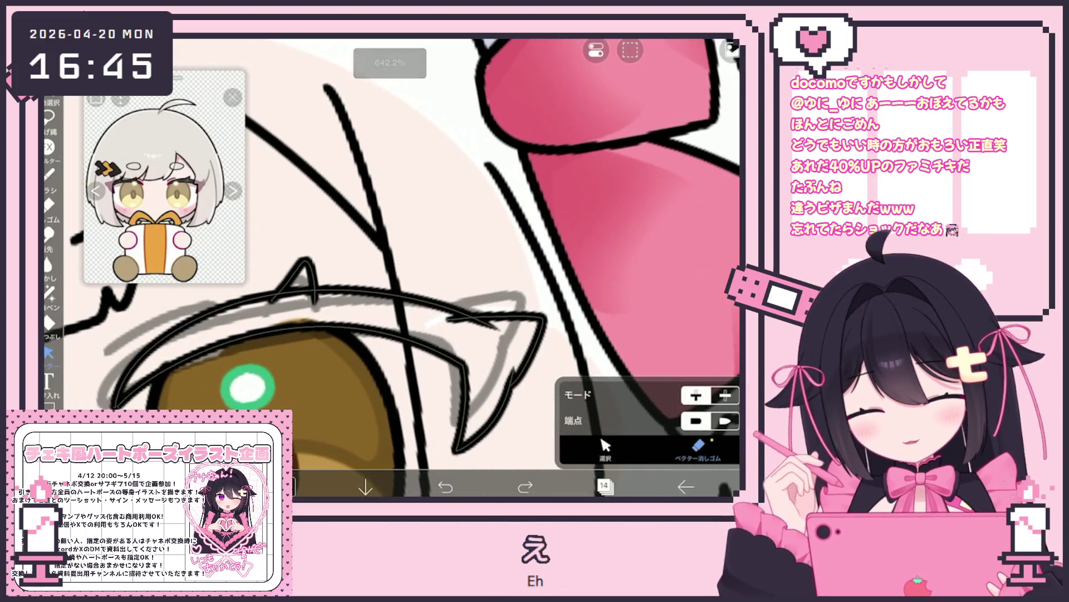
left_click(527, 348)
left_click(613, 251)
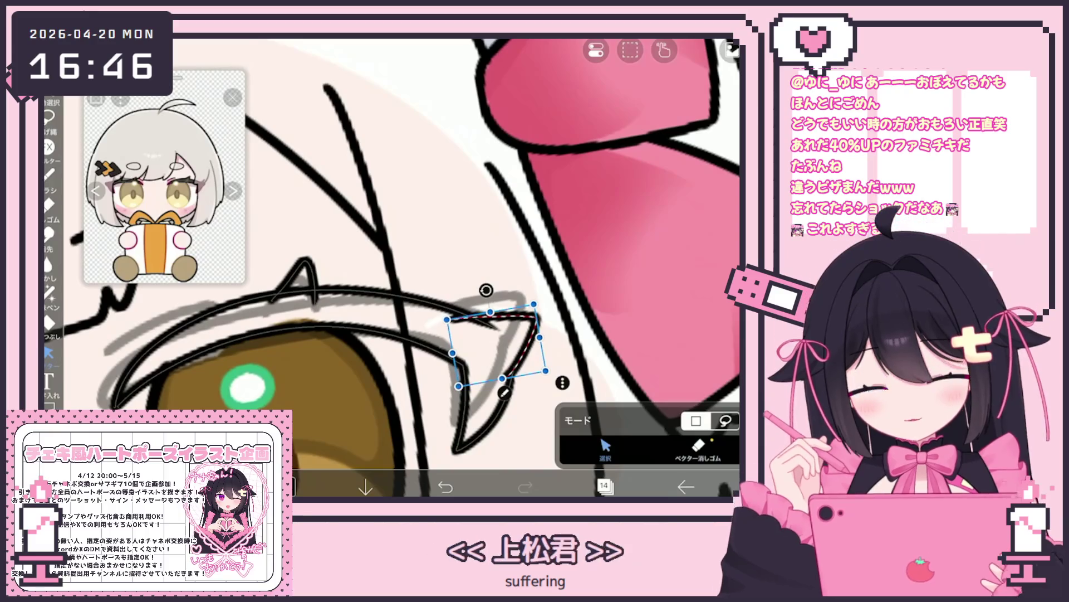
left_click_drag(495, 346, 497, 349)
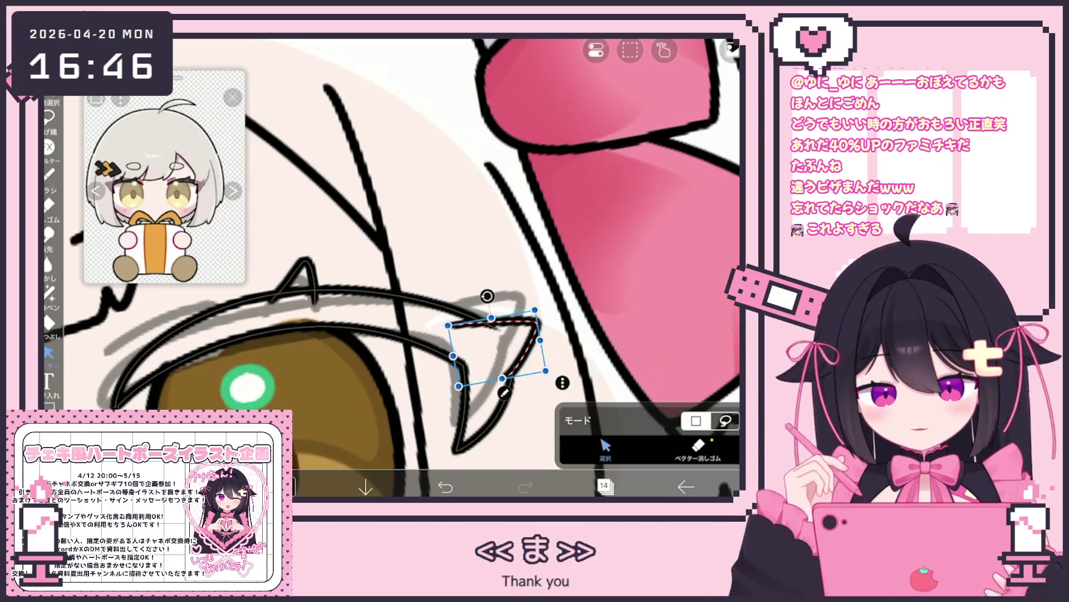
Erase the stray lash segment and small stroke bits near the eye corner with the Vector Eraser.
left_click(698, 446)
left_click_drag(448, 322, 496, 326)
left_click_drag(278, 295, 317, 300)
left_click(49, 174)
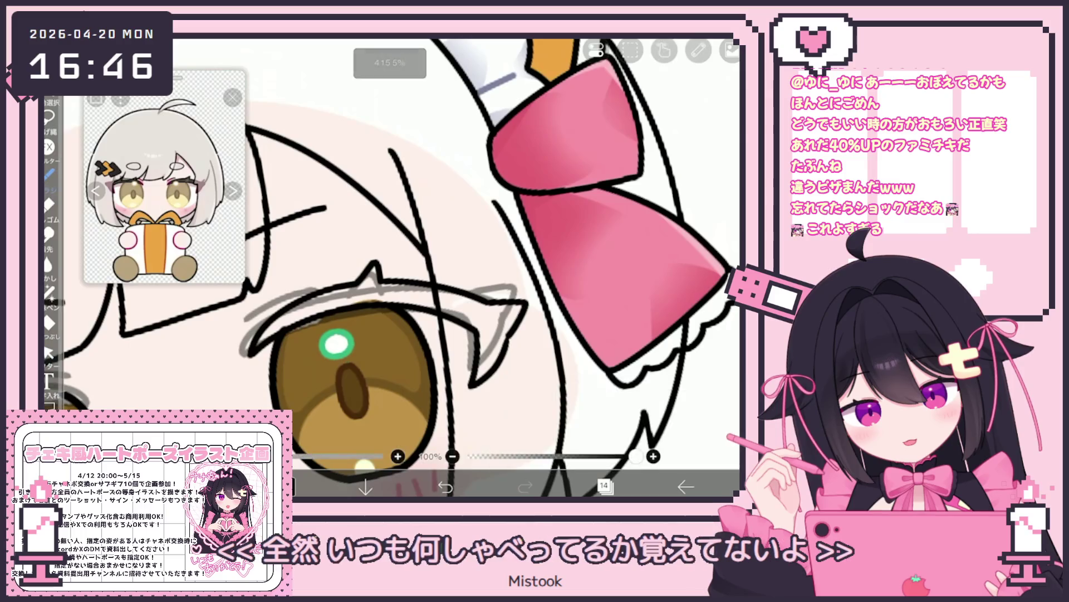
scroll(390, 267, "up", 5)
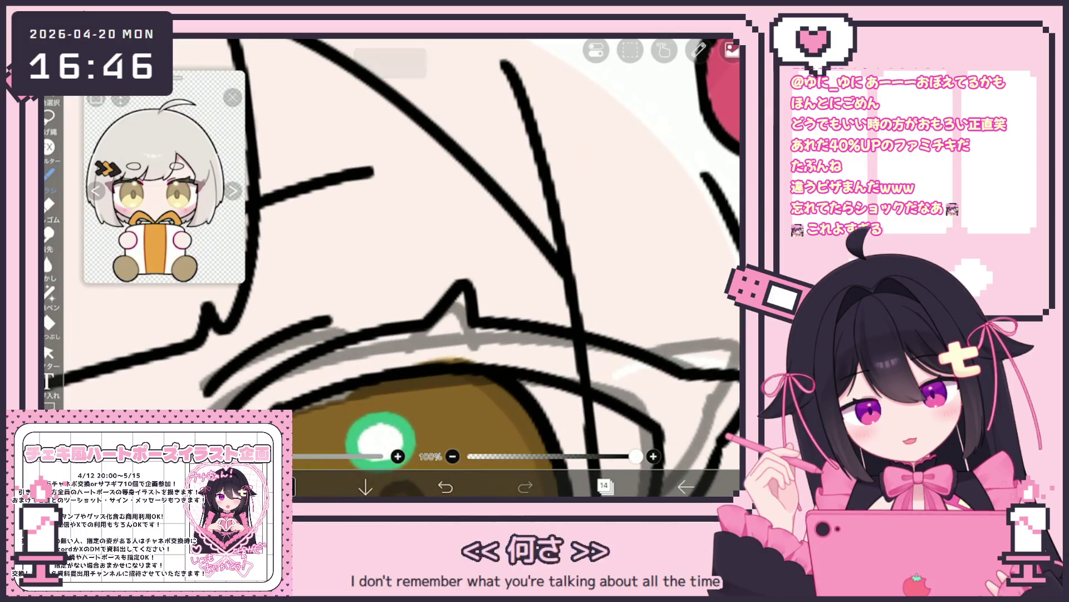
scroll(390, 268, "down", 5)
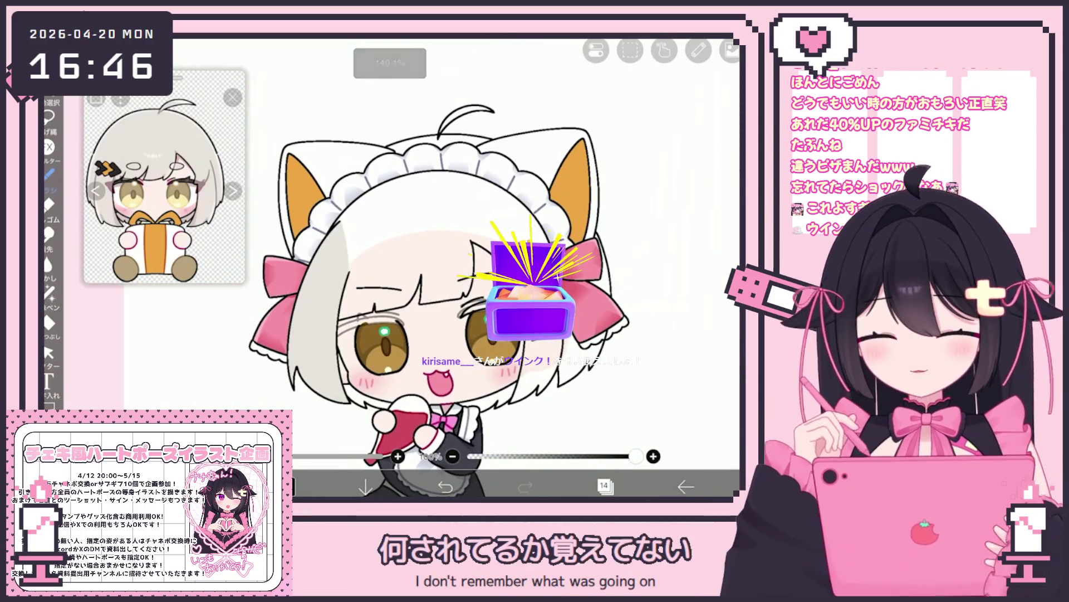
Select the left eye's lash stroke and move it down a few pixels.
left_click(606, 487)
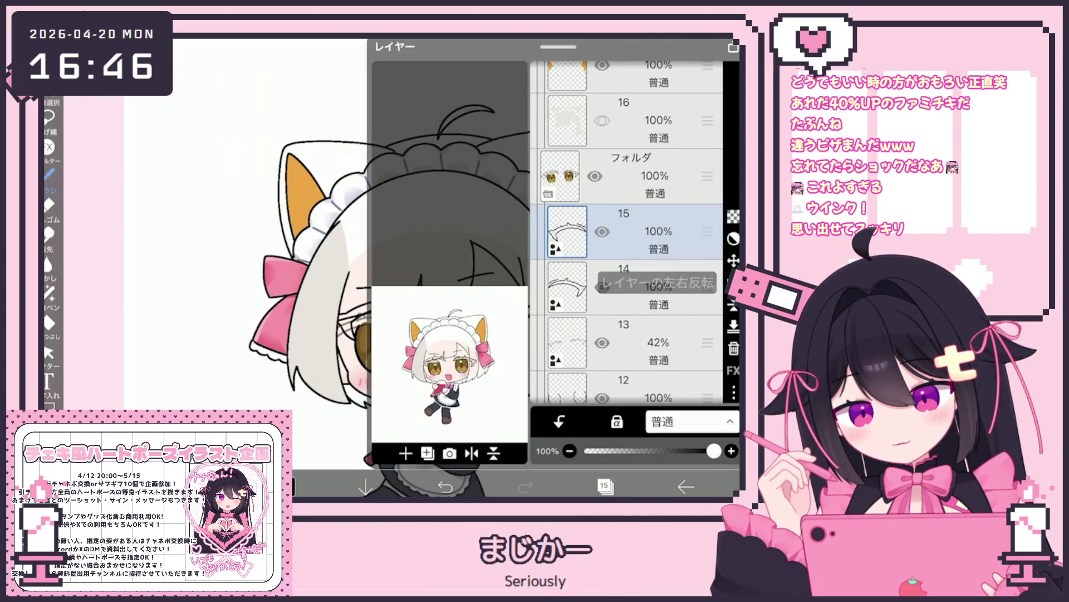
left_click(606, 487)
left_click(379, 312)
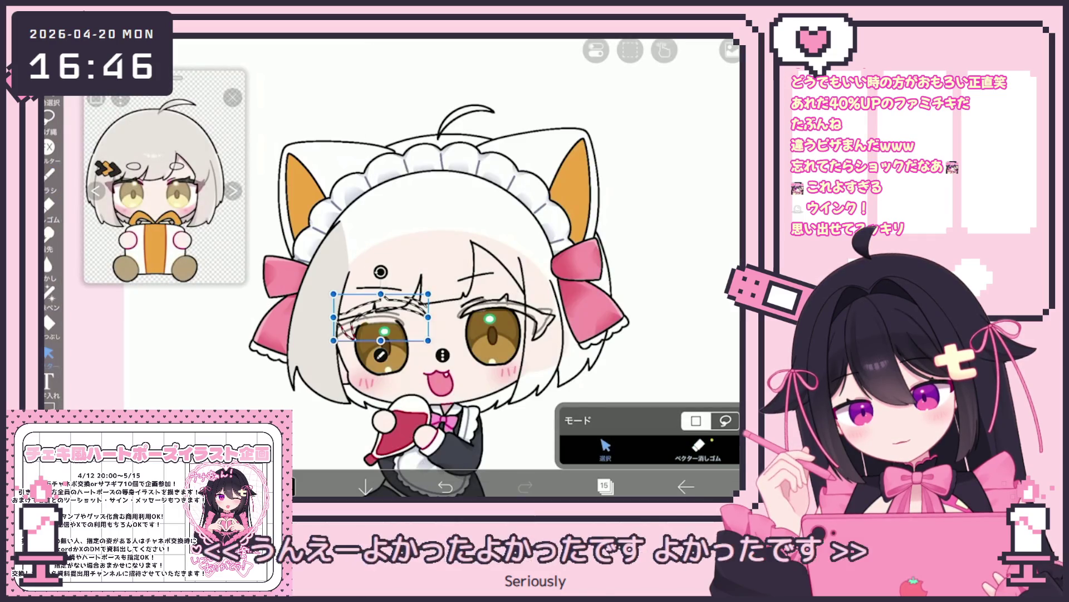
scroll(385, 329, "up", 5)
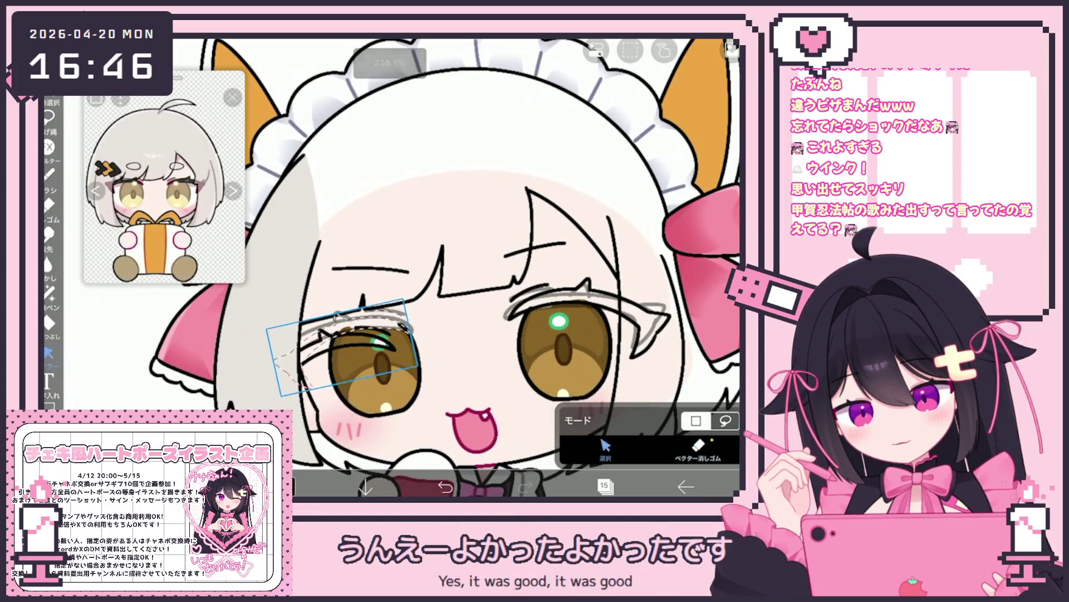
left_click_drag(343, 344, 344, 344)
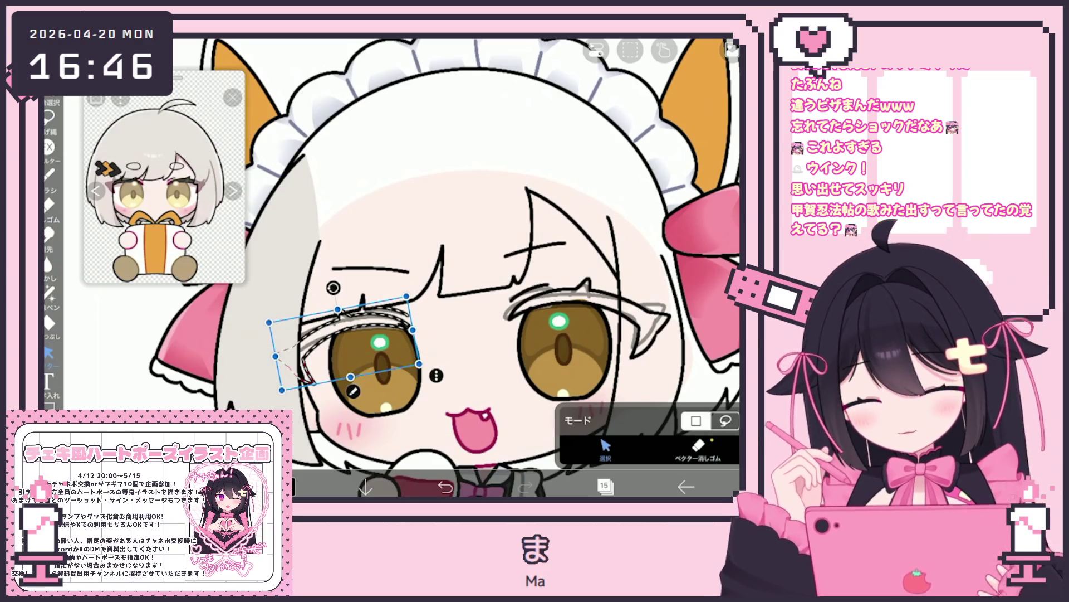
left_click_drag(345, 345, 344, 346)
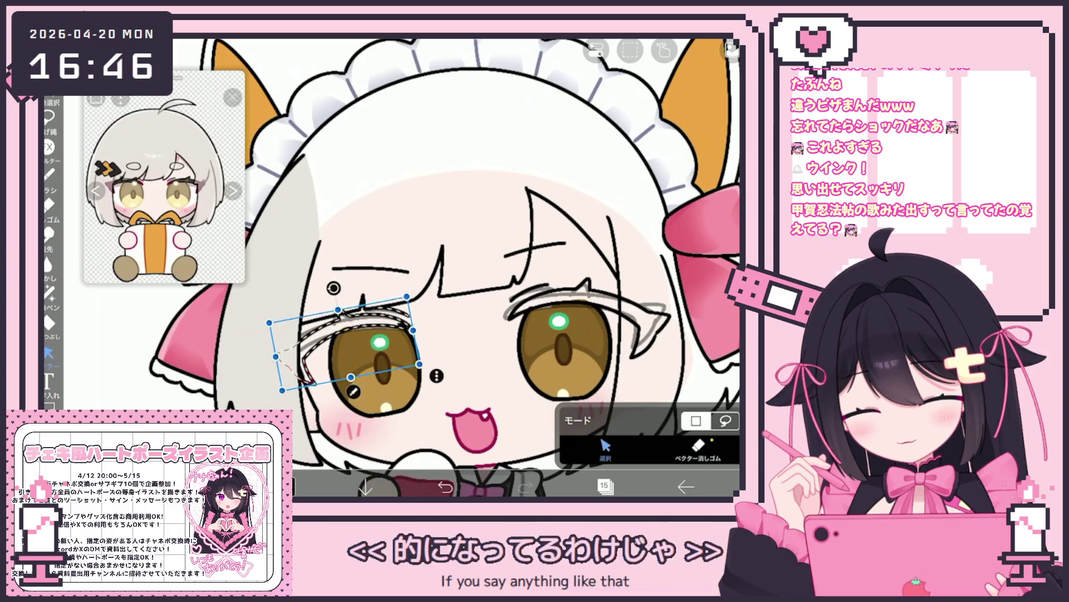
Delete layers 15 and 14 from the layer list.
left_click(604, 486)
left_click(733, 349)
left_click(733, 349)
left_click(604, 487)
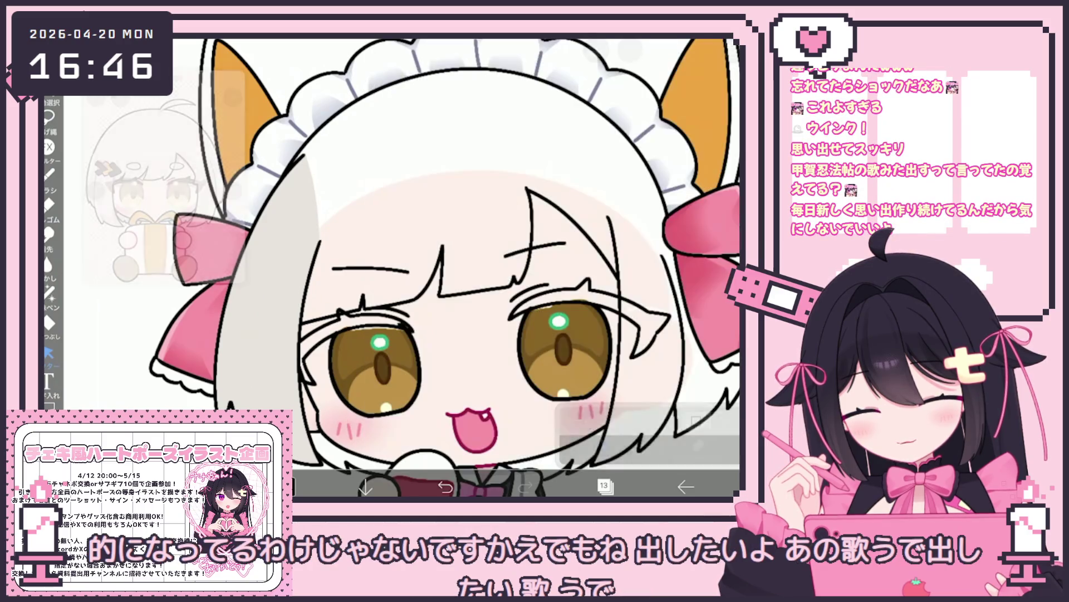
Sample the dark grey-brown #49443A from the reference picture with the Eyedropper.
left_click(49, 323)
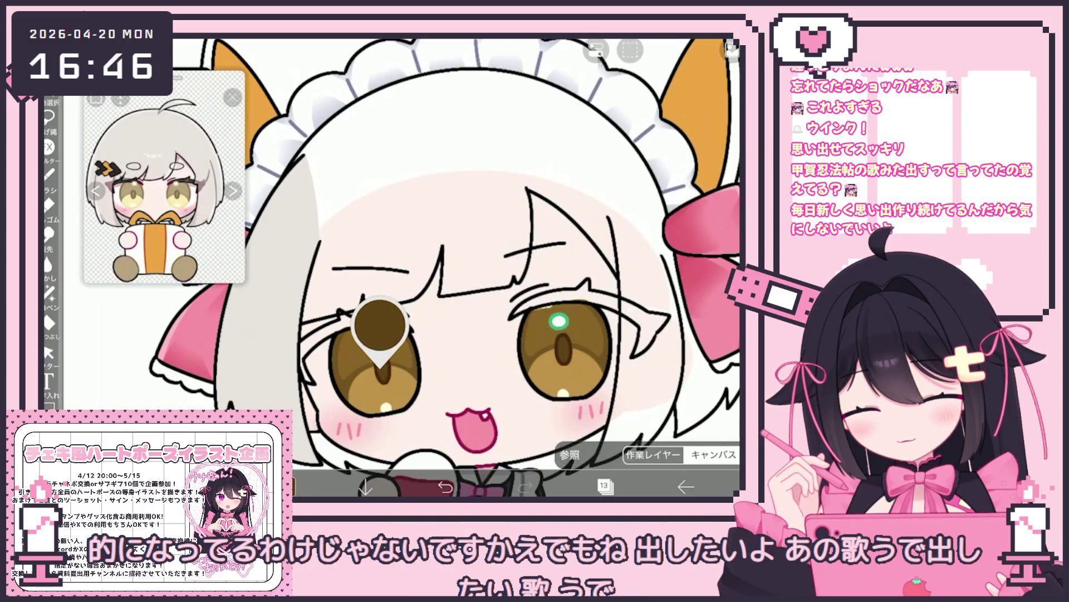
scroll(164, 178, "up", 3)
left_click(149, 212)
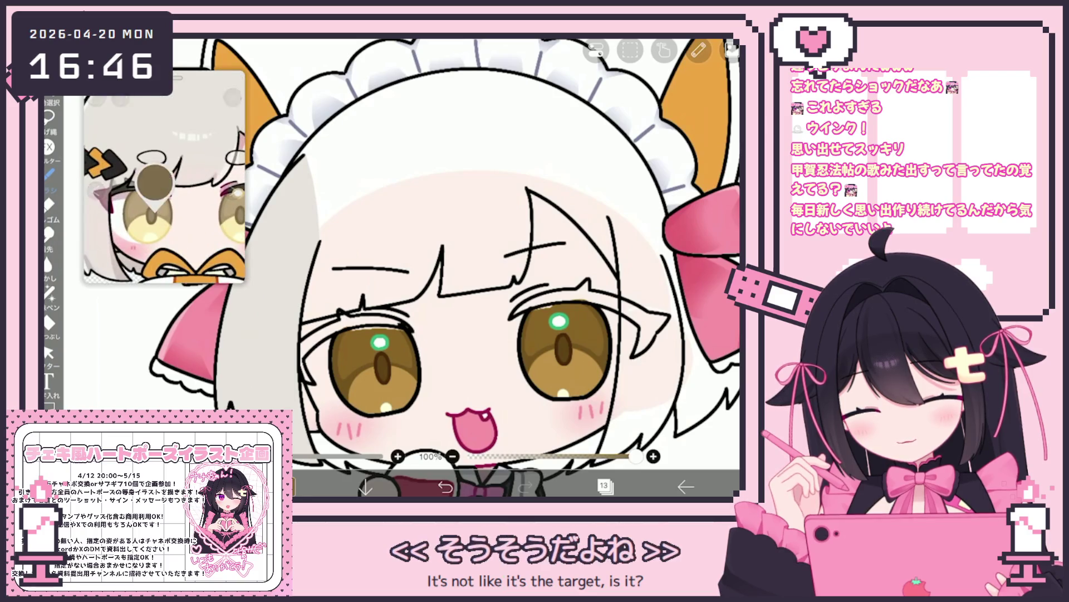
scroll(164, 179, "down", 3)
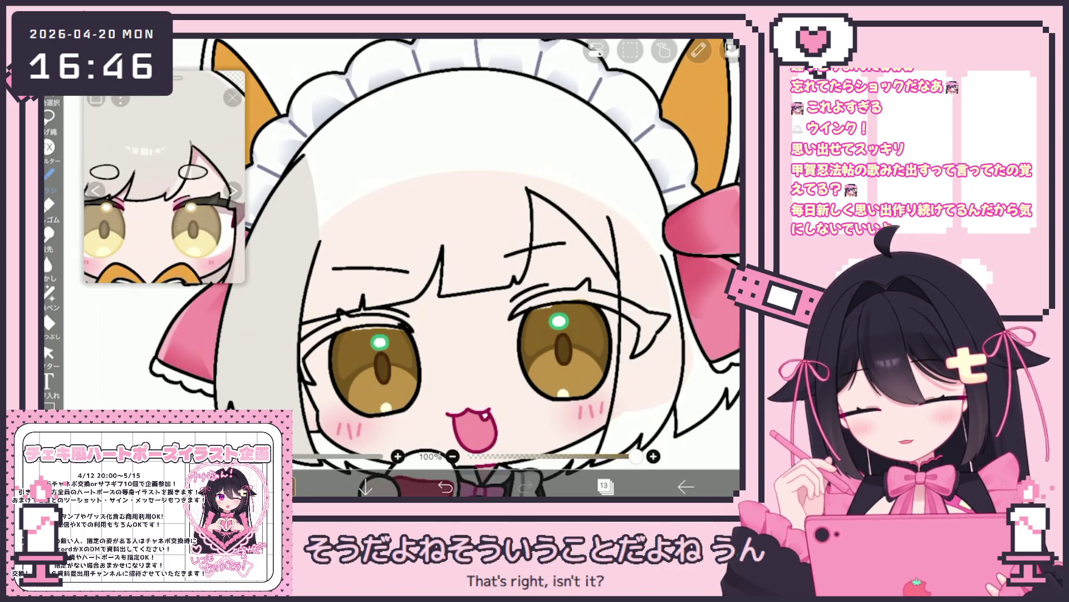
left_click(287, 486)
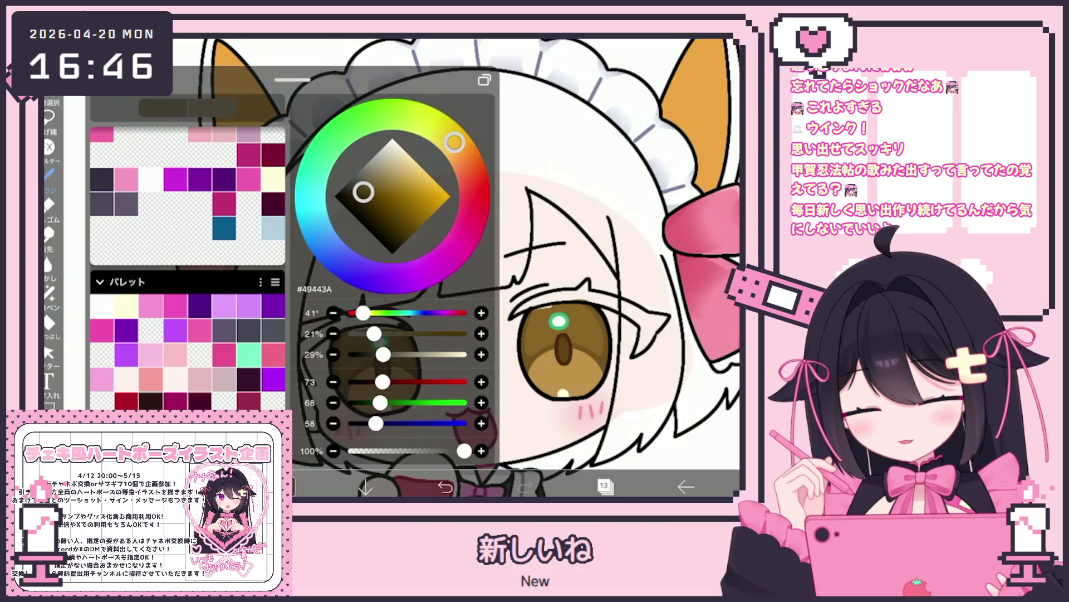
Switch to the Bucket tool and set which layer the fill references.
left_click(49, 322)
left_click(613, 436)
scroll(654, 212, "down", 10)
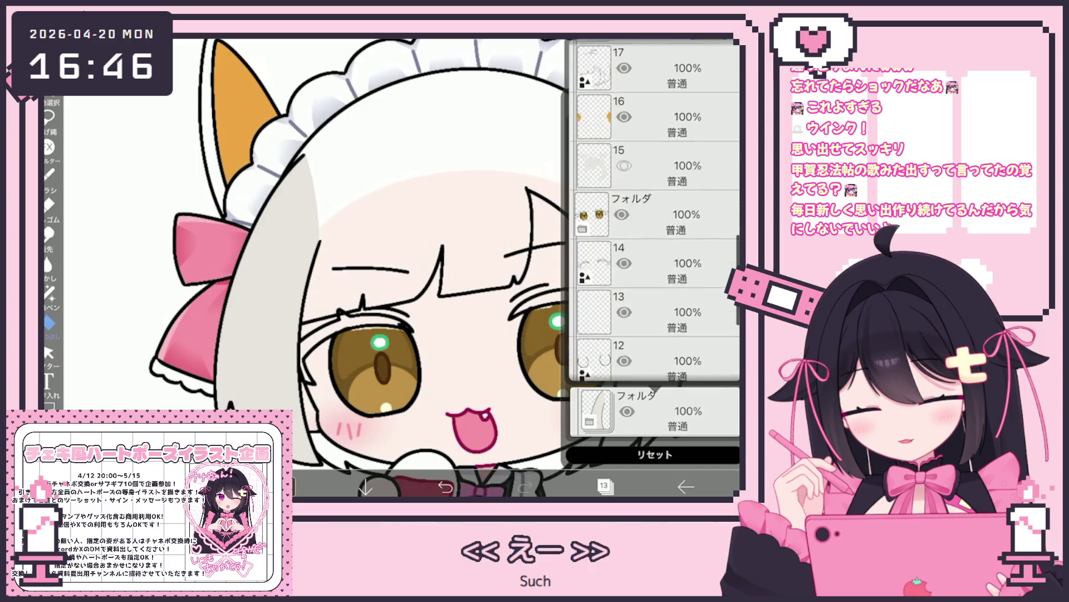
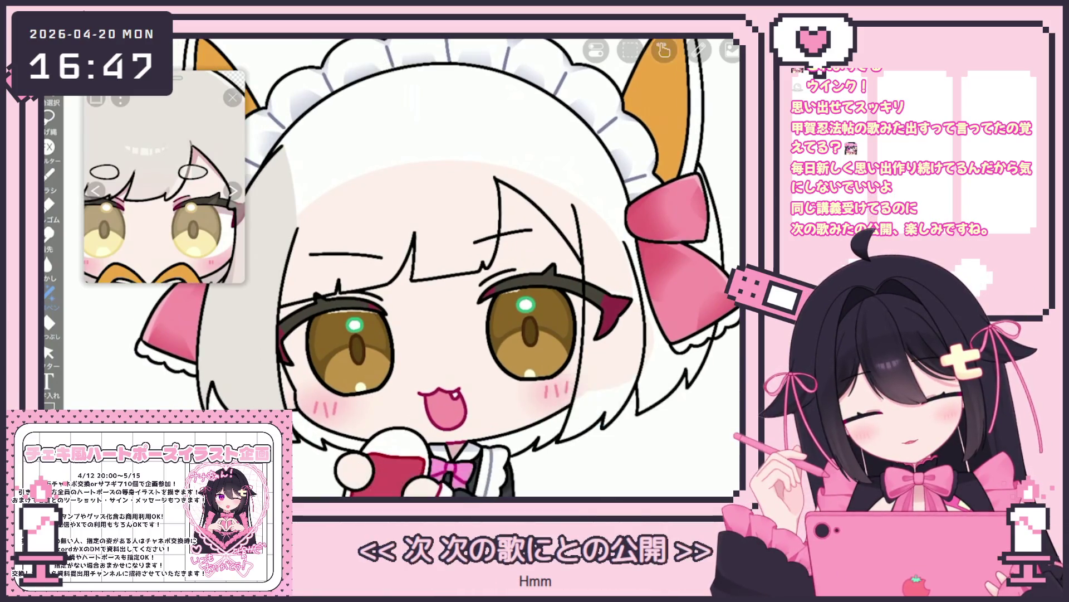
Group layers 14 and 13 into a folder and nudge it by X 2px, Y 14px.
left_click(623, 288)
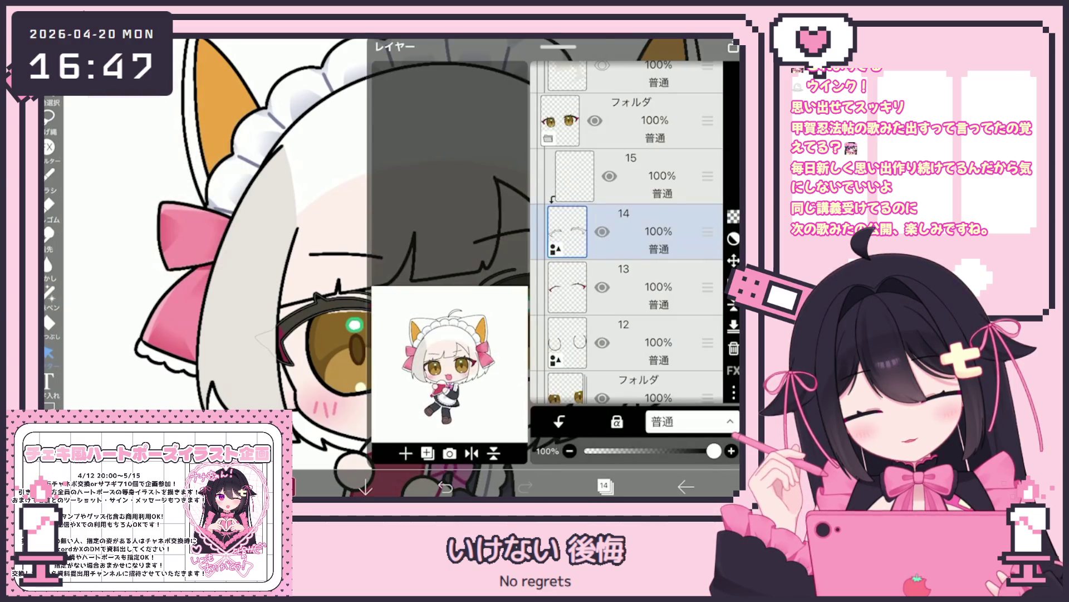
left_click(629, 342)
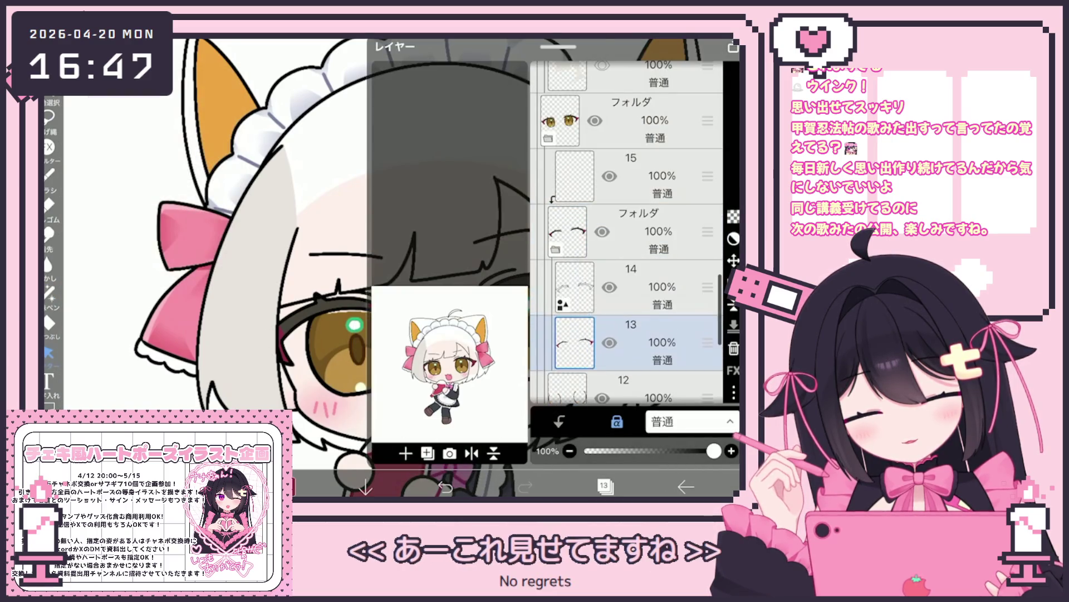
left_click(566, 231)
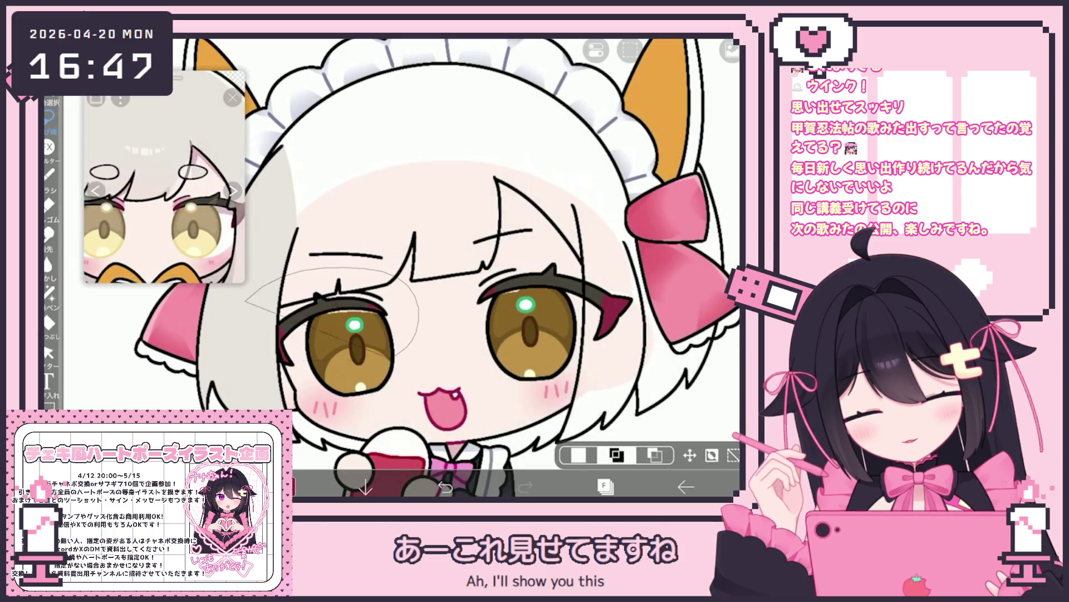
left_click(690, 455)
left_click_drag(318, 335, 318, 341)
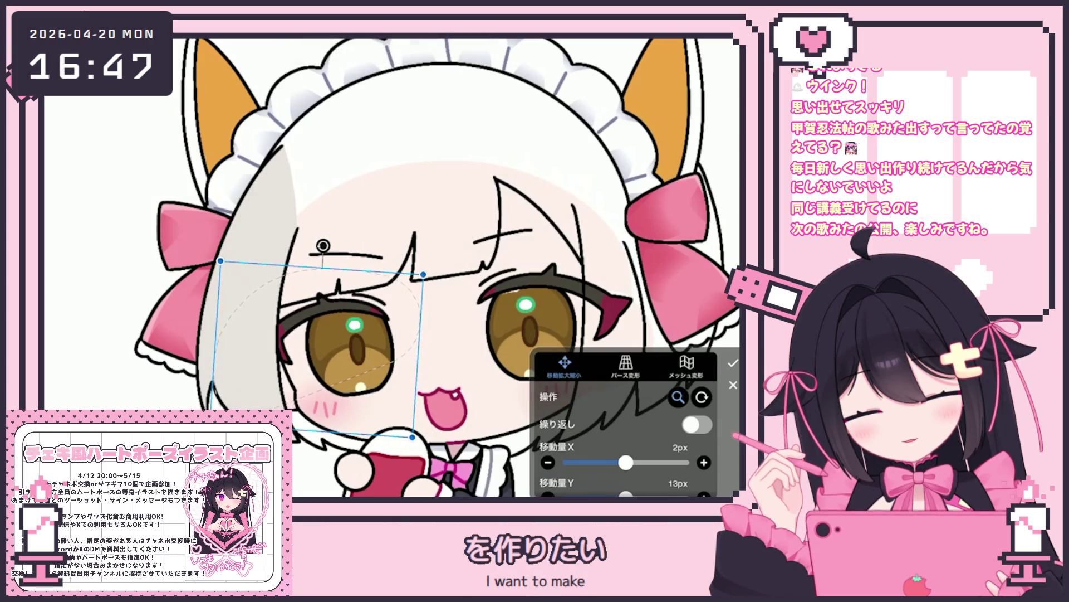
left_click(733, 363)
scroll(462, 278, "down", 5)
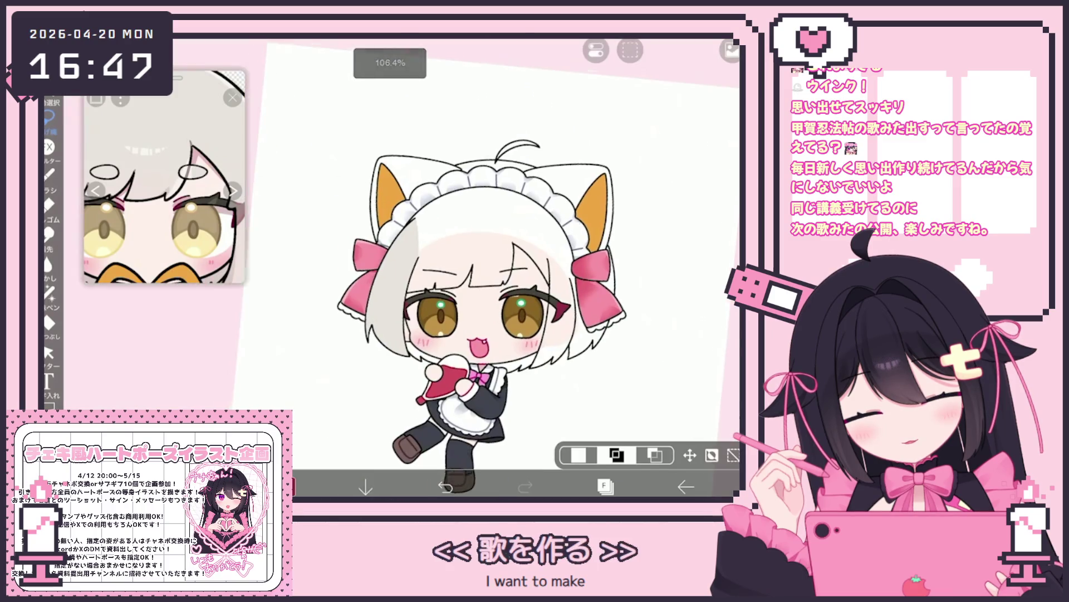
scroll(542, 276, "up", 5)
scroll(390, 268, "up", 3)
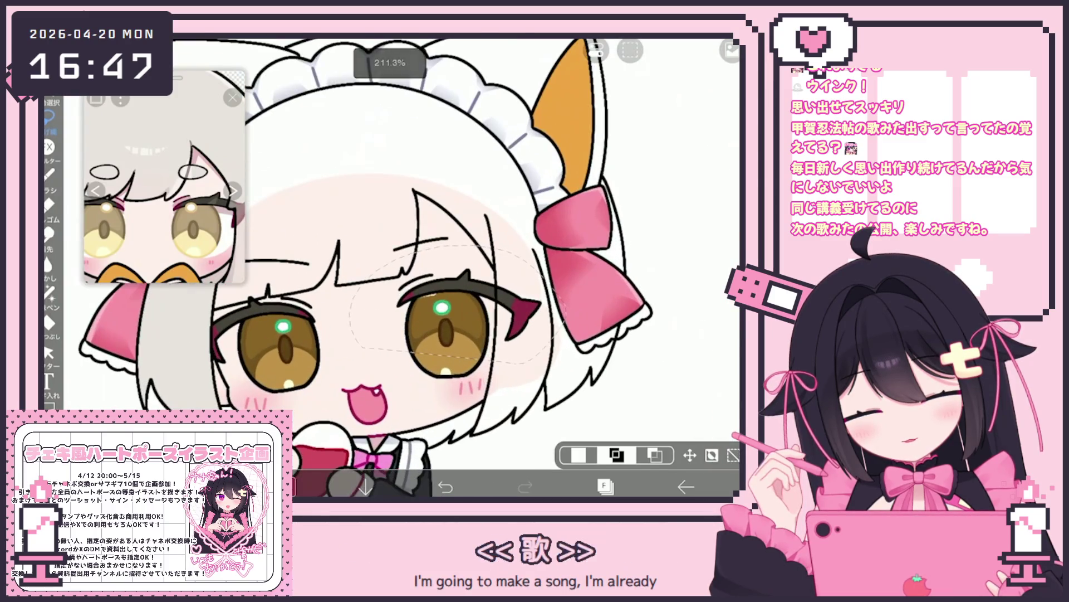
Select eye-colour layer 5 and switch to the Lasso Fill tool.
left_click(605, 486)
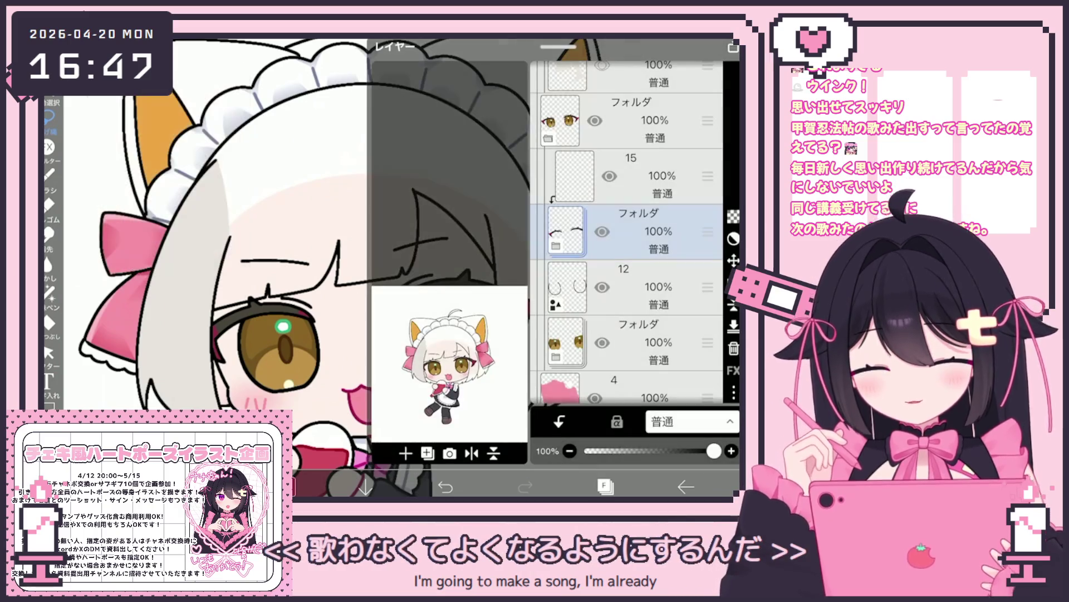
scroll(627, 233, "down", 5)
left_click(640, 261)
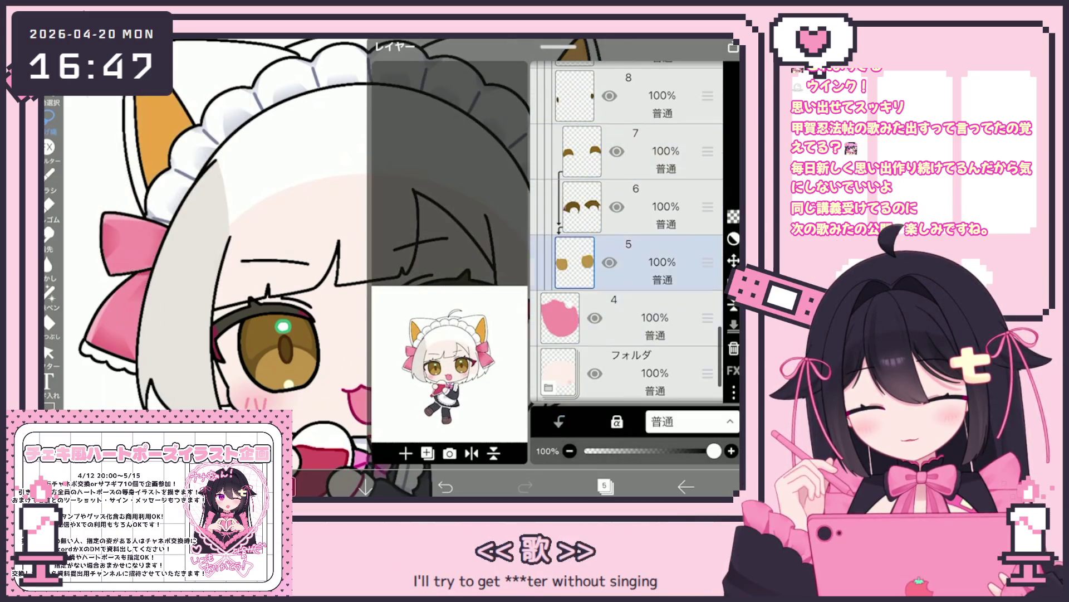
scroll(390, 267, "up", 3)
left_click(50, 290)
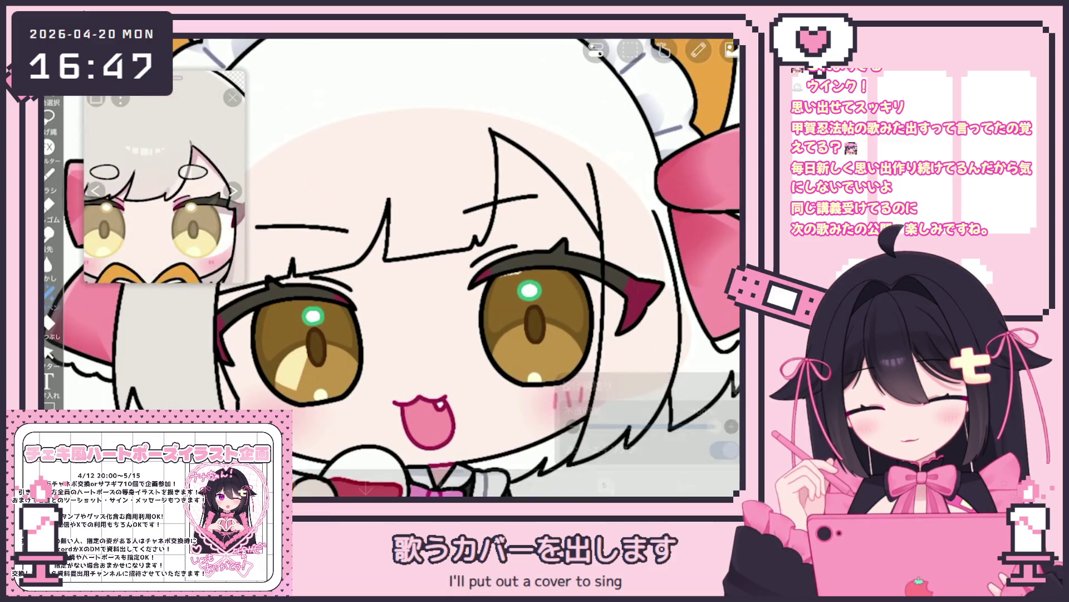
Lasso-fill a pale yellow triangle over the left eye, then undo it.
left_click_drag(262, 401, 457, 382)
key("ctrl+z")
left_click(605, 485)
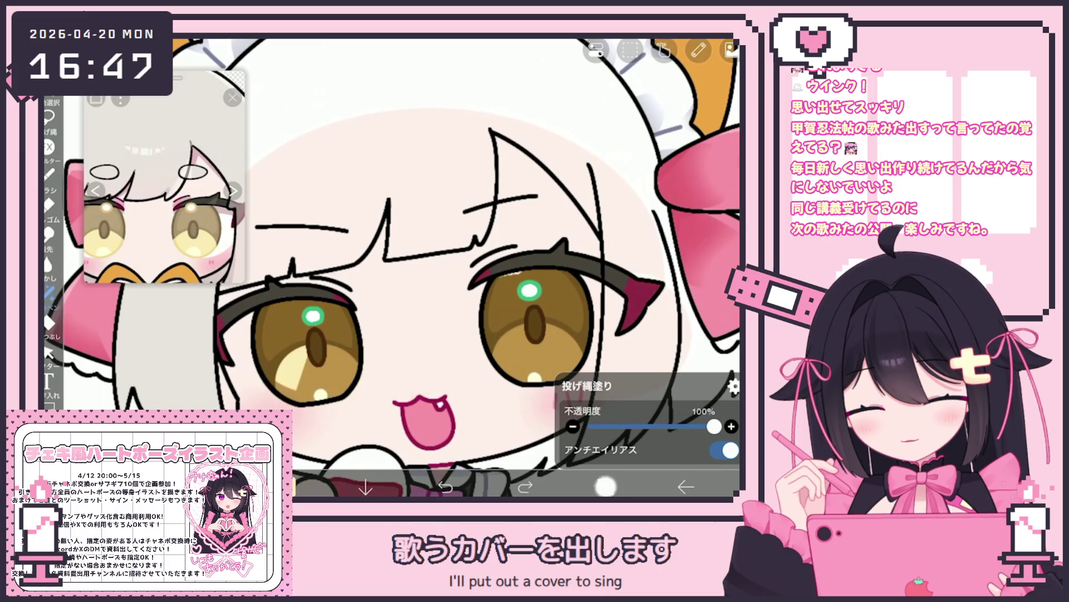
left_click(604, 486)
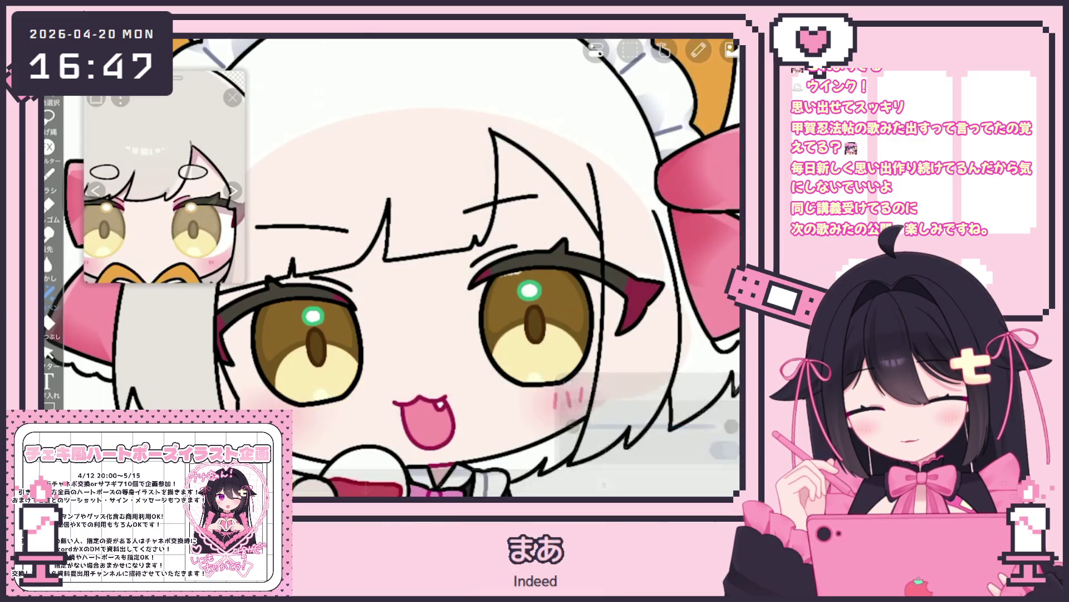
scroll(390, 267, "down", 2)
Switch to layer 6 and look over the canvas.
left_click(605, 486)
left_click(663, 175)
left_click(604, 486)
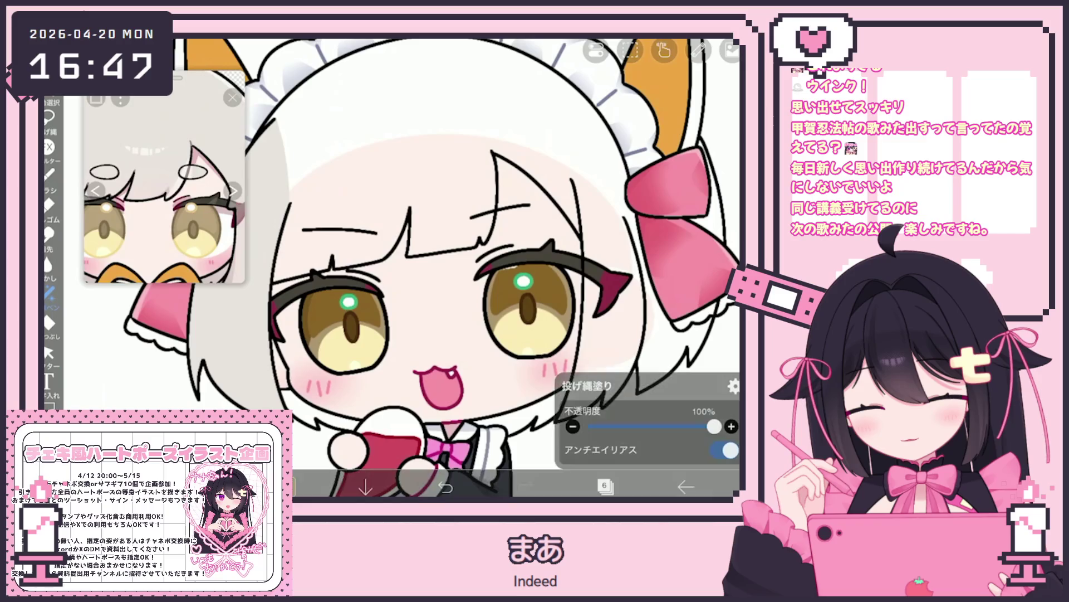
left_click(605, 486)
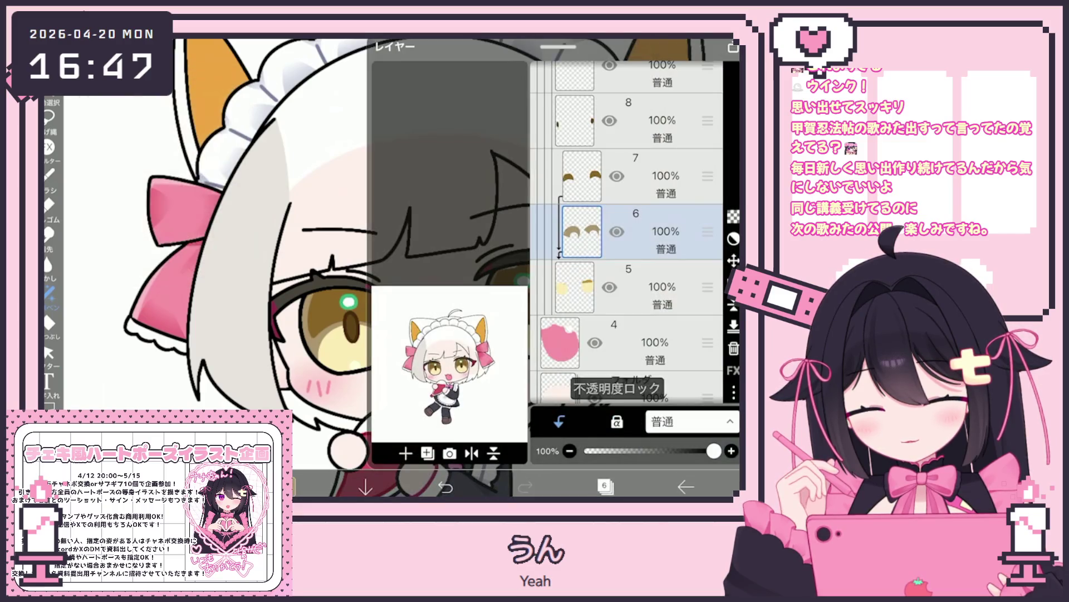
left_click(605, 485)
scroll(390, 251, "up", 3)
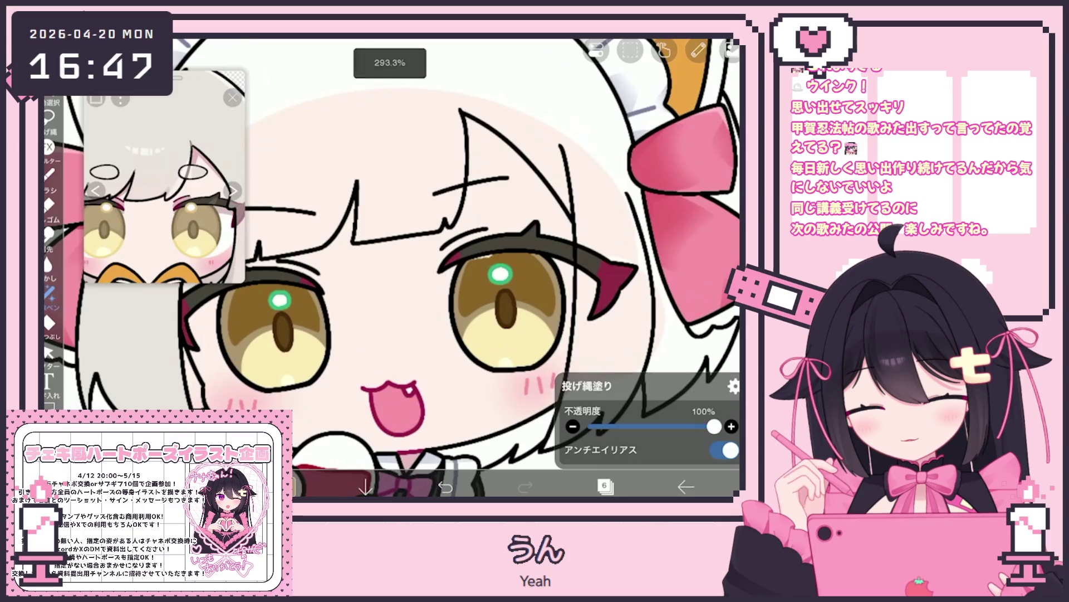
Select layer 5, then layer 7, from the layer list.
left_click(605, 486)
left_click(629, 287)
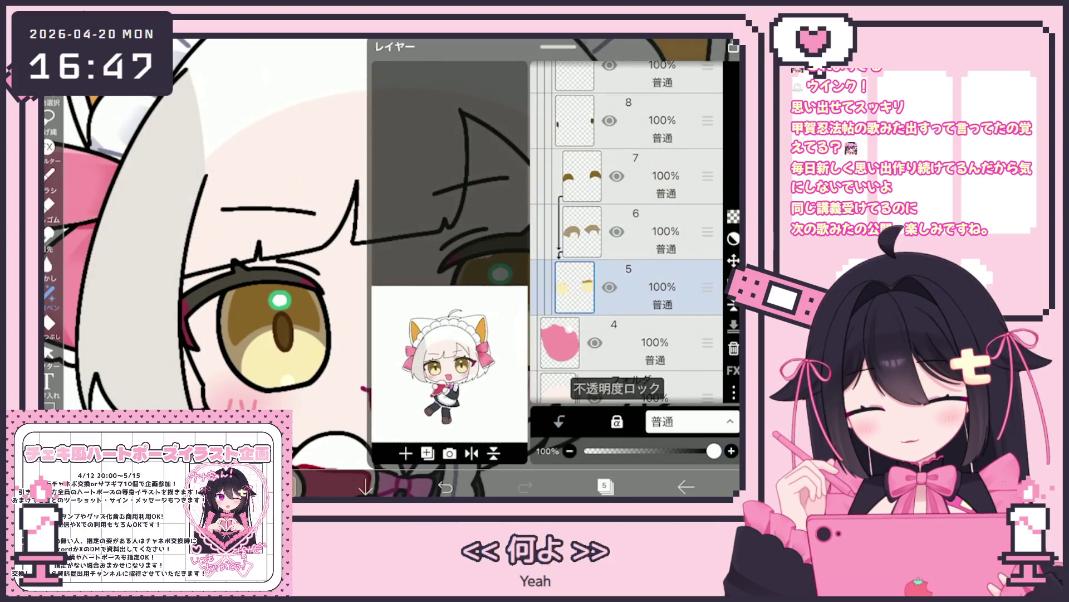
left_click(604, 485)
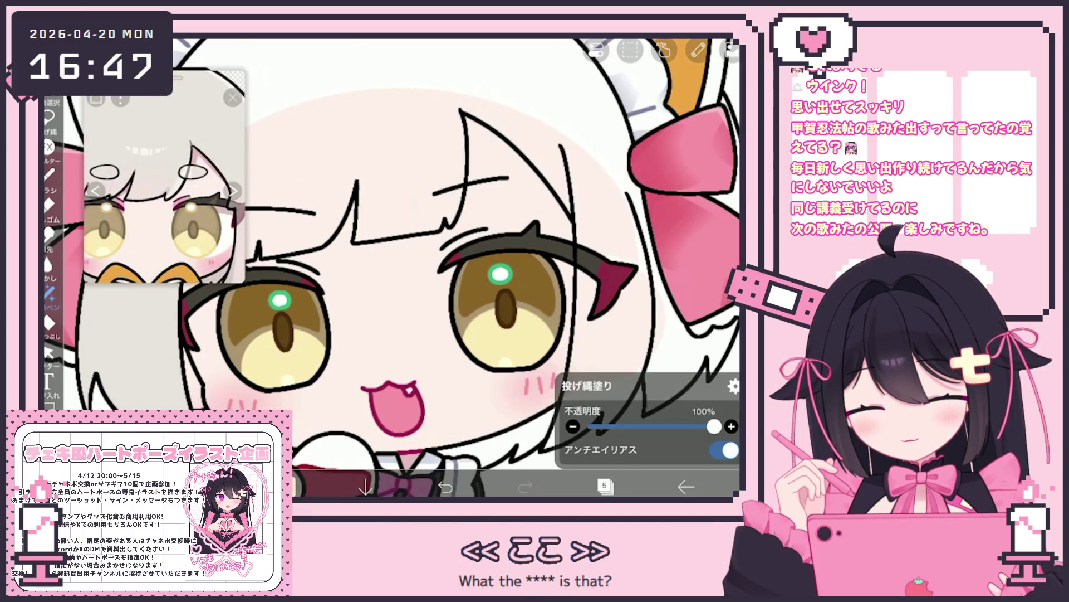
scroll(390, 251, "down", 3)
left_click(605, 486)
left_click(640, 216)
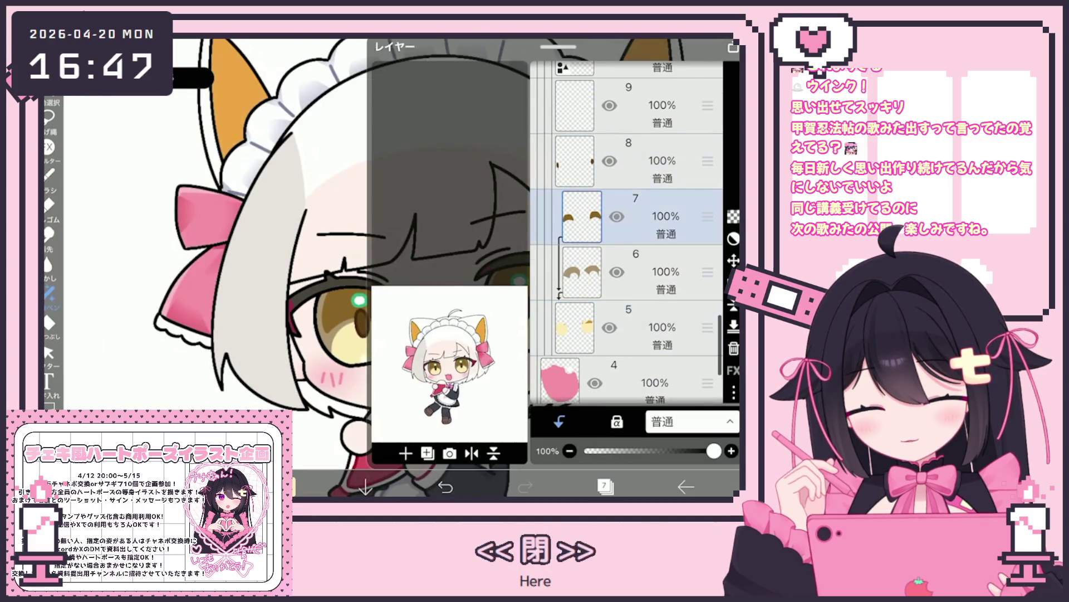
left_click(604, 486)
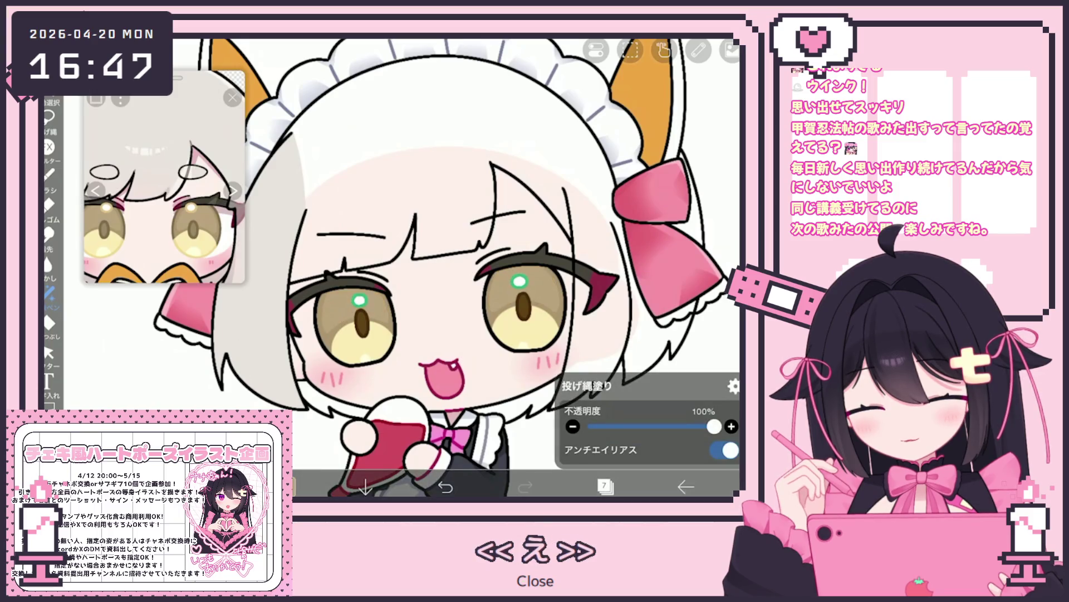
Sample the brown from the left eye and check it in the colour settings.
scroll(440, 289, "up", 1)
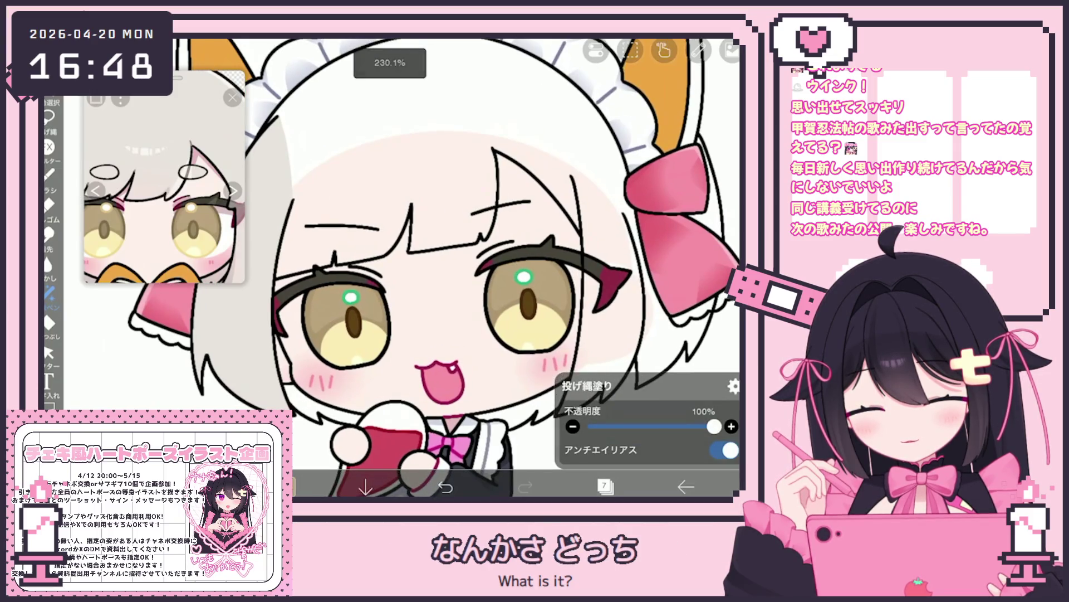
left_click(329, 321)
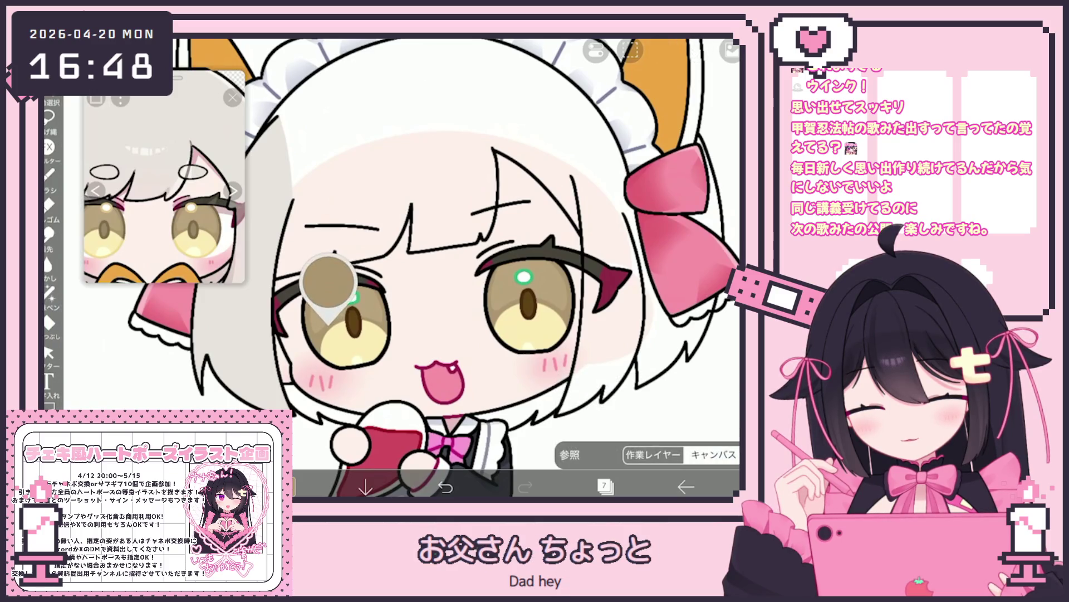
left_click(285, 486)
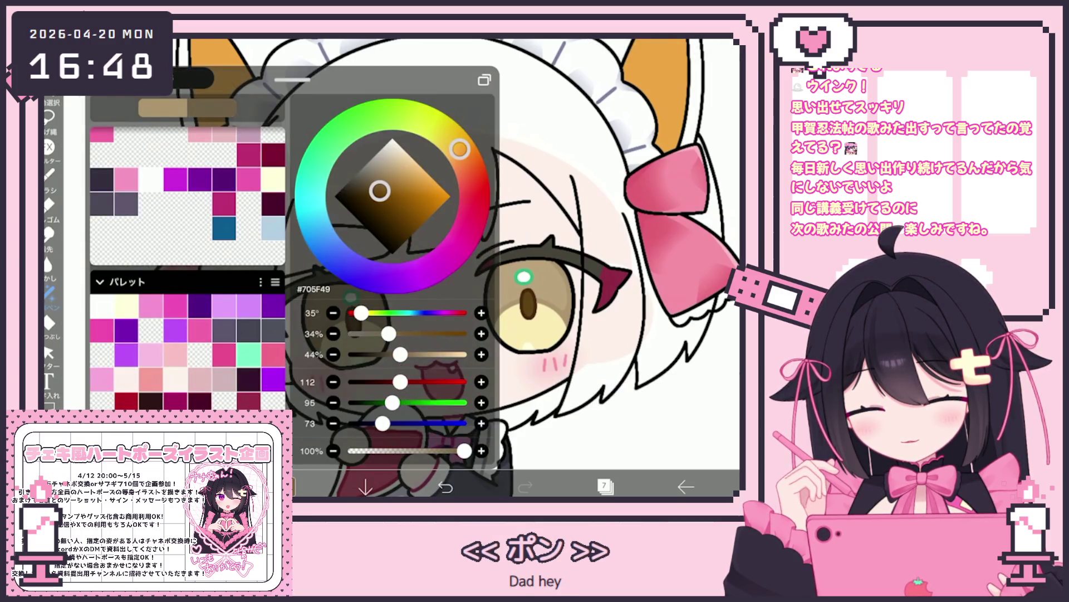
left_click(285, 487)
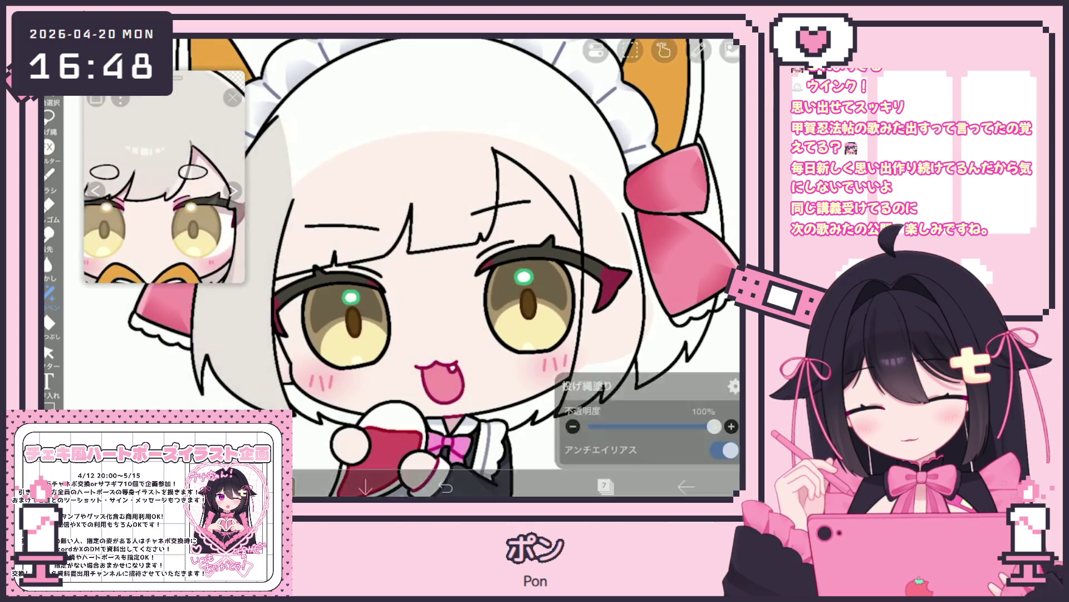
Select layer 6, review its colour settings, then choose layer 8.
left_click(604, 486)
left_click(608, 289)
left_click(285, 487)
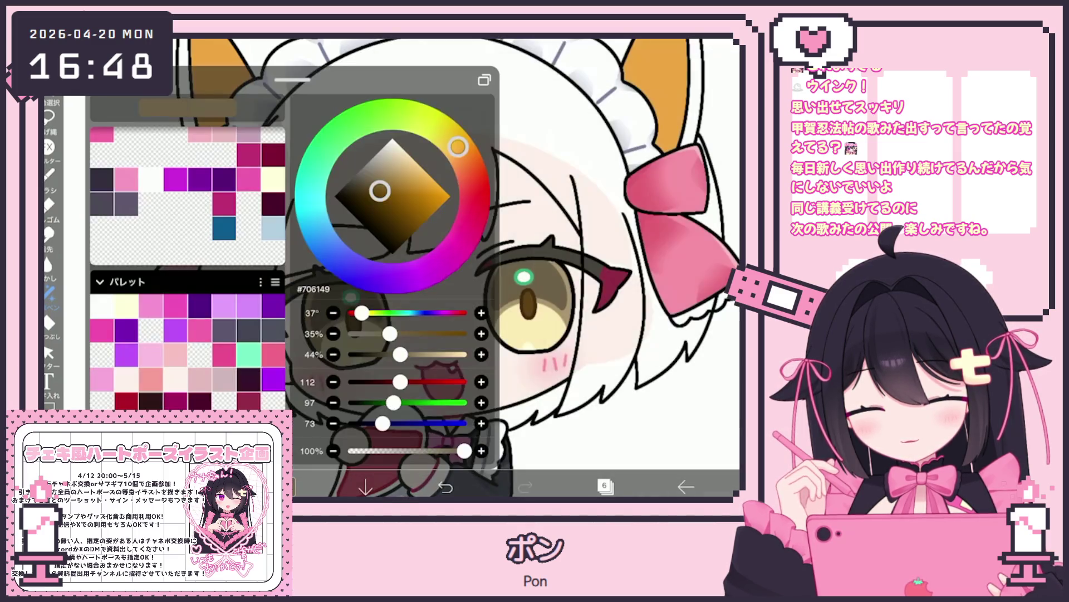
left_click(285, 487)
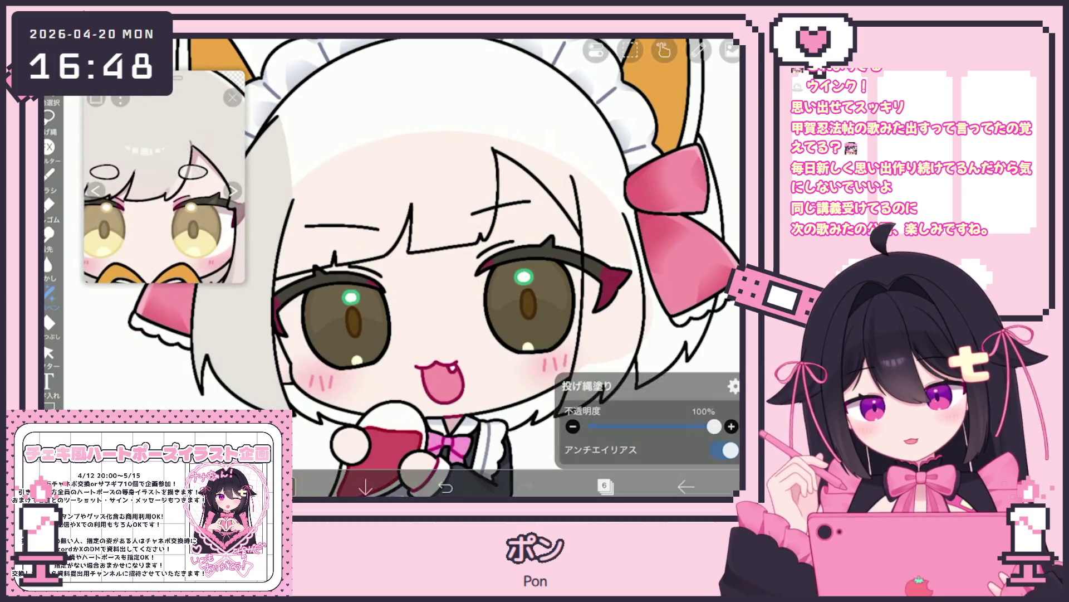
left_click(605, 486)
left_click(604, 486)
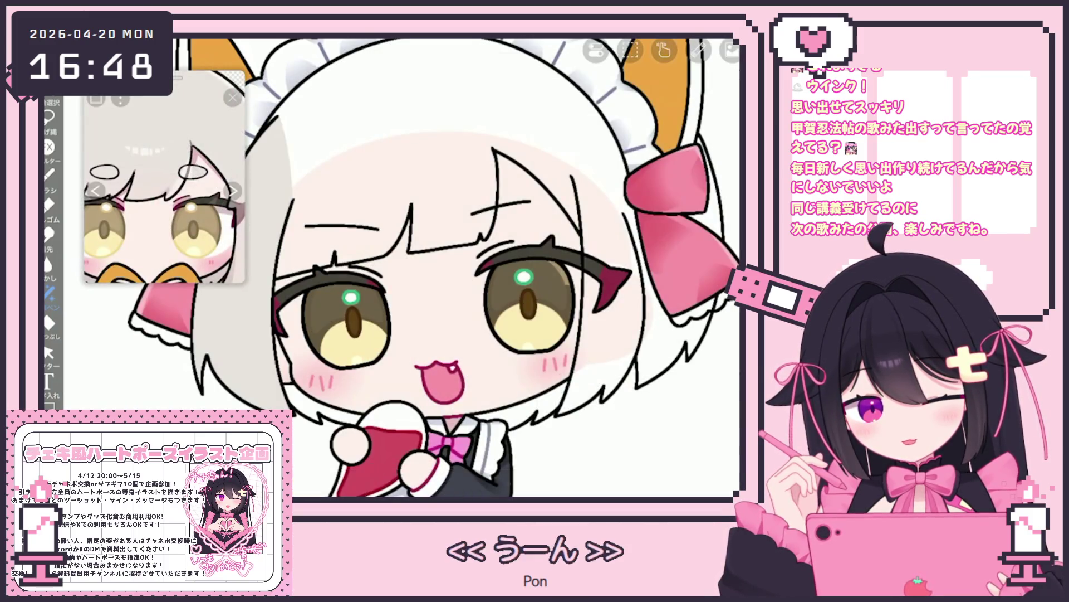
scroll(457, 267, "down", 3)
left_click(604, 486)
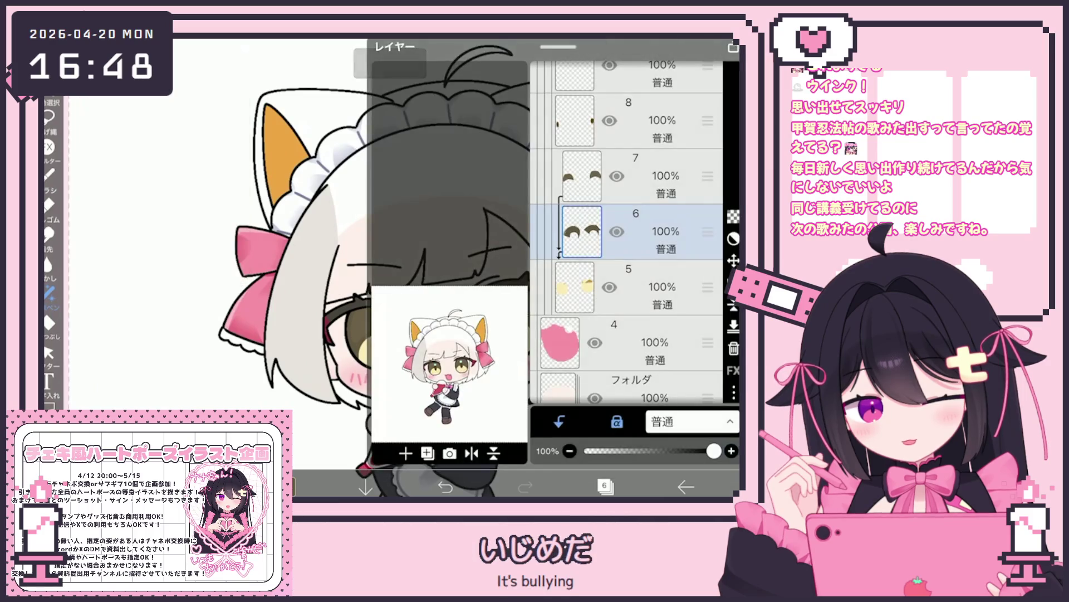
scroll(630, 234, "up", 3)
left_click(629, 277)
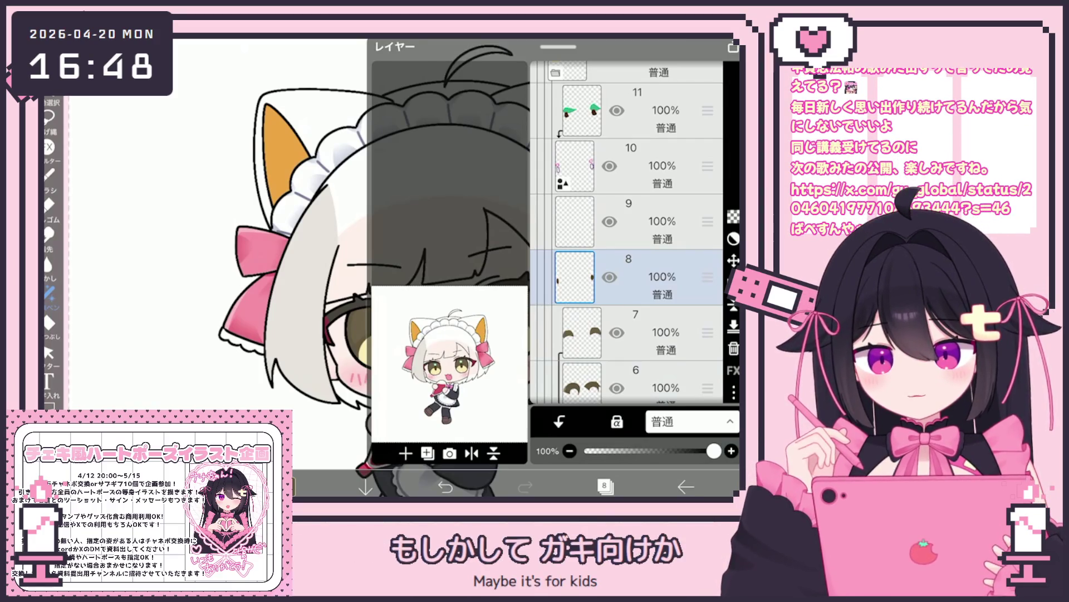
Scroll the layer list up to bring layer 8 into view.
scroll(627, 232, "up", 5)
Select the eye-lines folder and run a first transform on it.
left_click(629, 270)
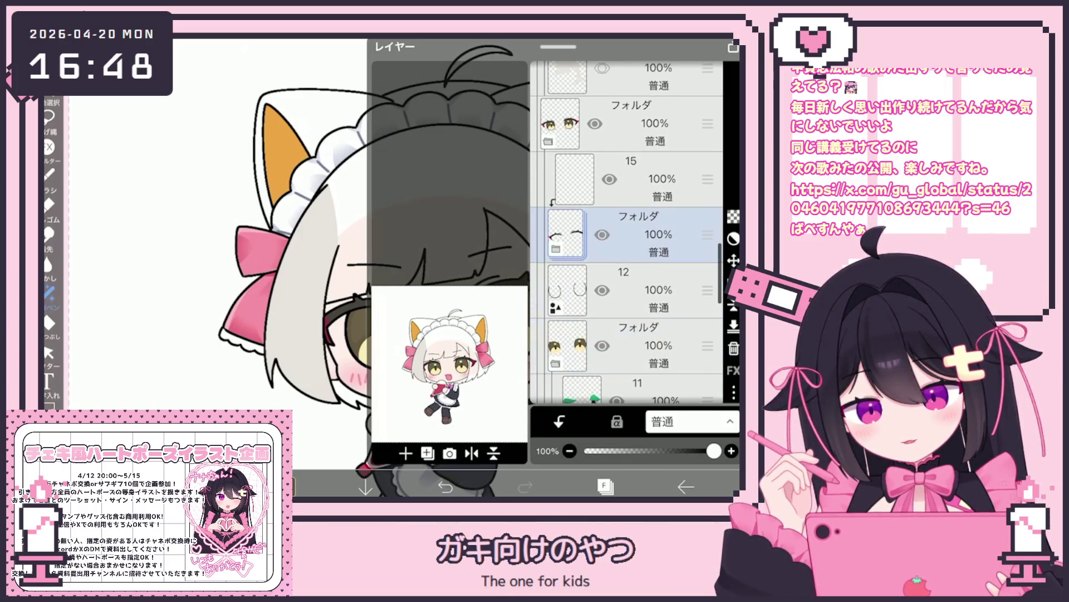
left_click(605, 486)
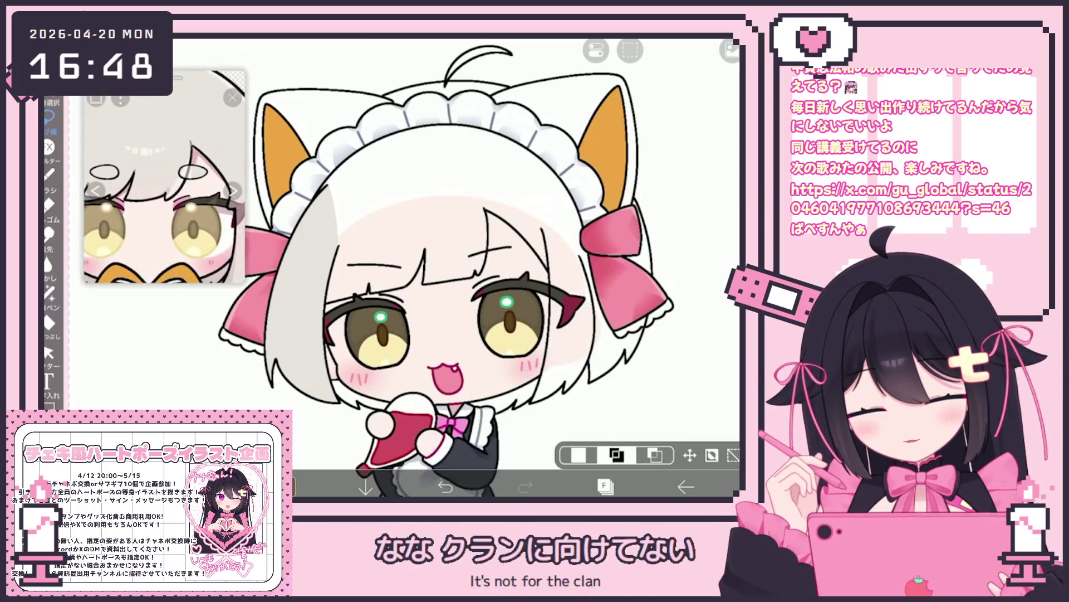
key("ctrl+t")
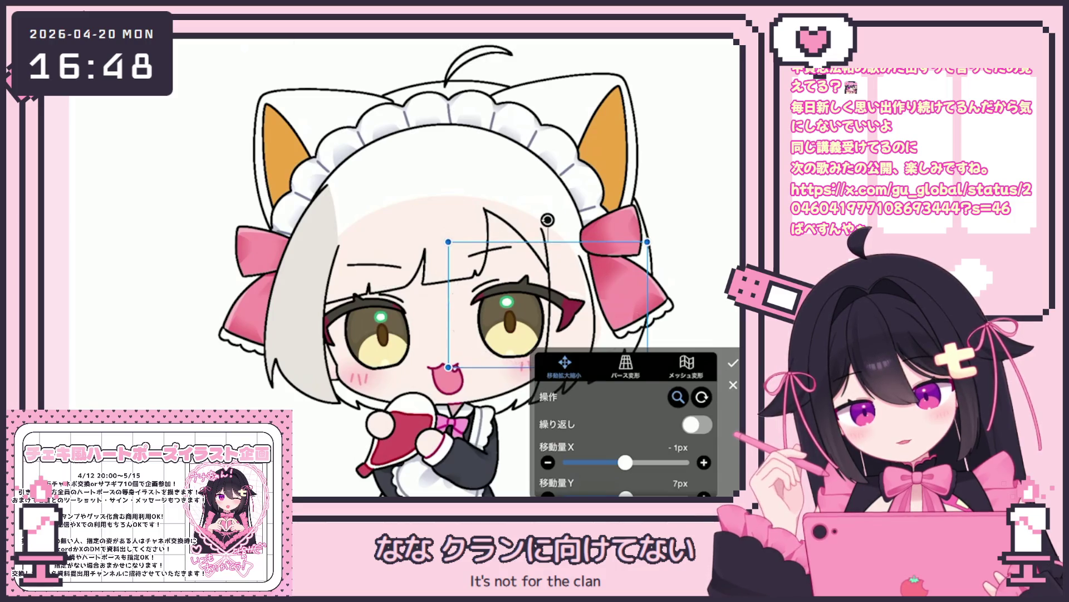
left_click(733, 363)
left_click(605, 486)
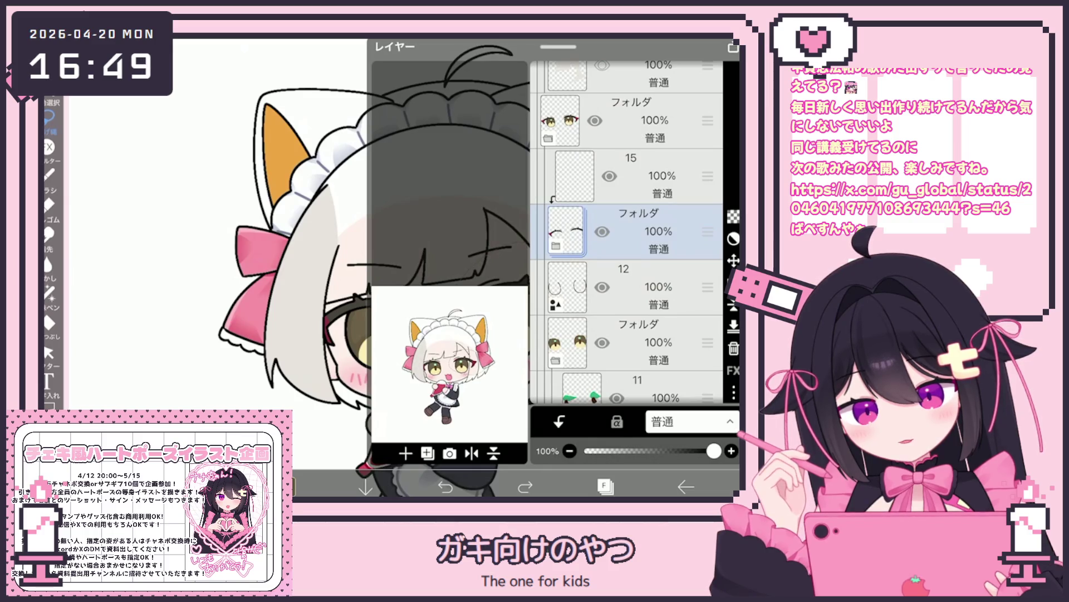
left_click(605, 486)
Shift the eye folder to offset X -3px, Y -1px and confirm.
left_click(605, 486)
scroll(629, 251, "down", 3)
scroll(629, 251, "down", 3)
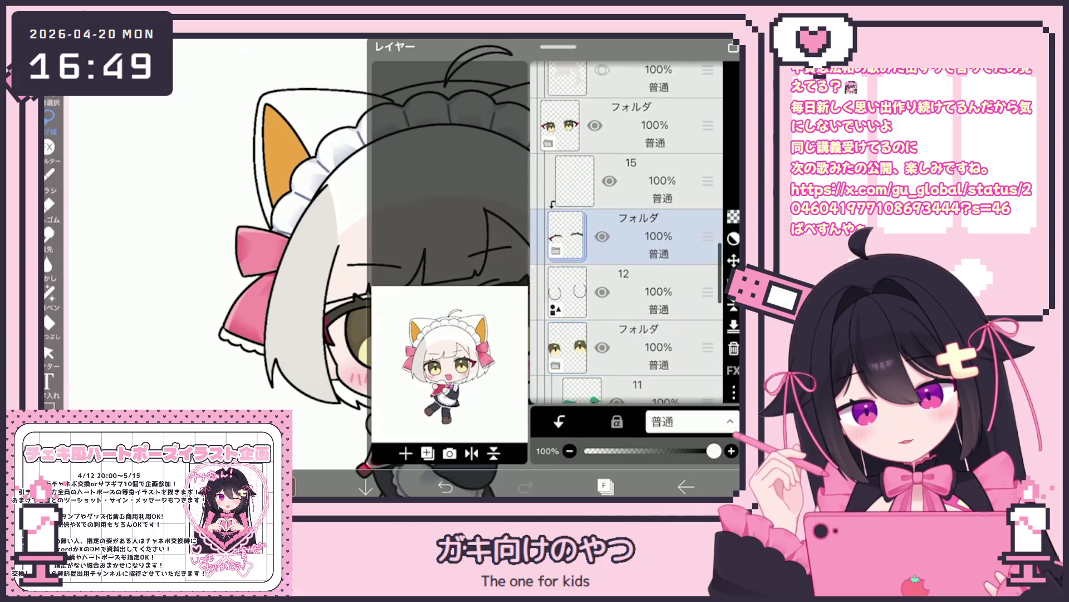
left_click(605, 486)
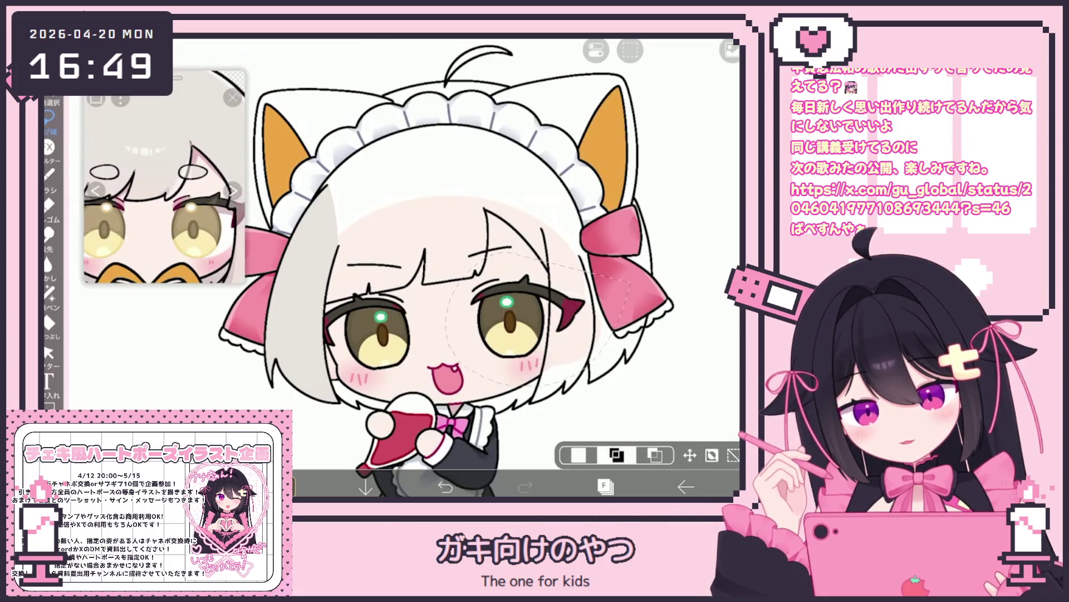
left_click(690, 455)
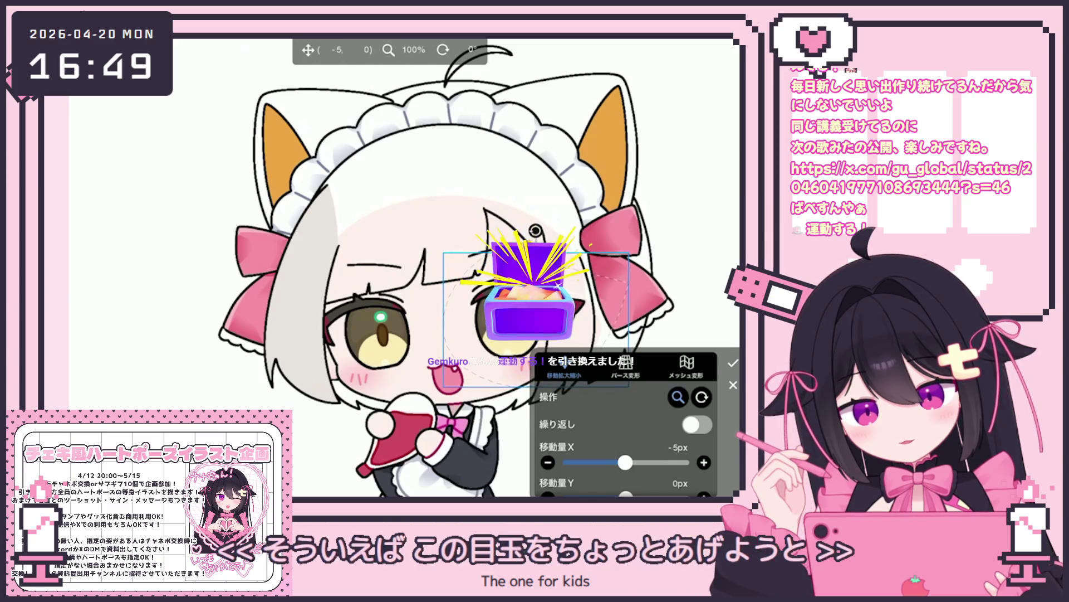
left_click_drag(536, 312, 538, 311)
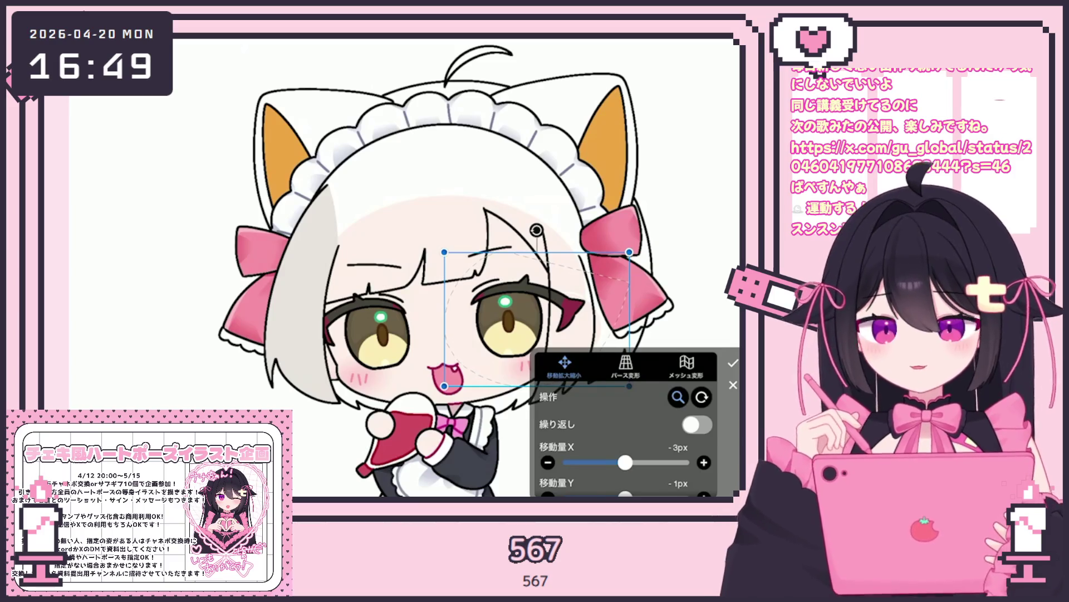
key("Return")
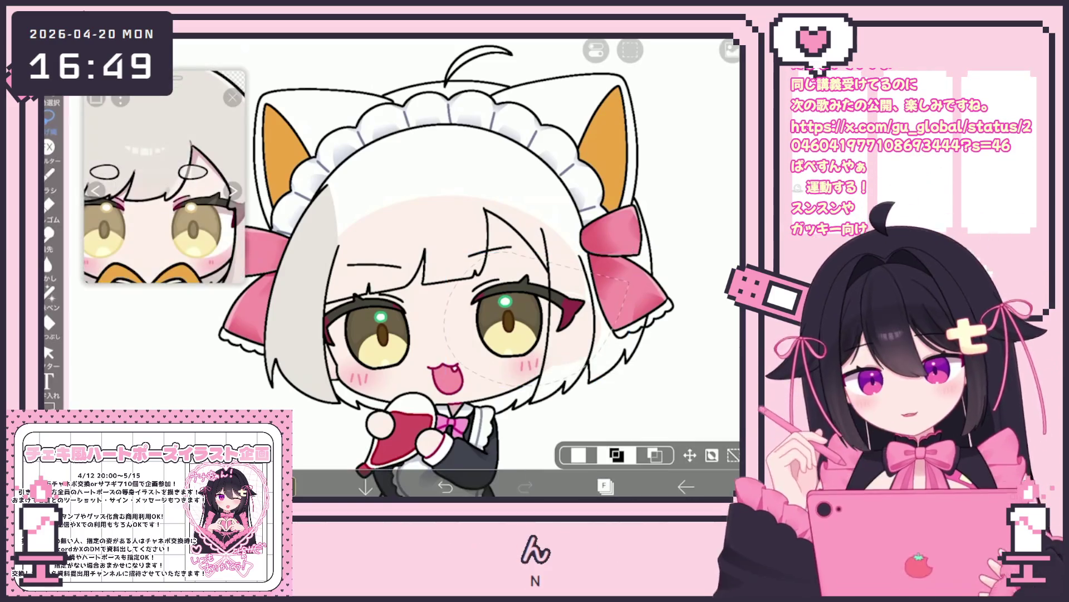
Select layer 12 and add a new empty layer 13 above it.
left_click(605, 486)
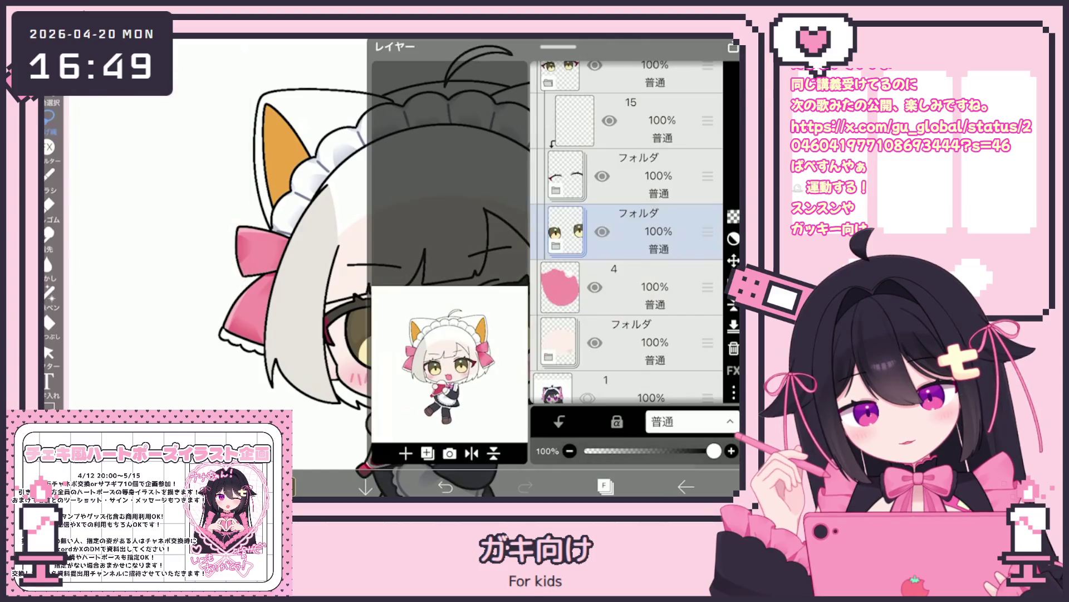
left_click(630, 287)
left_click(406, 452)
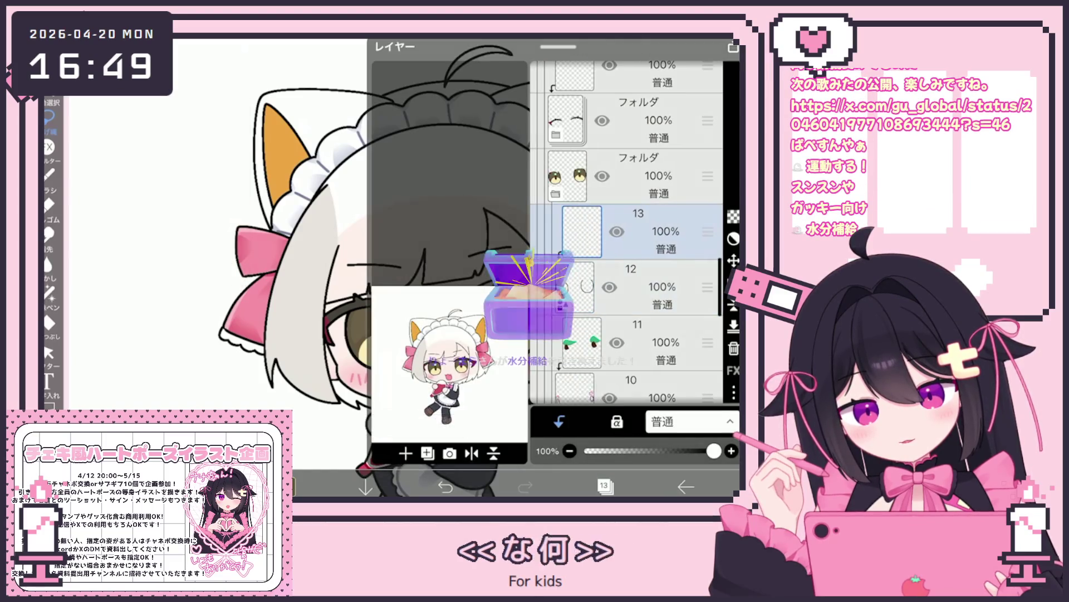
left_click(604, 486)
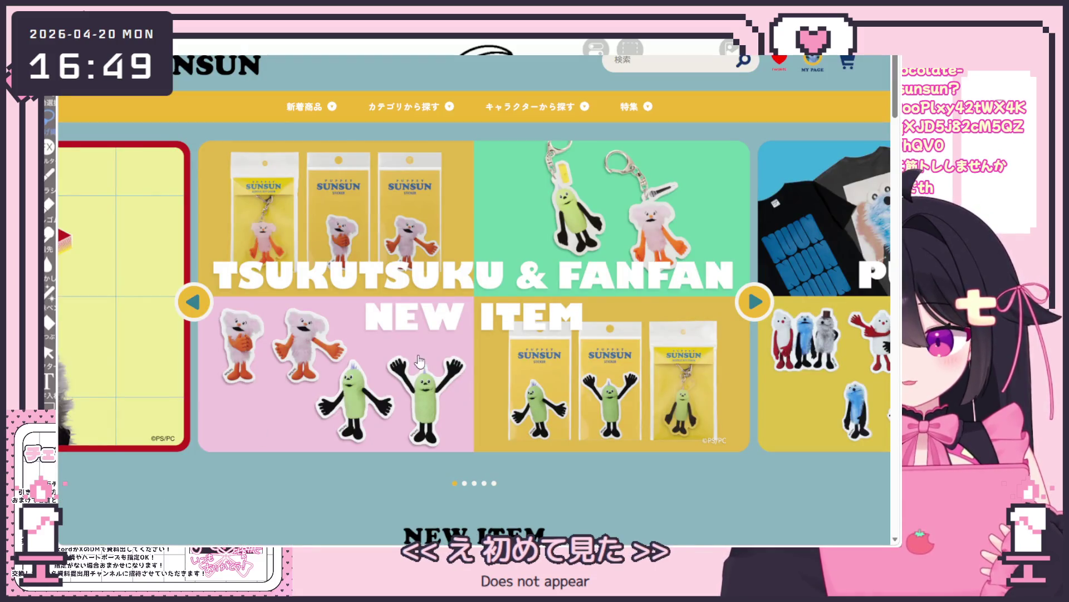
Scroll the shop home page and open the full NEW ITEM listing.
scroll(426, 361, "down", 5)
scroll(427, 361, "down", 1)
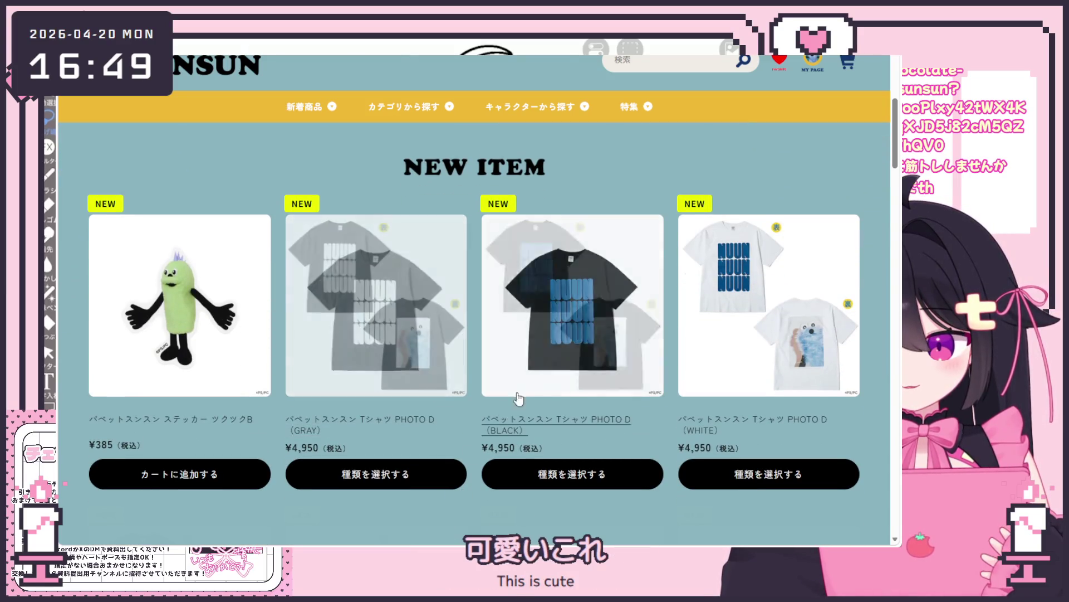
scroll(609, 371, "down", 2)
scroll(608, 372, "down", 2)
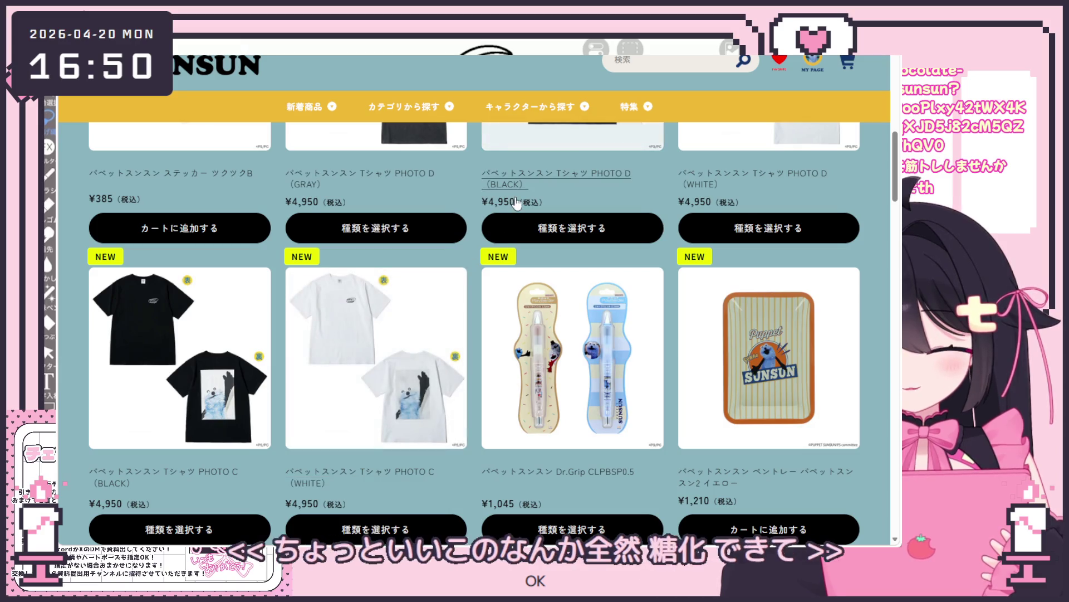
scroll(518, 284, "down", 3)
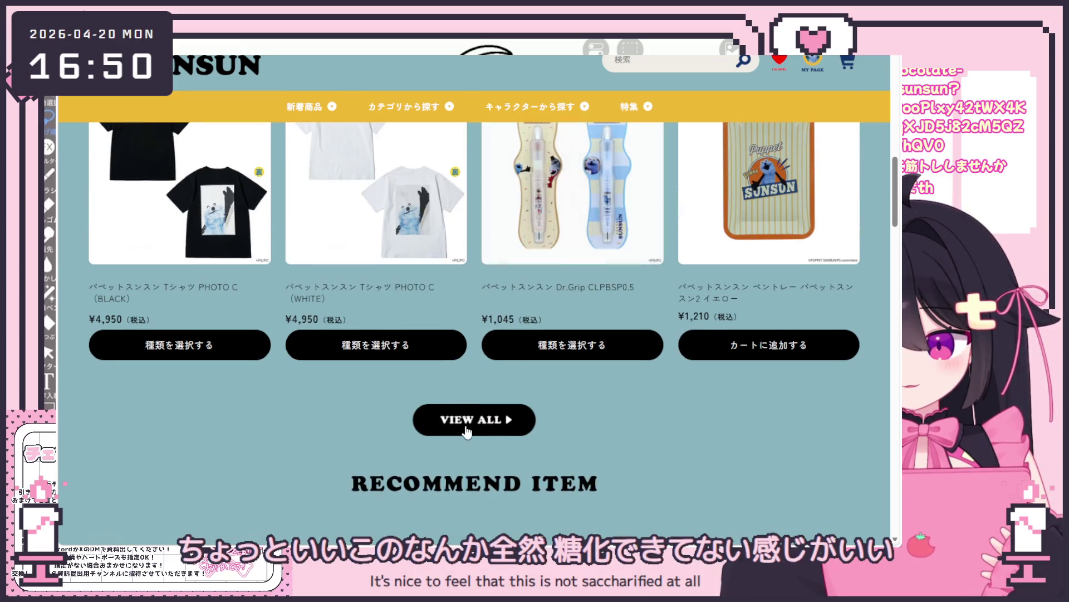
left_click(470, 421)
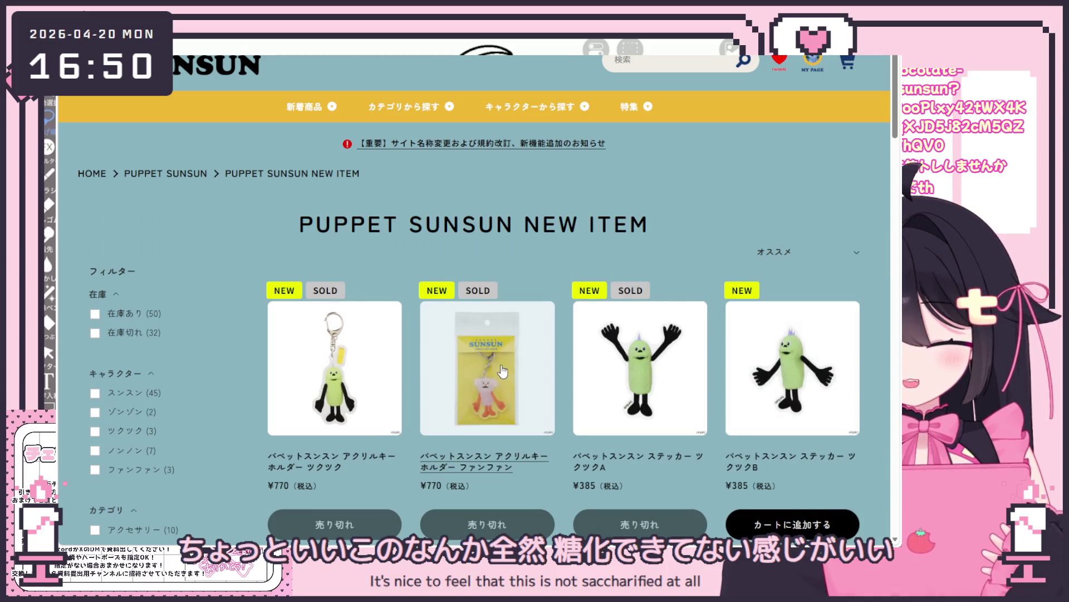
Browse down the new items grid and go to page 2.
scroll(510, 369, "down", 4)
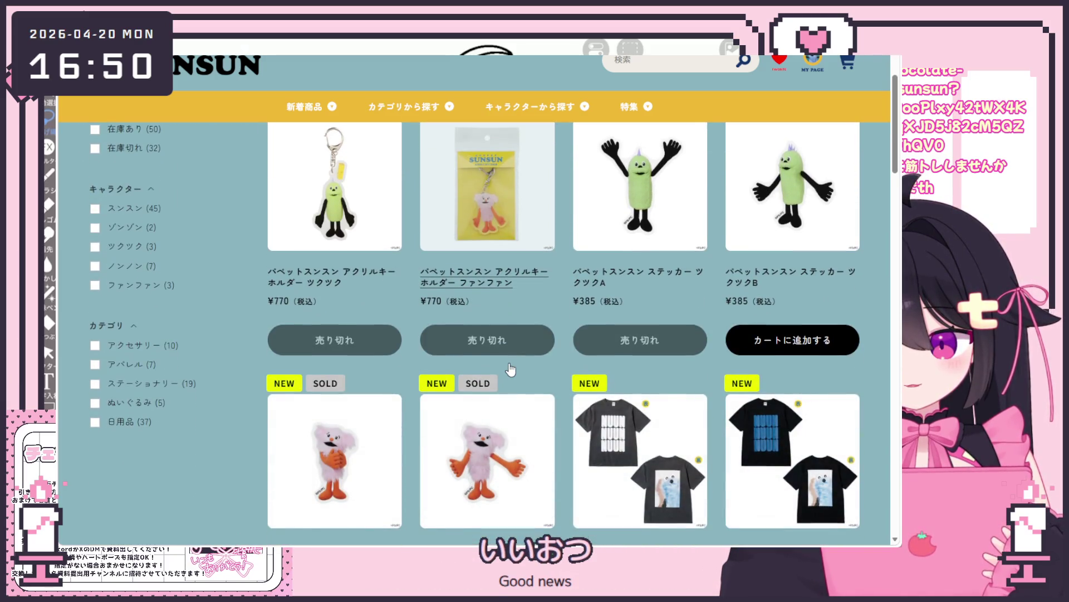
scroll(551, 367, "down", 4)
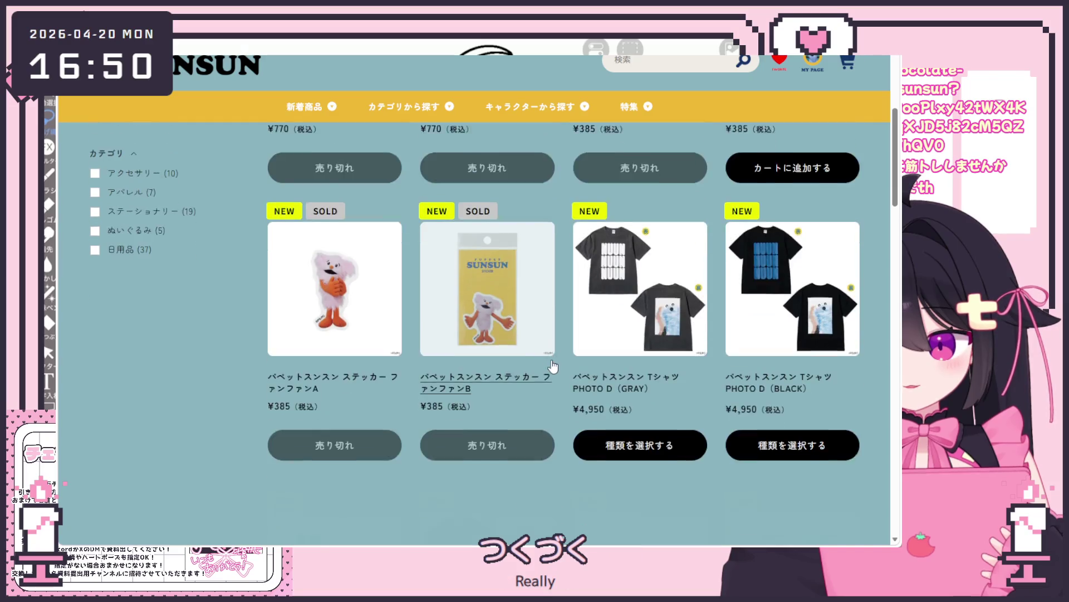
scroll(552, 366, "down", 1)
scroll(550, 366, "down", 1)
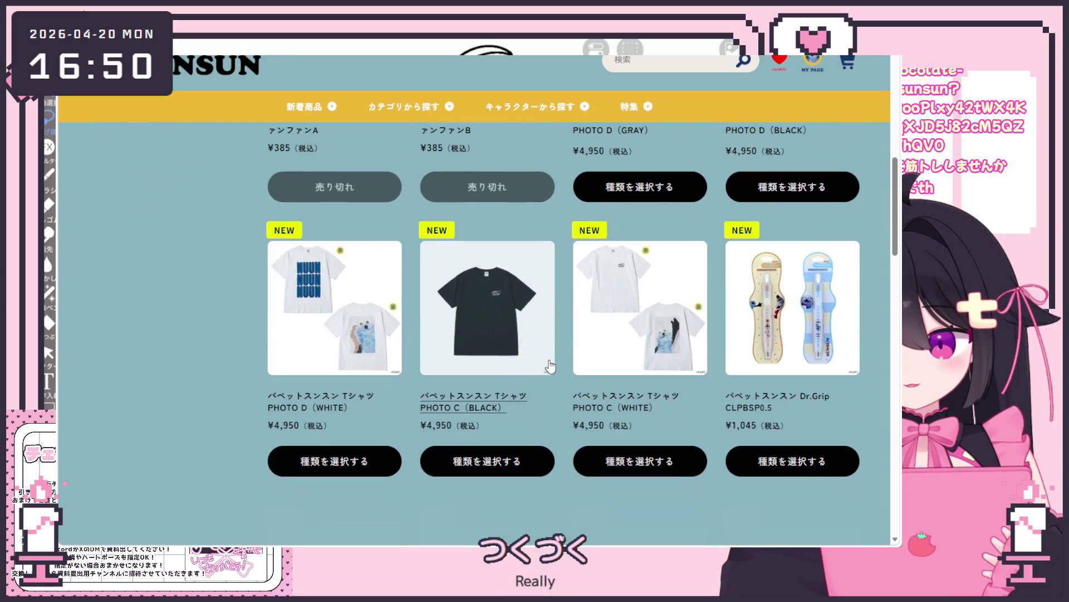
scroll(609, 344, "down", 5)
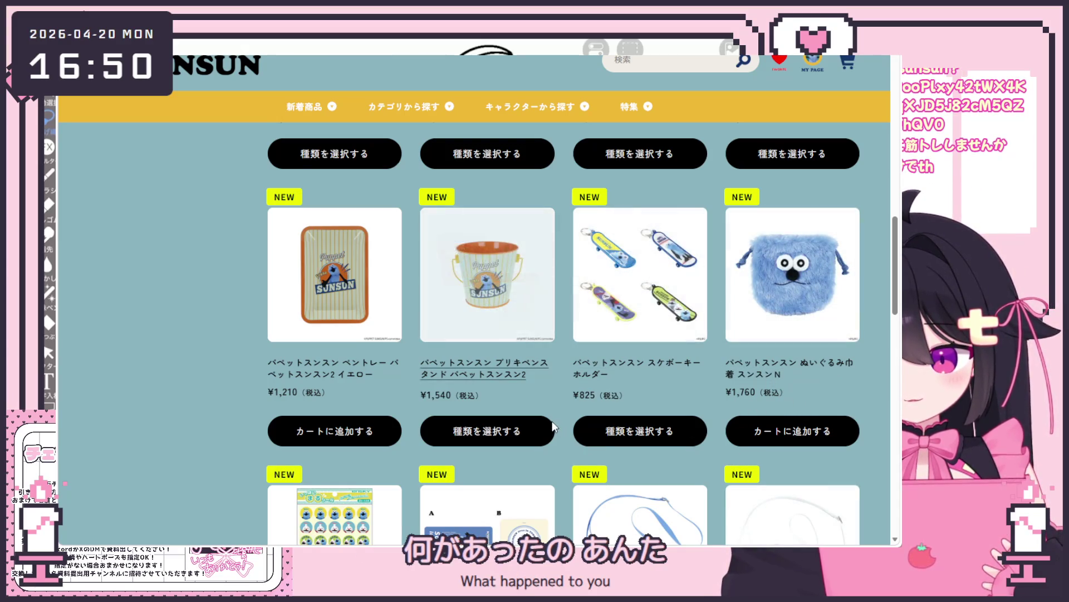
scroll(536, 436, "up", 5)
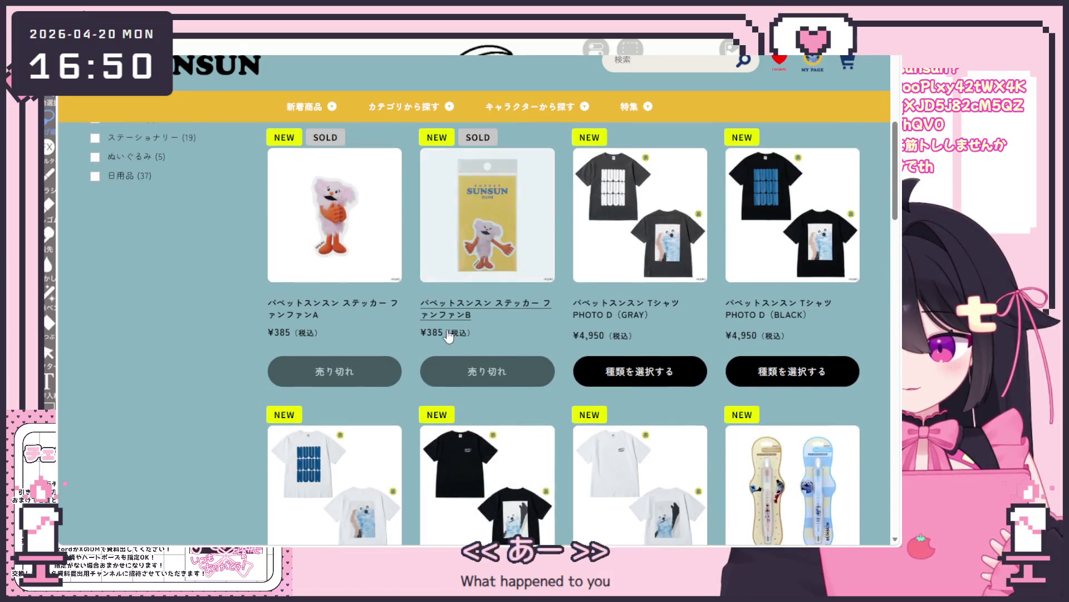
scroll(436, 345, "down", 1)
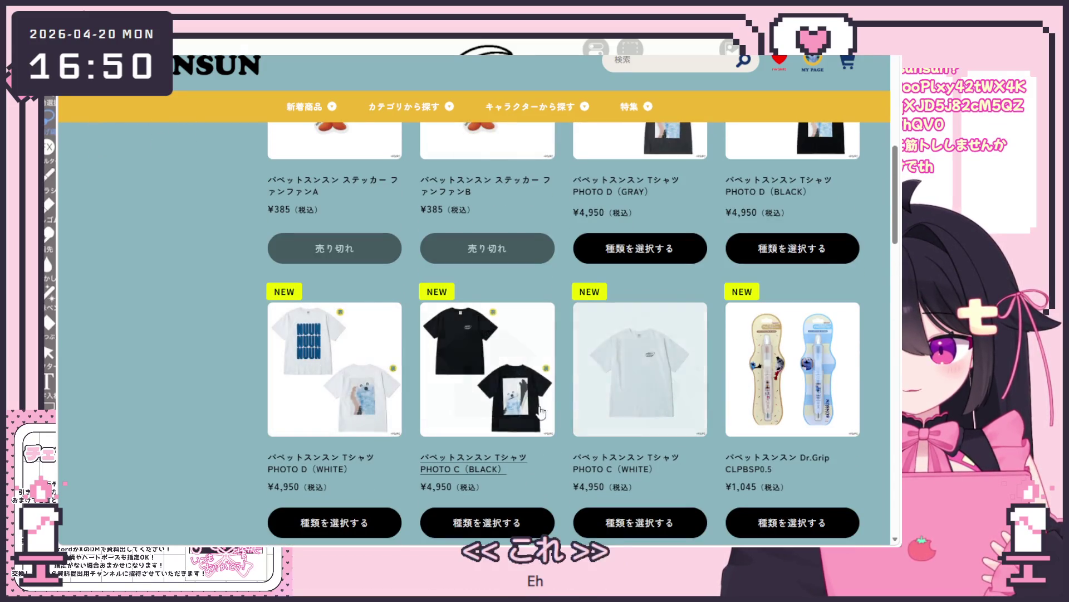
scroll(508, 475, "down", 10)
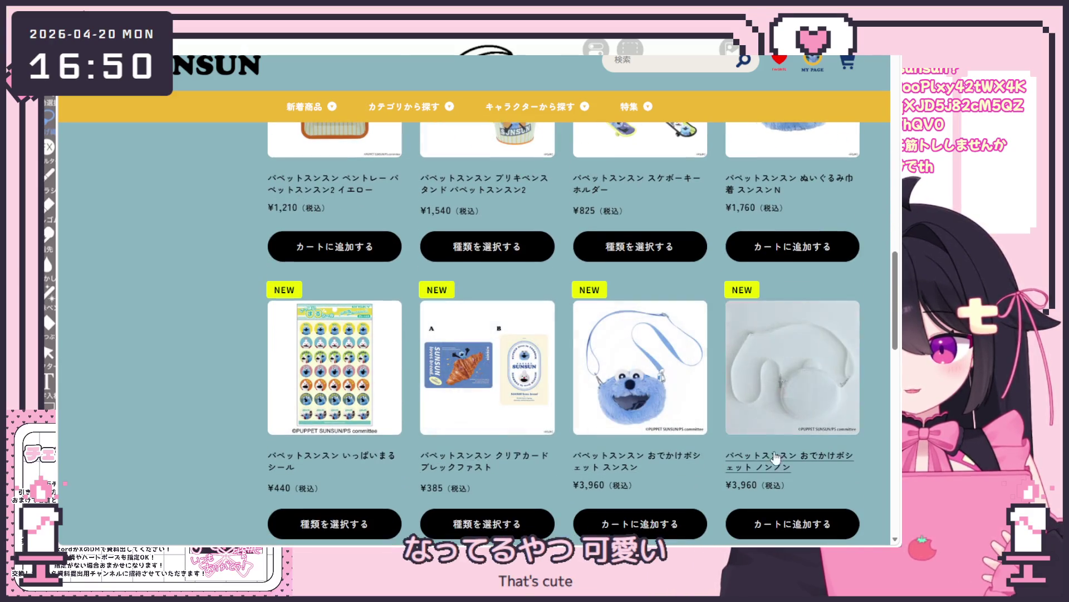
scroll(817, 495, "down", 3)
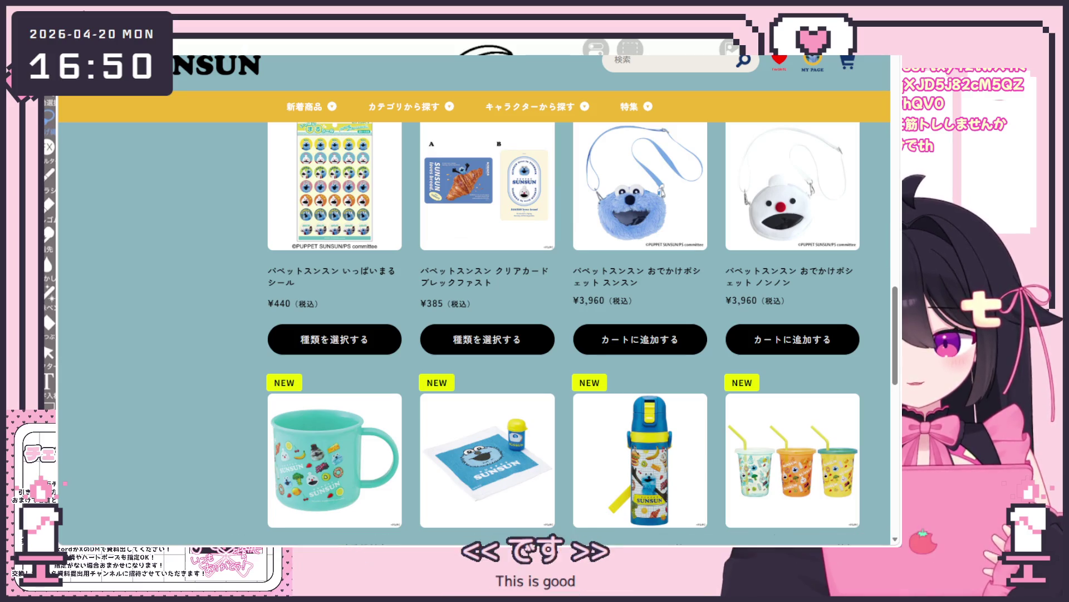
scroll(772, 291, "up", 5)
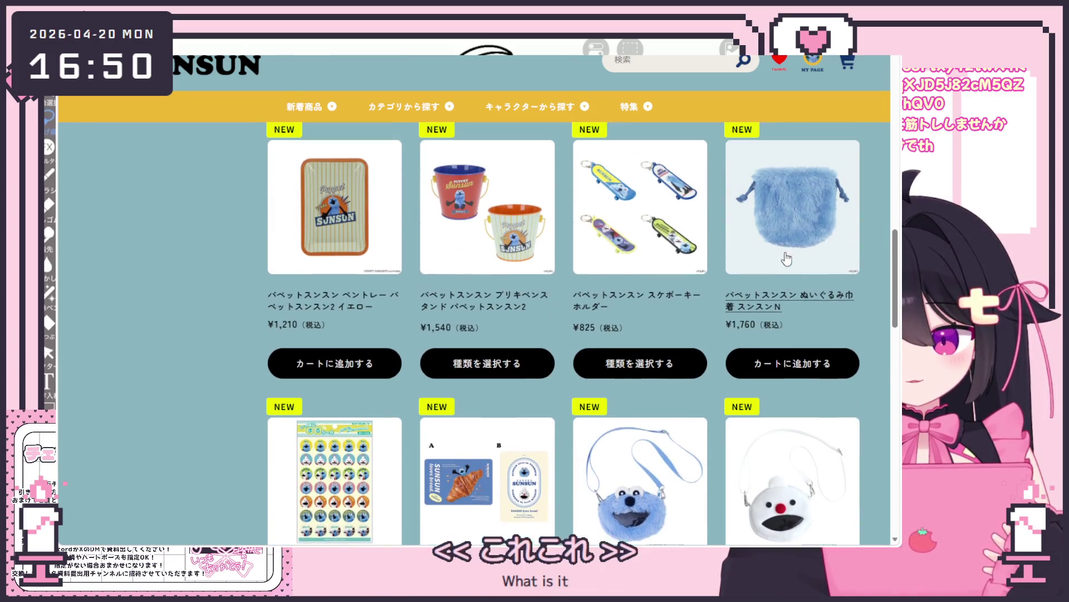
scroll(763, 298, "down", 2)
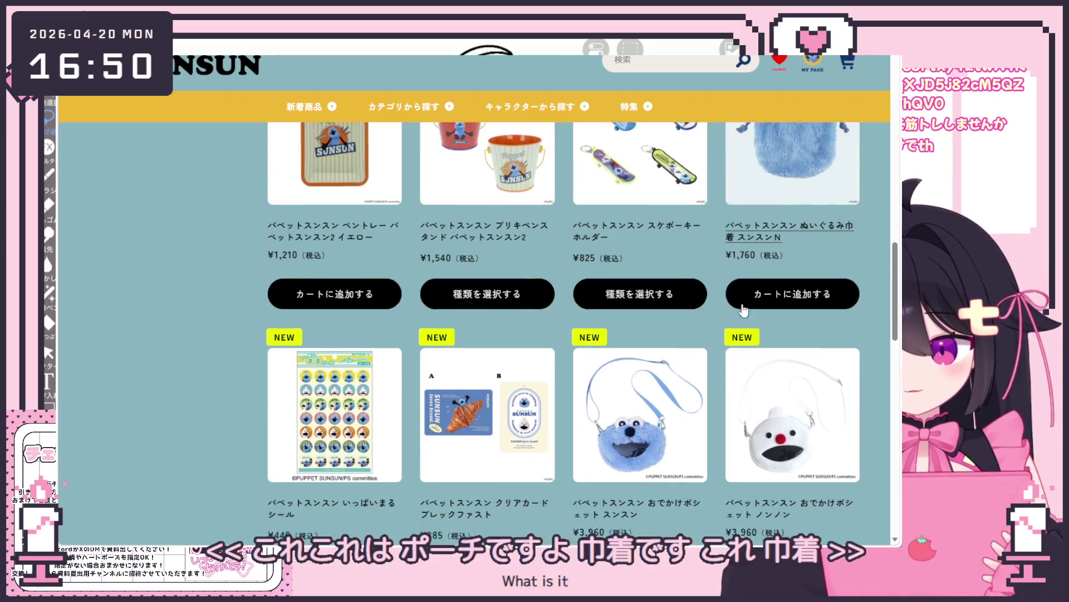
scroll(743, 311, "down", 1)
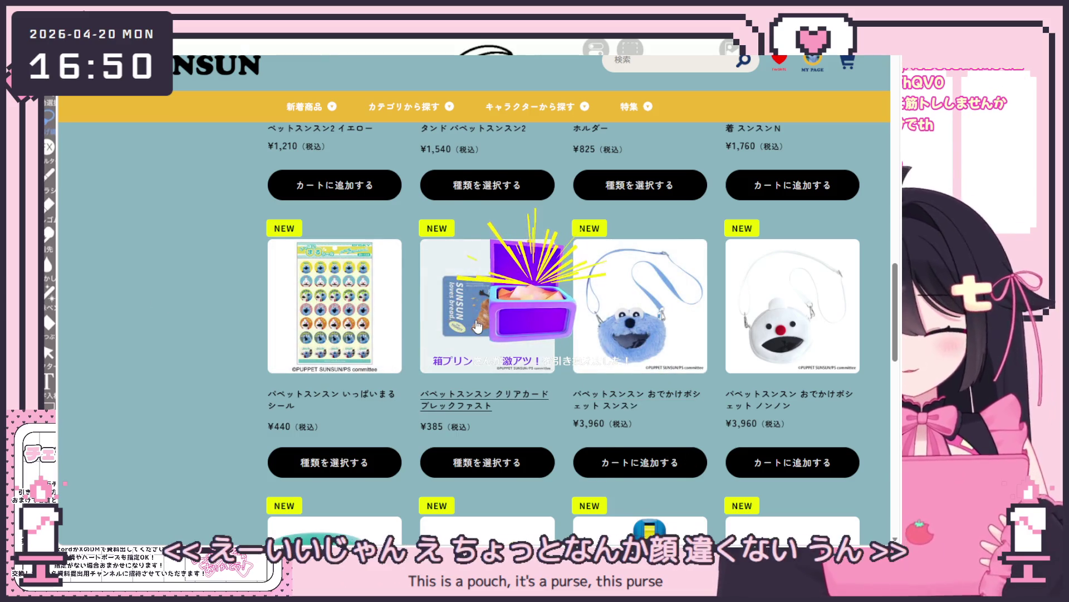
scroll(467, 332, "down", 4)
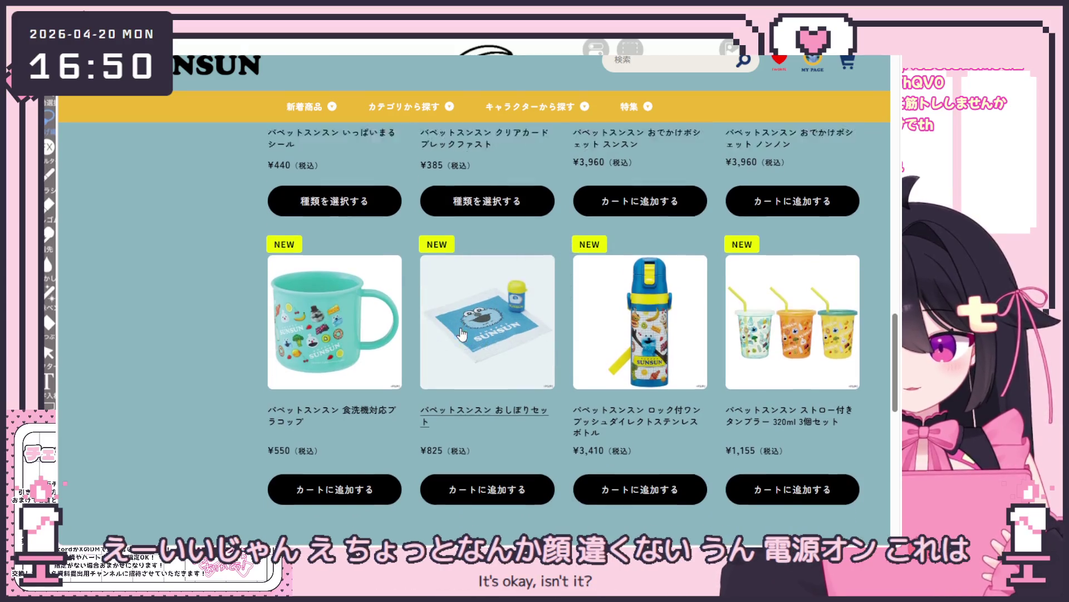
scroll(490, 362, "down", 3)
left_click(507, 389)
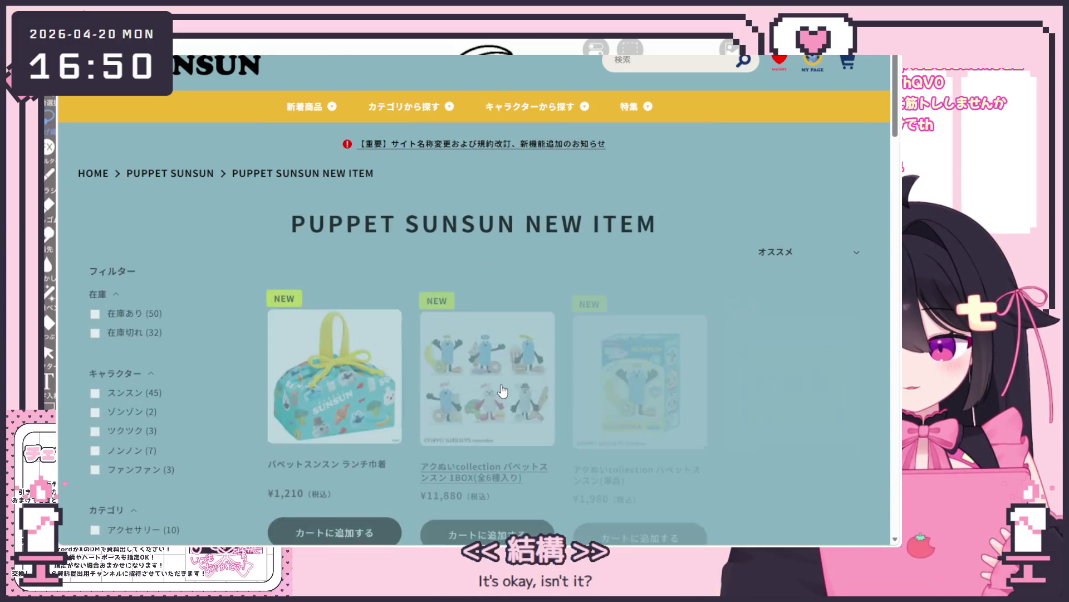
Scroll down page 2 and open the ¥5,390 Wpc. 遮光ポップコーン mini product page.
scroll(507, 387, "down", 1)
scroll(507, 386, "down", 1)
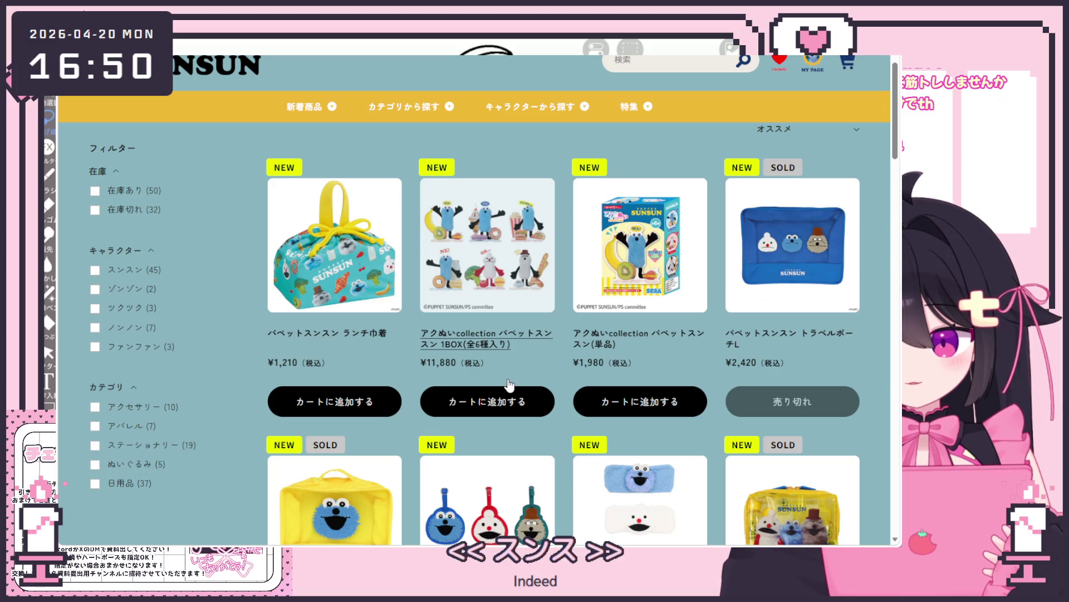
scroll(507, 383, "down", 3)
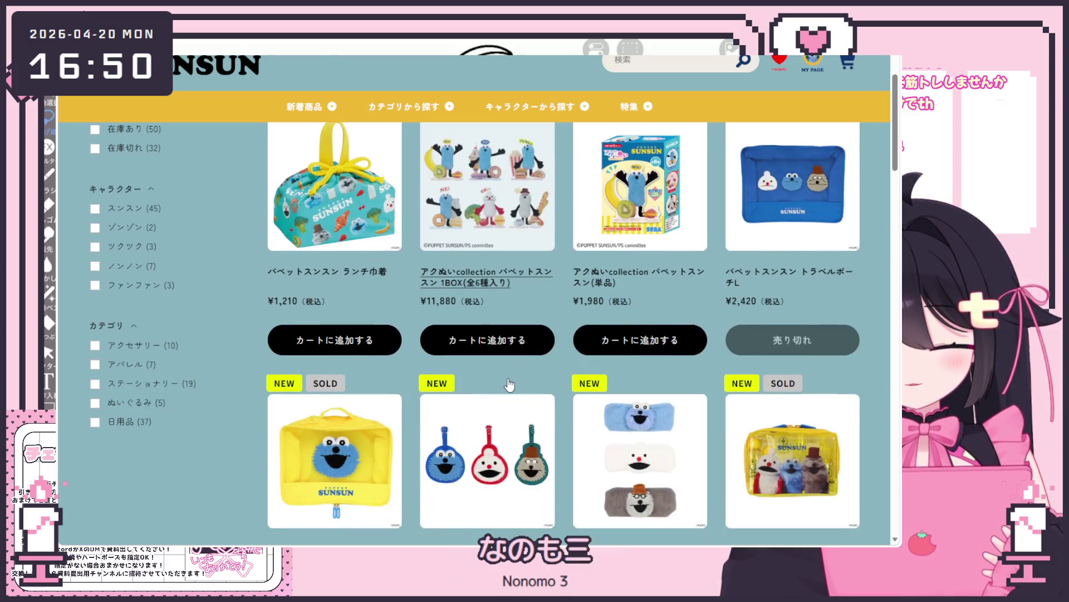
scroll(508, 384, "down", 2)
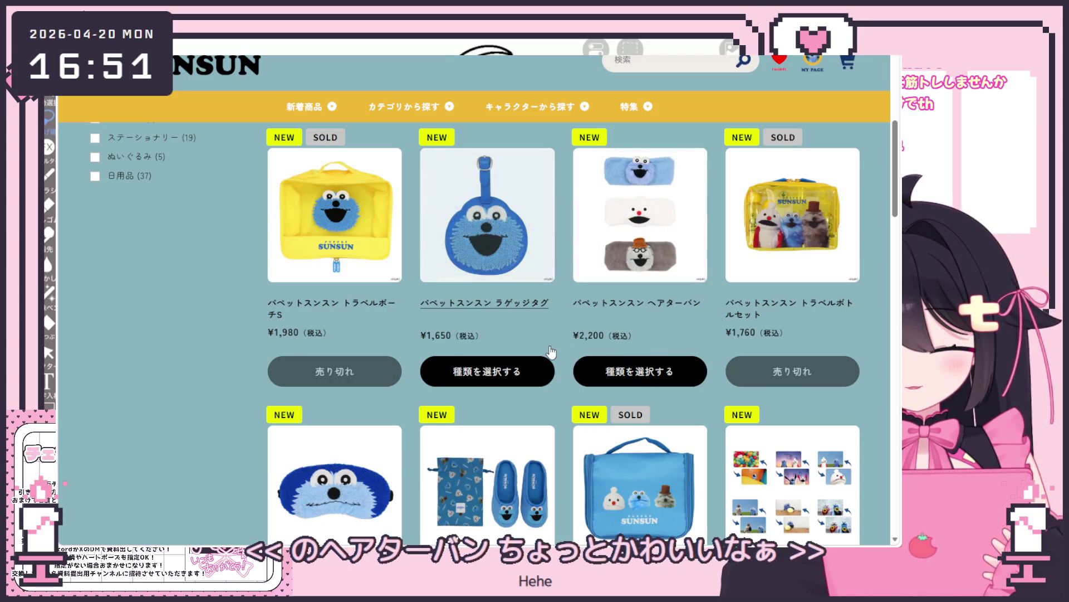
scroll(547, 350, "down", 3)
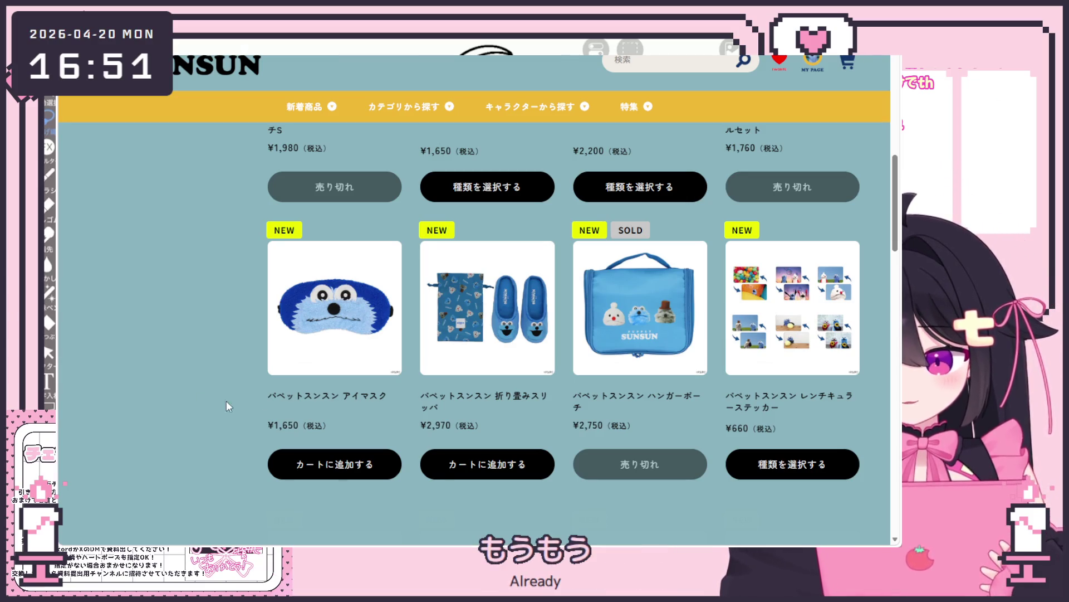
scroll(505, 421, "down", 2)
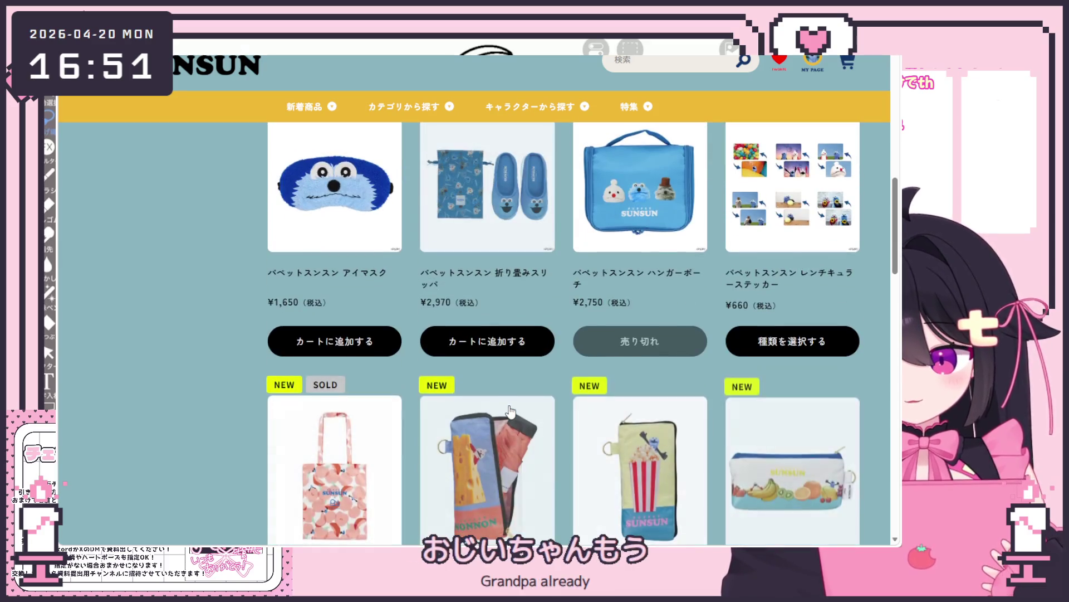
scroll(511, 409, "down", 2)
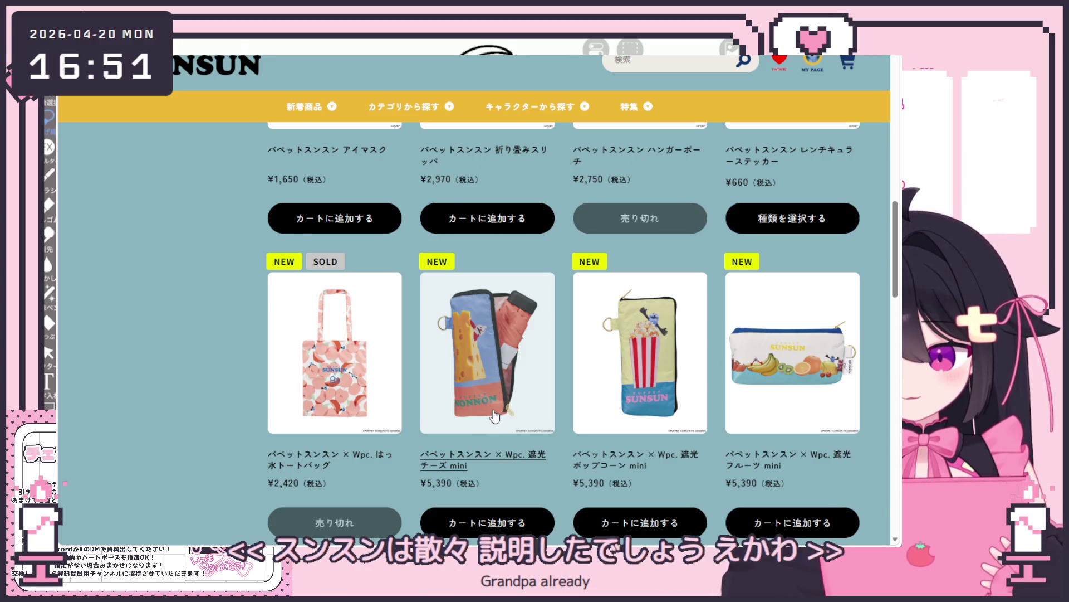
scroll(501, 413, "down", 1)
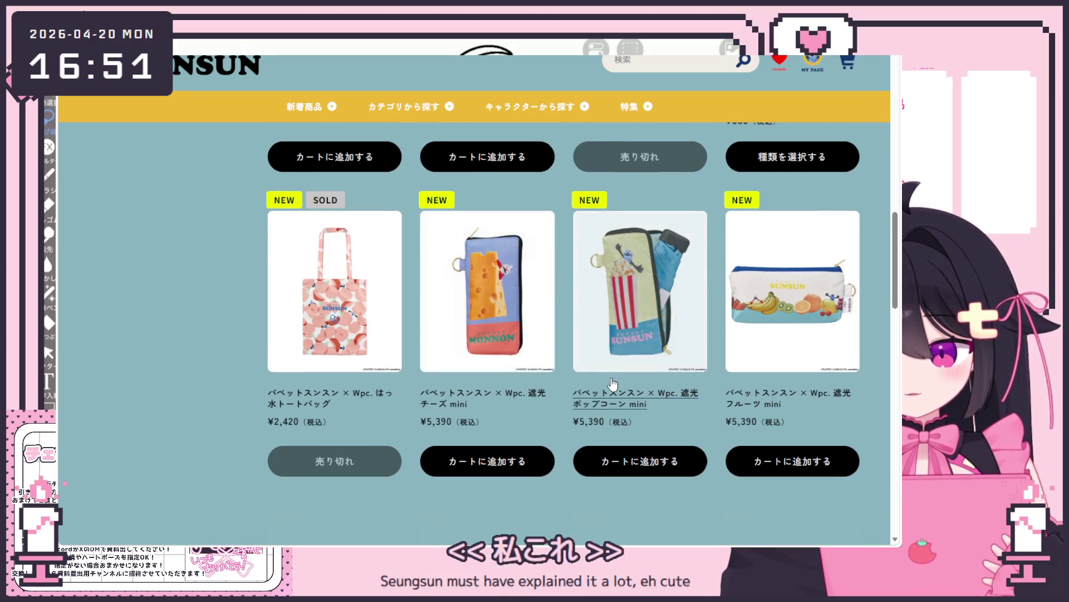
left_click(642, 401)
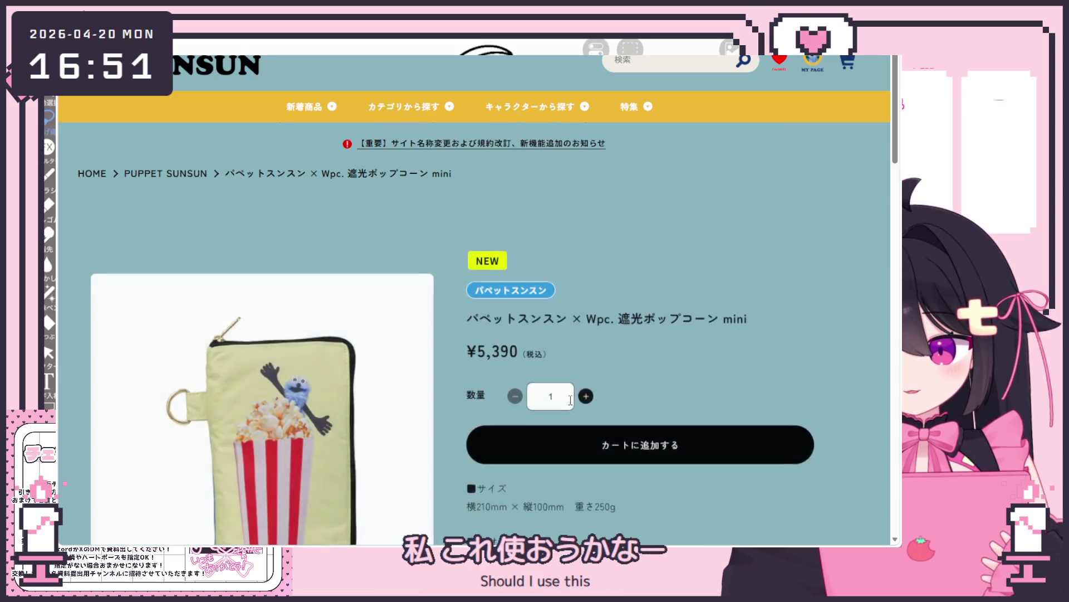
View the popcorn mini's umbrella photo, then check the cheese mini's page and umbrella photo.
scroll(427, 437, "down", 5)
left_click(427, 437)
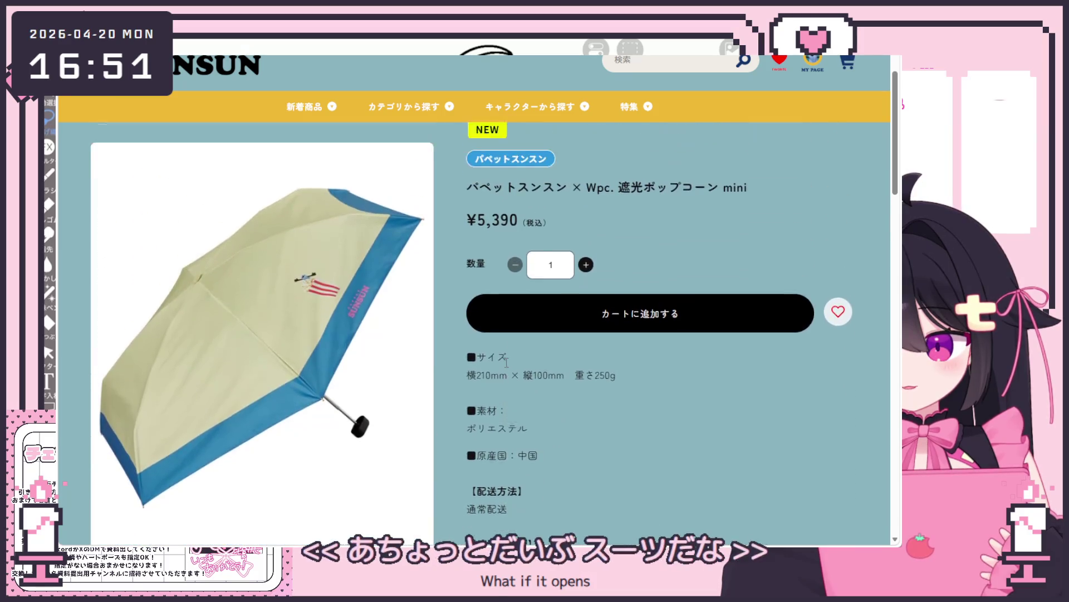
scroll(524, 291, "down", 10)
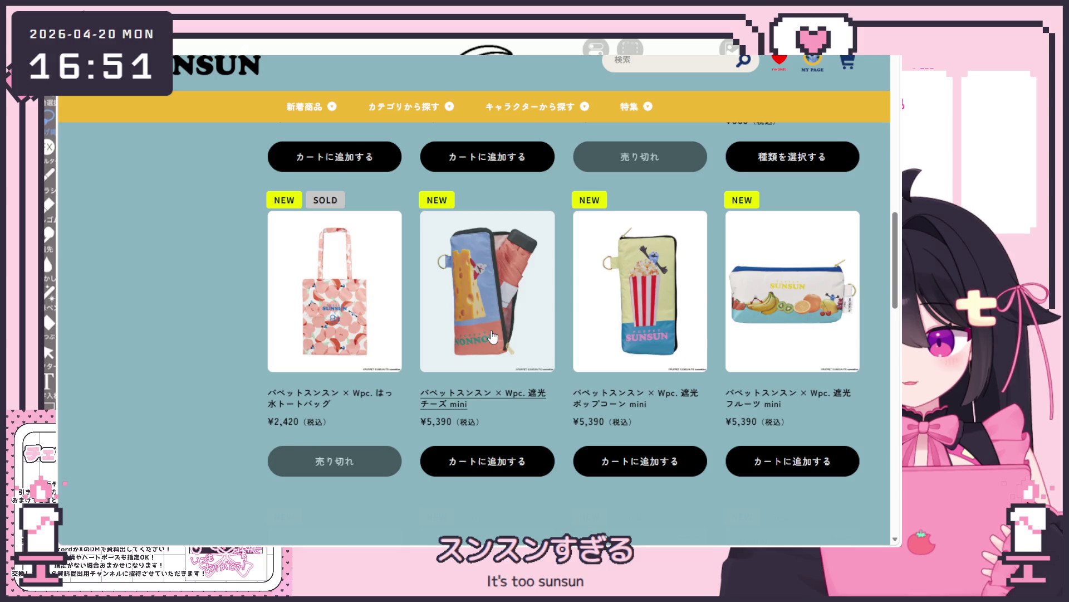
left_click(493, 337)
scroll(427, 390, "down", 5)
left_click(427, 437)
key("alt+Left")
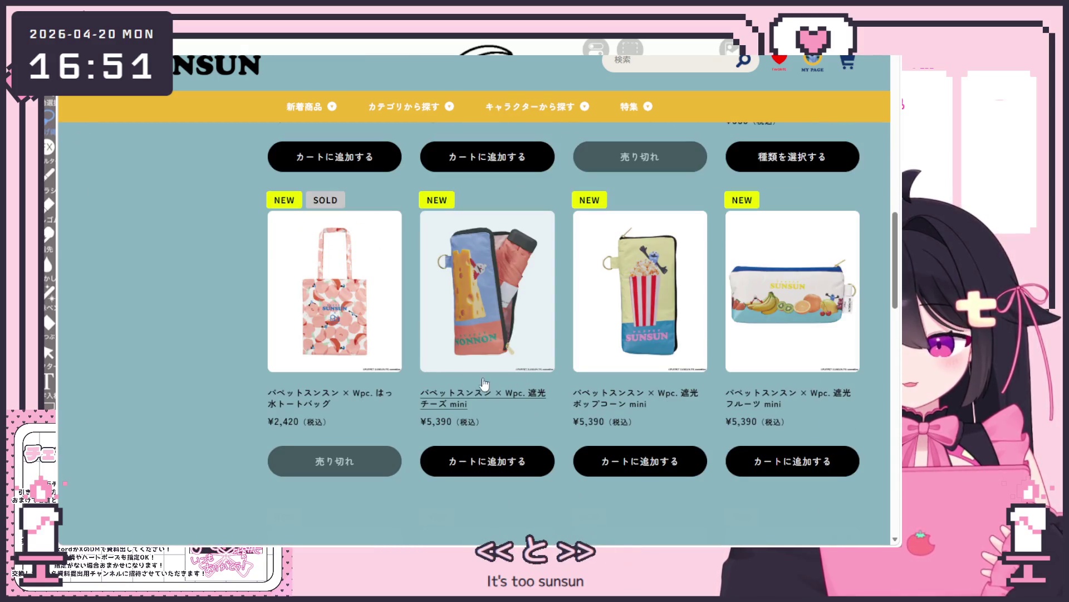
Look at the peach tote bag page, return, and scroll the new items grid.
left_click(358, 339)
scroll(356, 328, "down", 4)
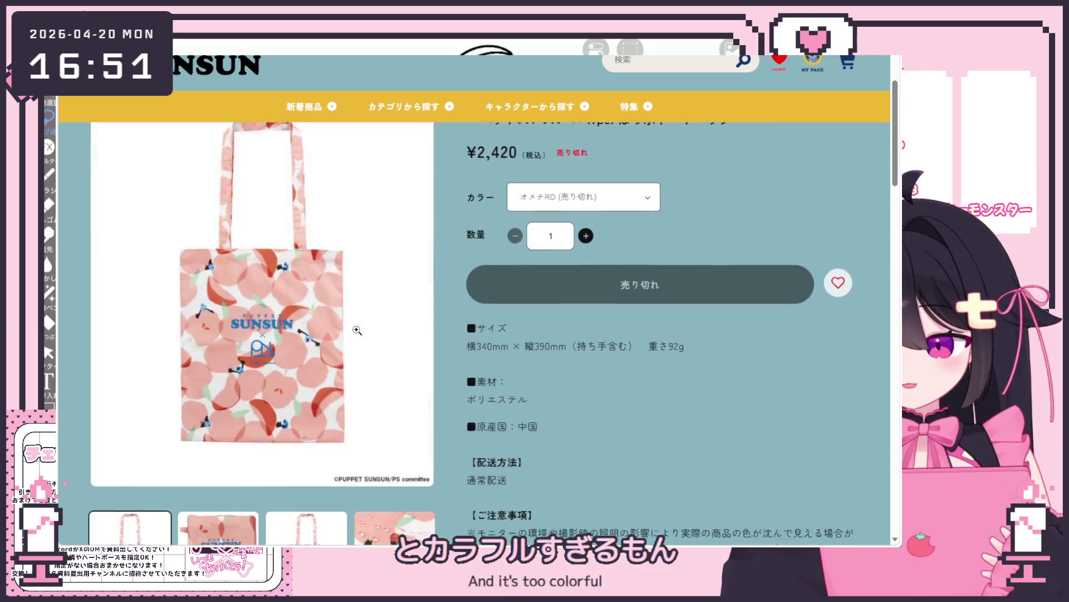
key("alt+Left")
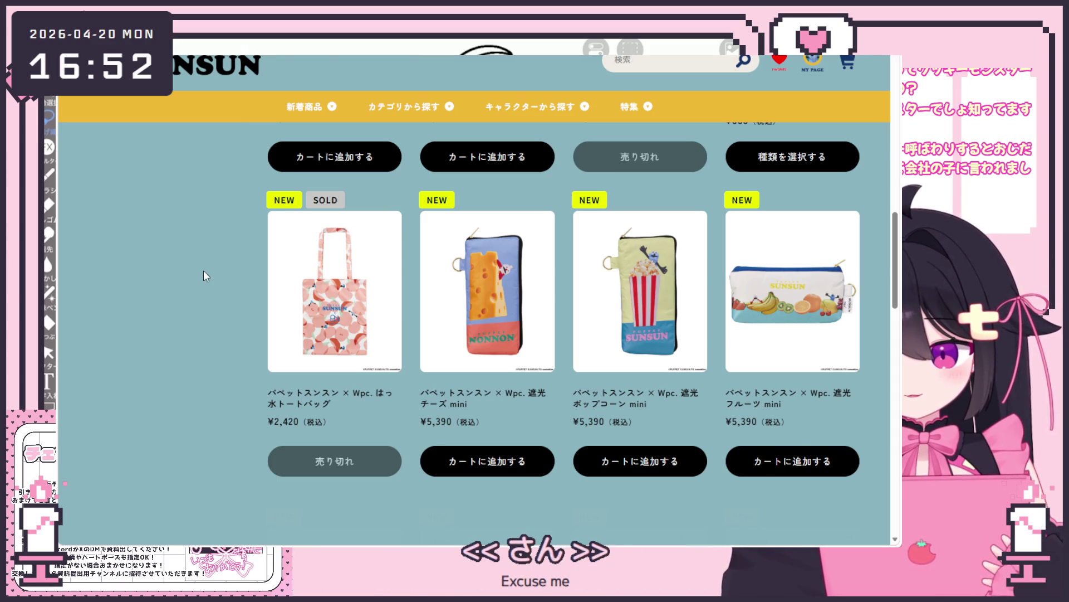
scroll(479, 357, "down", 4)
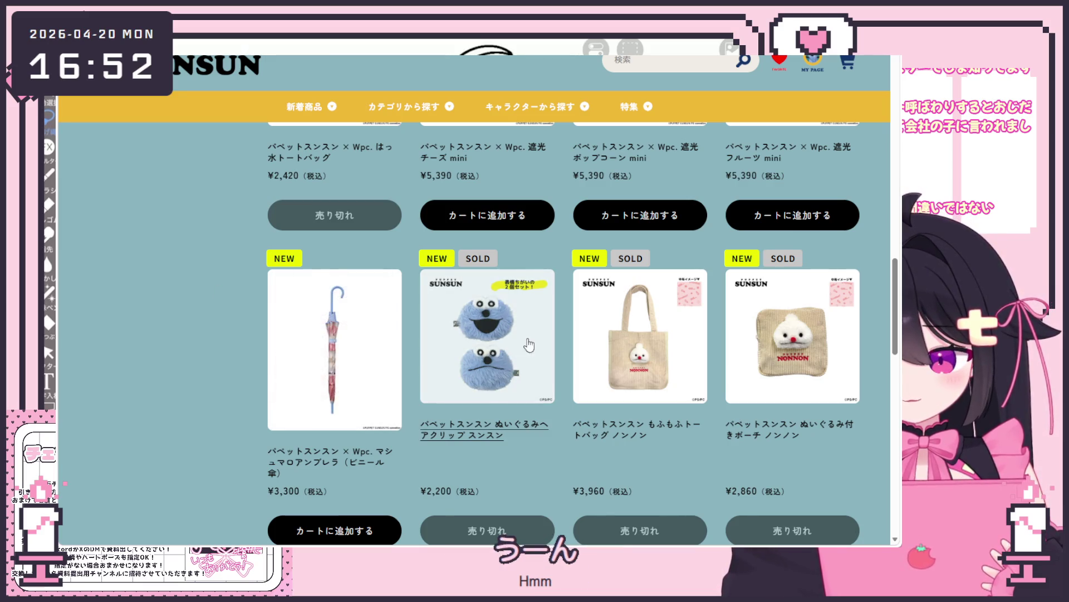
scroll(540, 344, "down", 1)
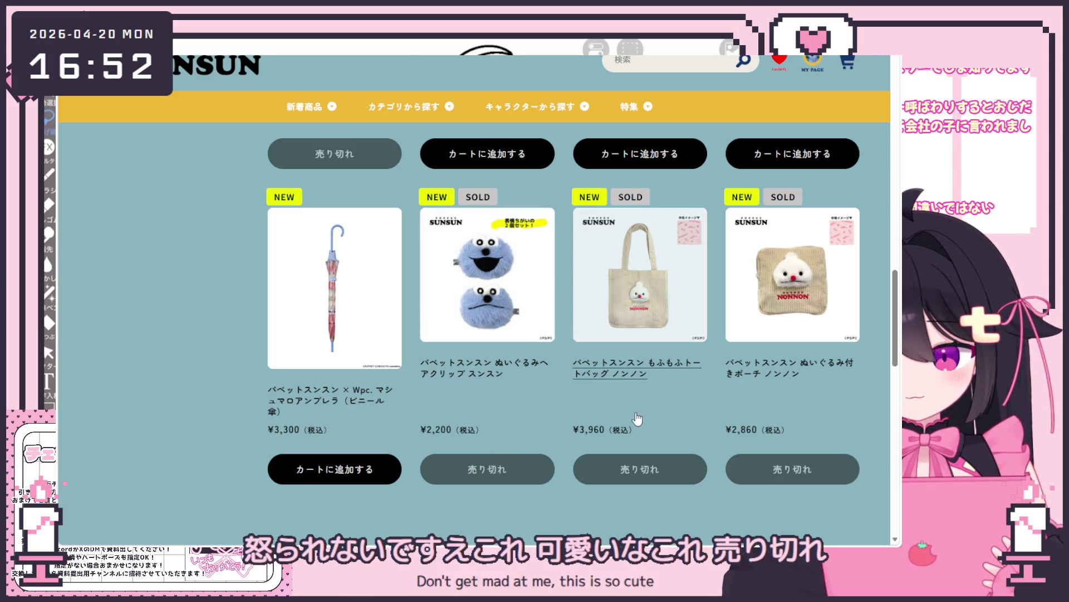
scroll(615, 429, "down", 4)
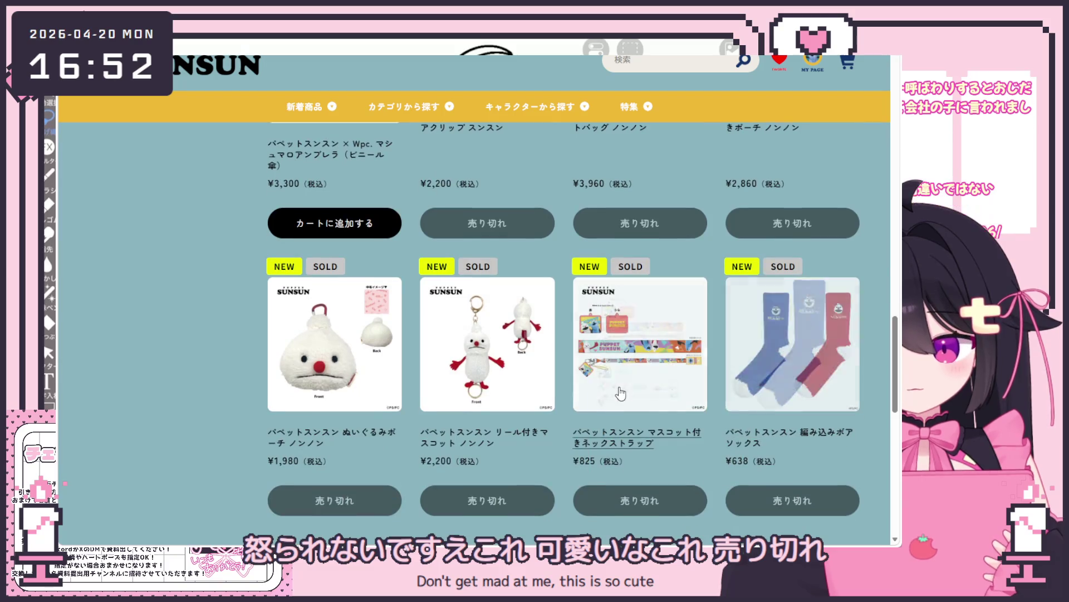
scroll(782, 352, "down", 1)
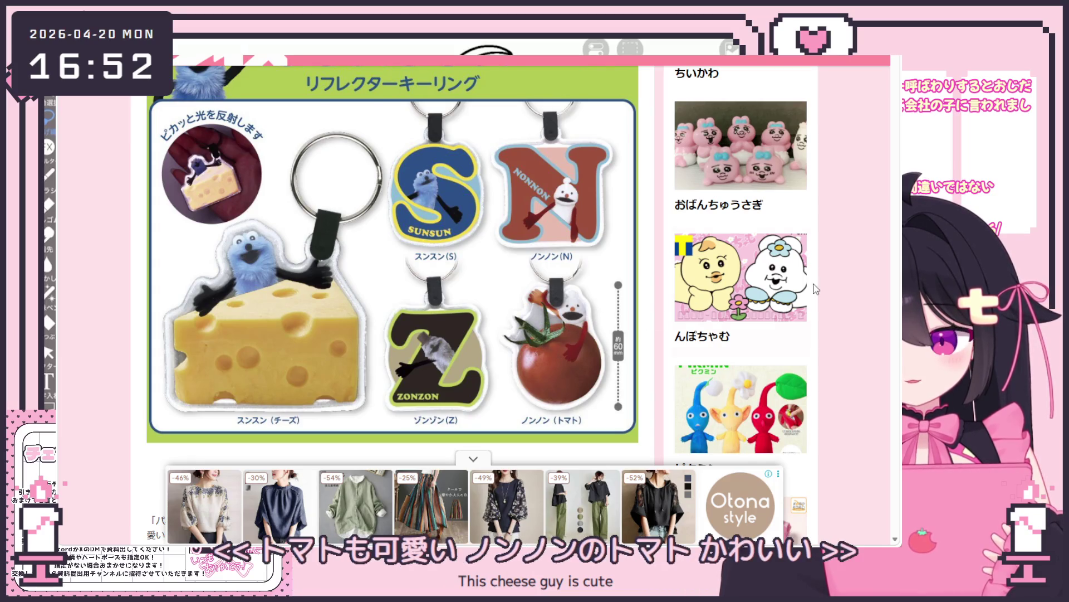
Scroll through the April 2026 Puppet SunSun reflector keyring article on the gacha news page.
scroll(609, 347, "up", 1)
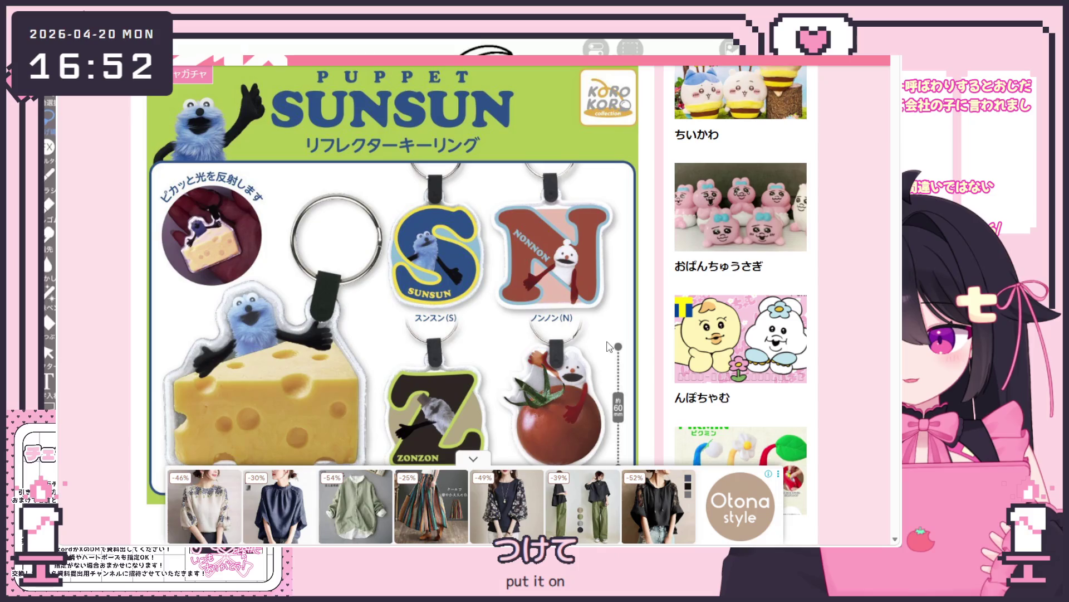
scroll(598, 280, "down", 1)
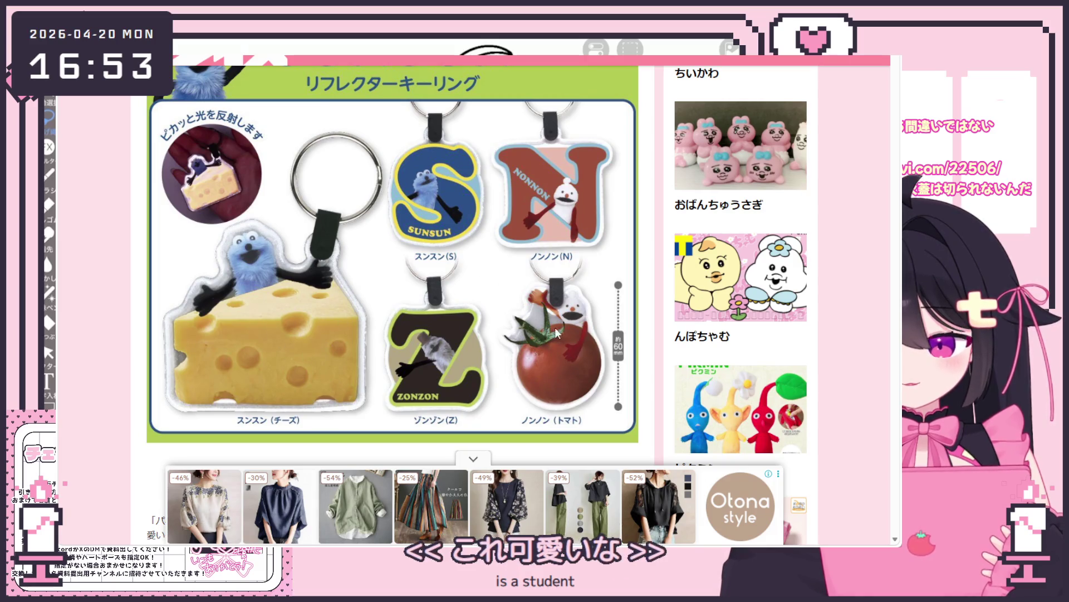
scroll(533, 357, "down", 3)
scroll(535, 353, "down", 10)
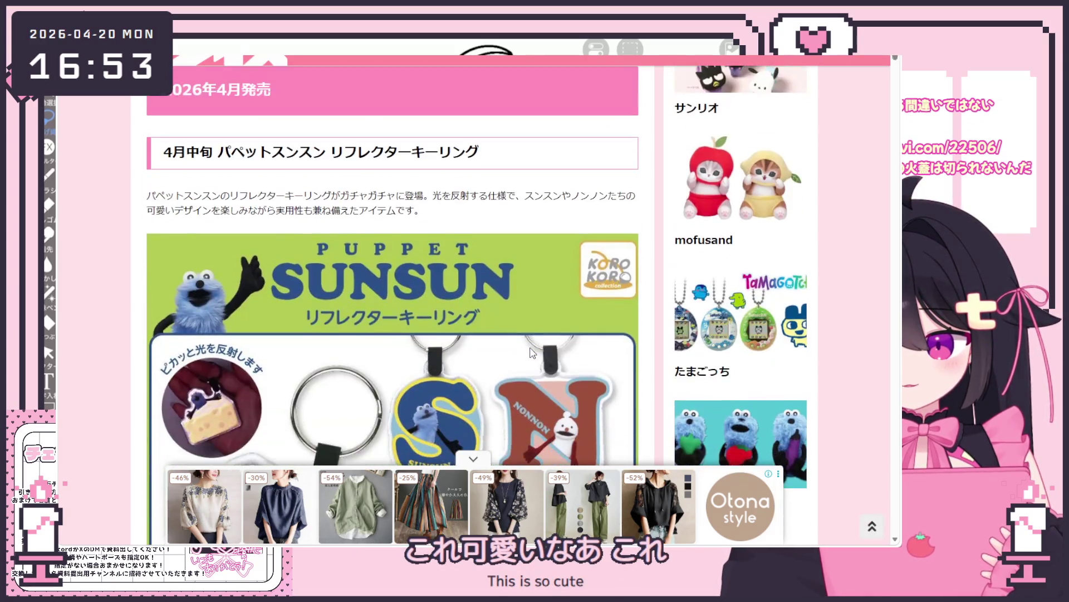
scroll(530, 346, "down", 1)
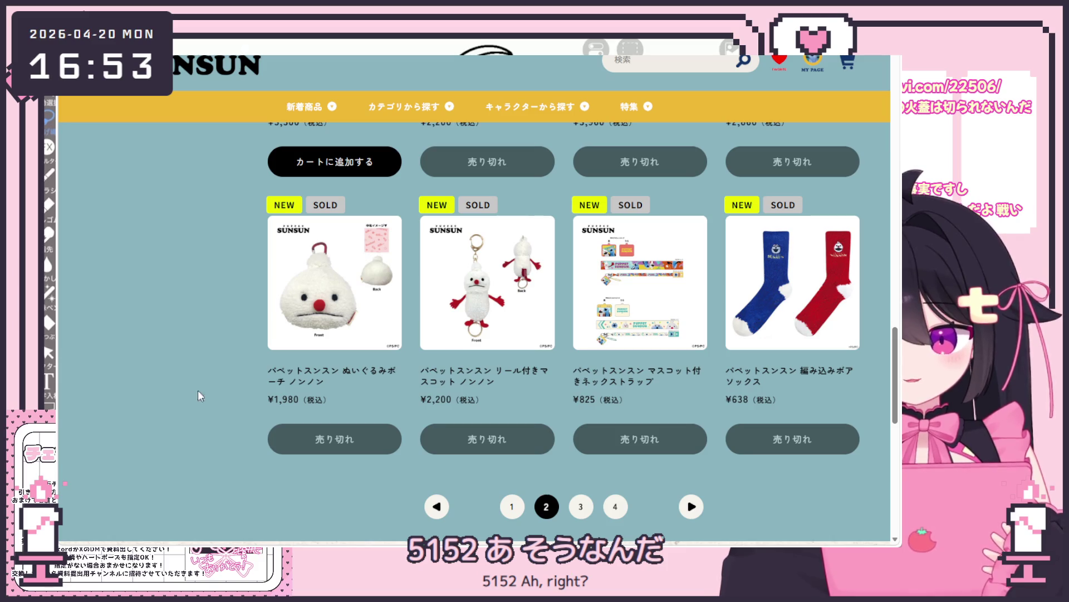
Jump to listing page 3, showing ¥770 acrylic keyholders and ¥385 ツクツク stickers.
scroll(495, 385, "down", 2)
scroll(353, 369, "up", 2)
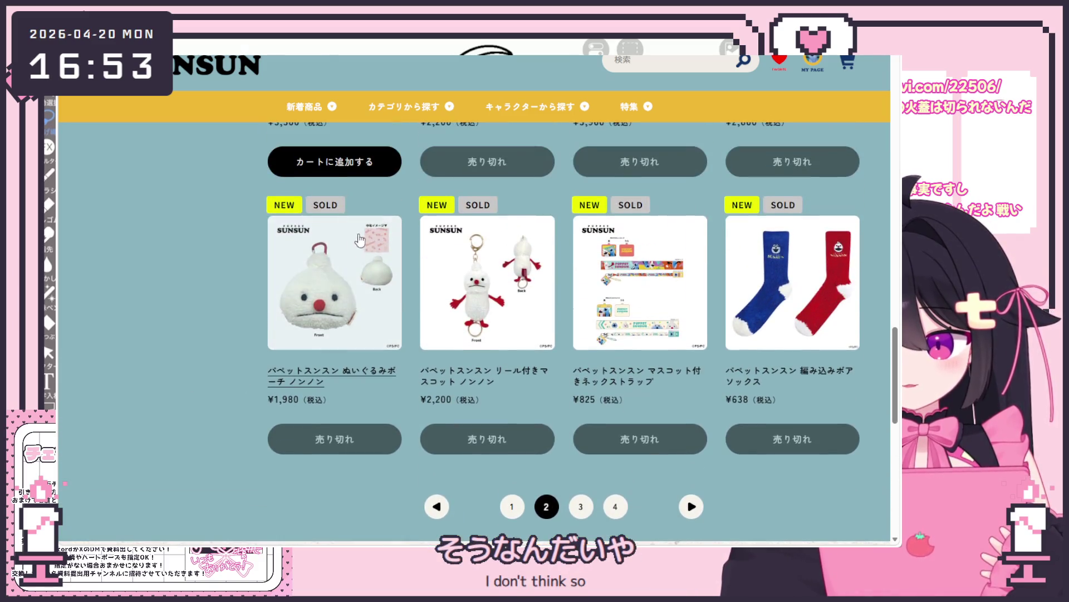
scroll(566, 440, "down", 1)
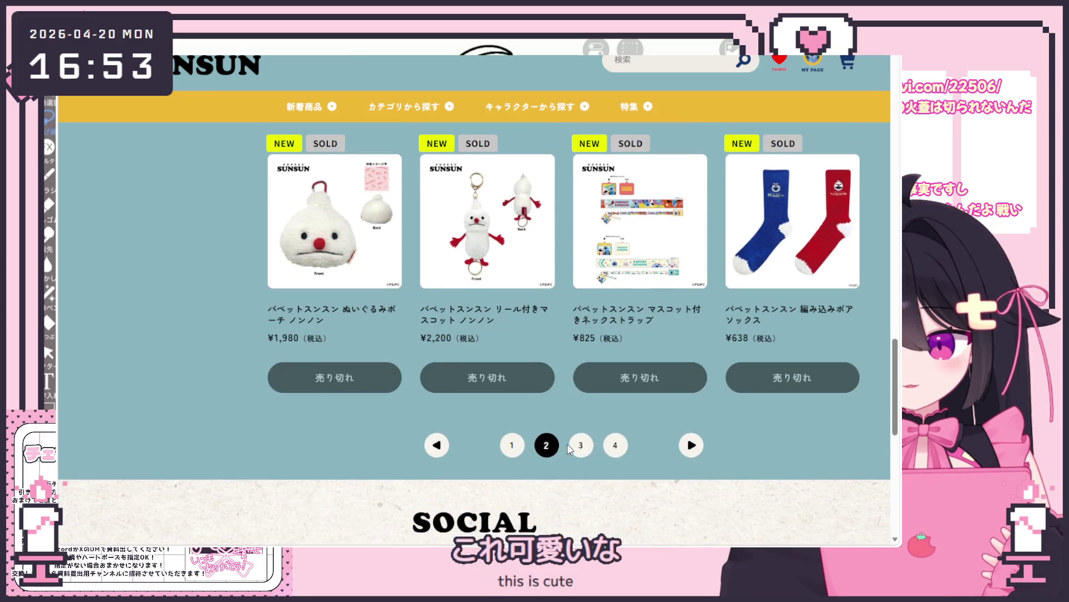
left_click(581, 445)
scroll(567, 425, "down", 1)
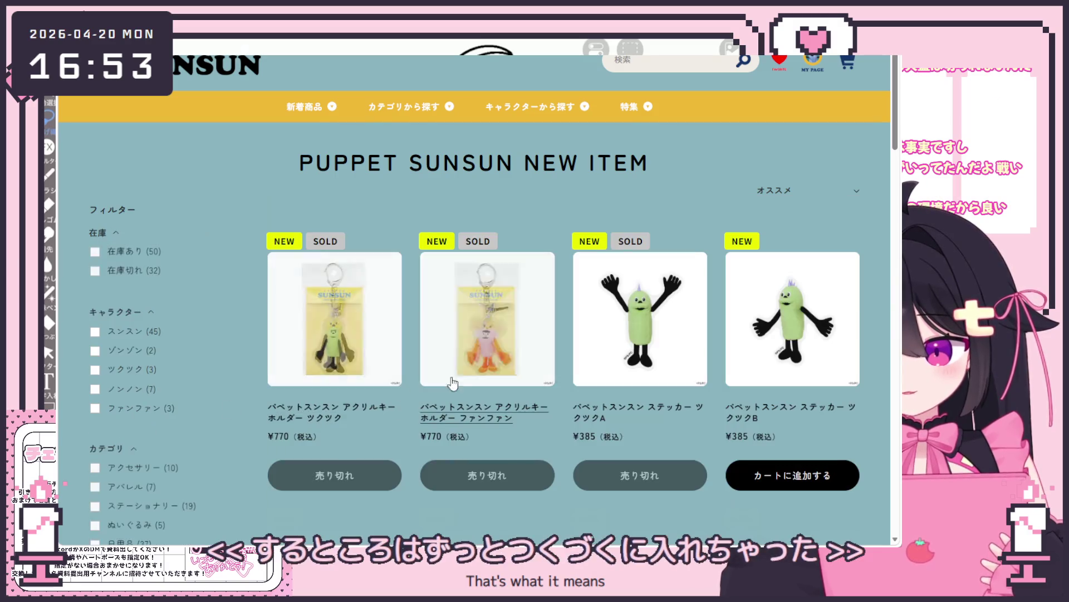
Go to page 3 of the new-item listing and browse through its products.
scroll(555, 385, "down", 5)
scroll(557, 387, "down", 10)
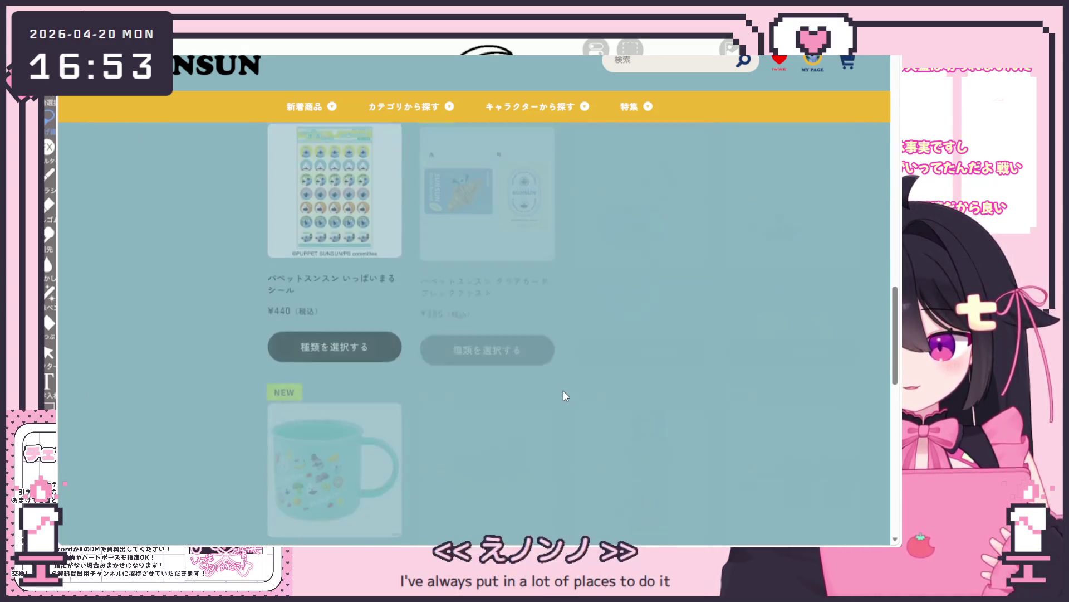
left_click(542, 267)
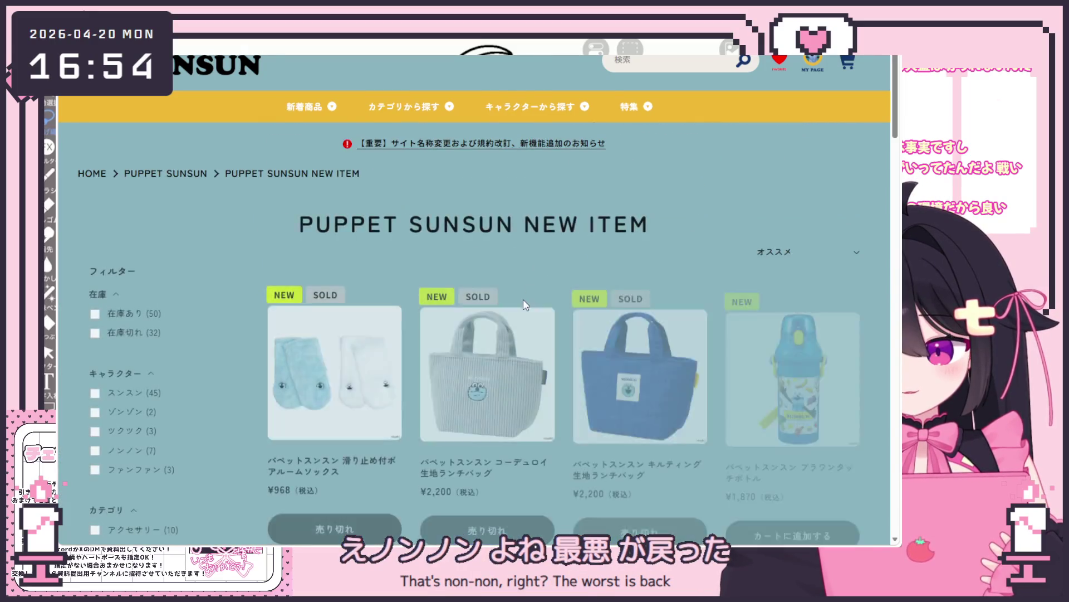
scroll(546, 311, "down", 5)
scroll(569, 333, "down", 1)
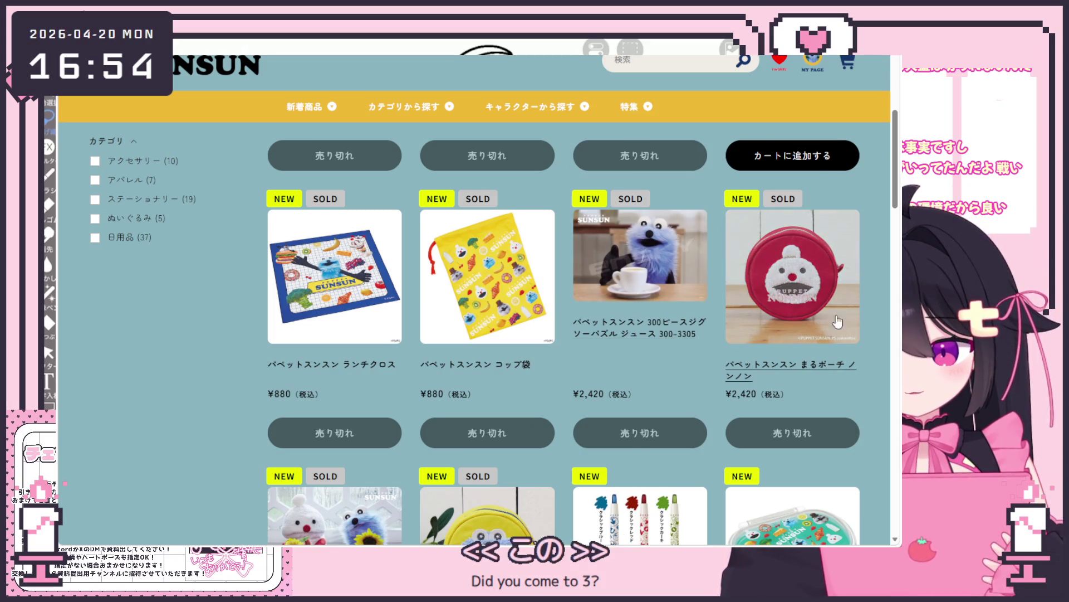
scroll(580, 305, "down", 1)
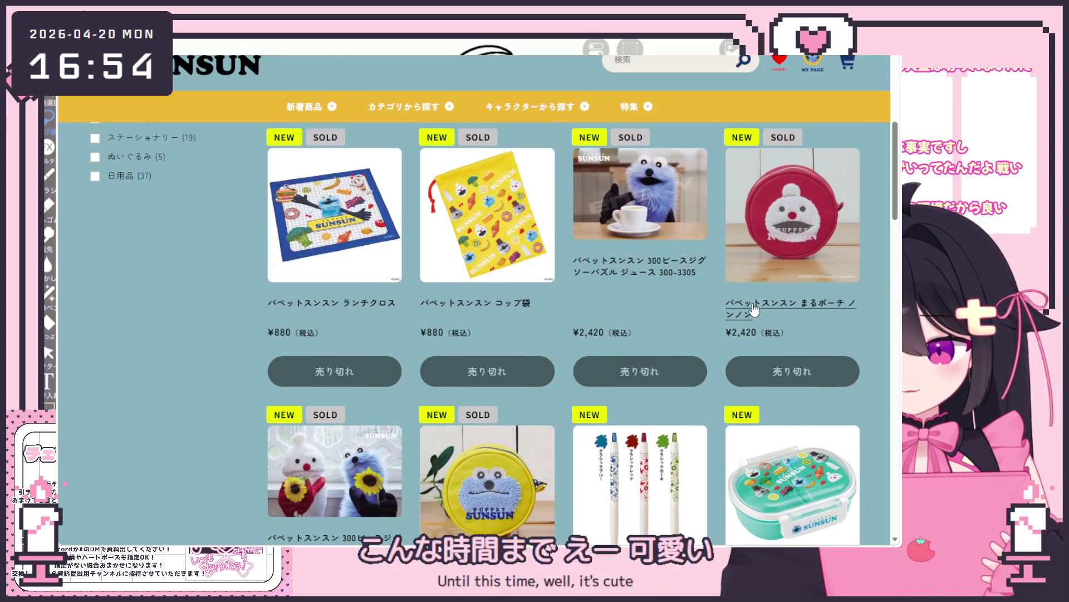
scroll(580, 305, "down", 3)
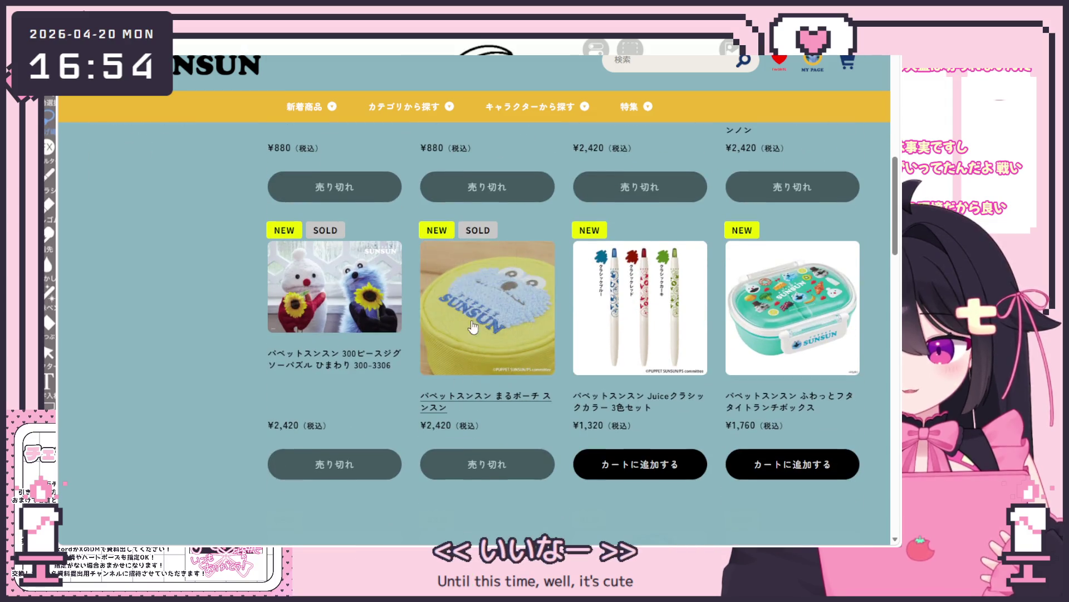
scroll(554, 386, "down", 3)
scroll(579, 378, "up", 2)
scroll(608, 373, "down", 2)
scroll(608, 373, "down", 2)
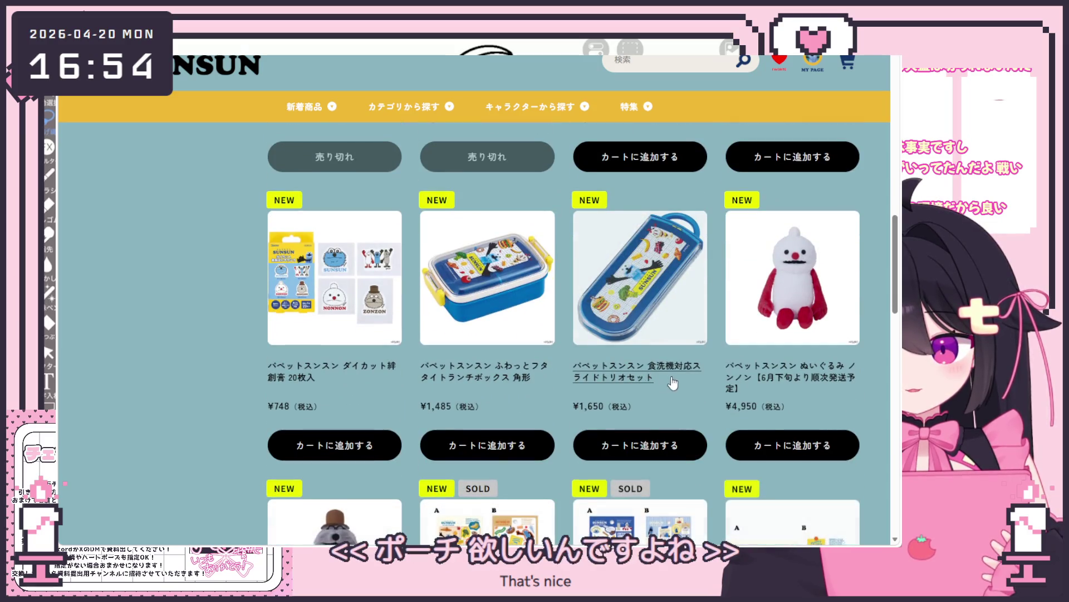
scroll(660, 366, "down", 7)
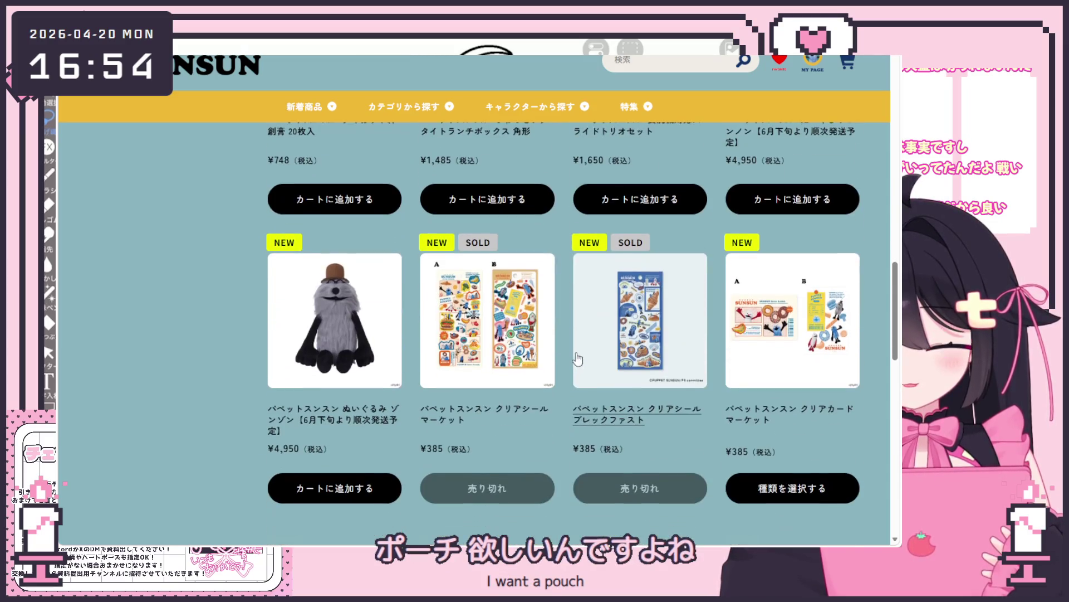
scroll(596, 359, "down", 2)
scroll(613, 362, "up", 3)
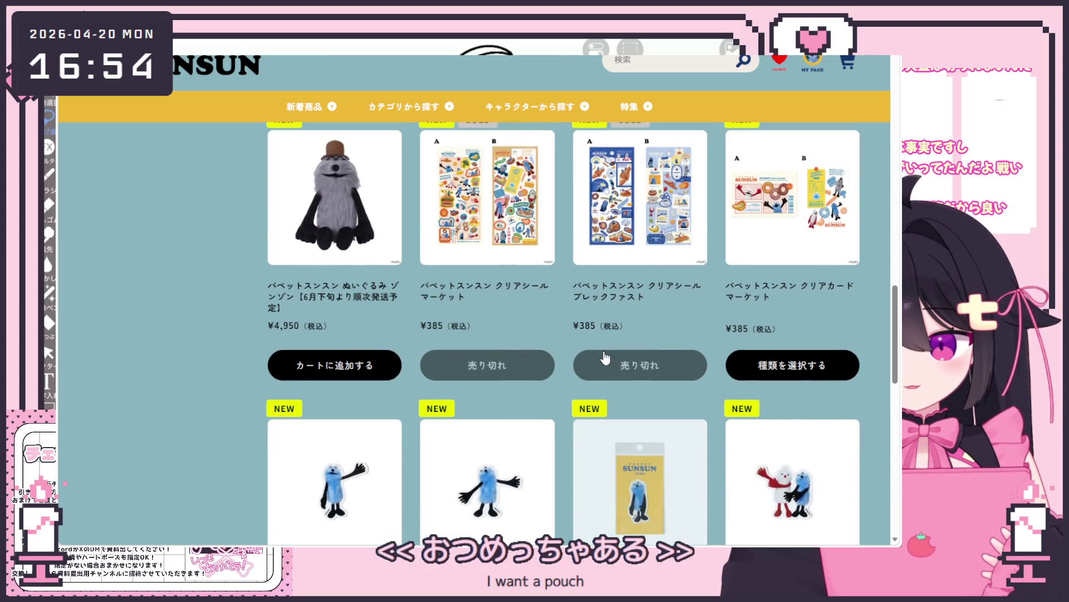
scroll(660, 320, "down", 3)
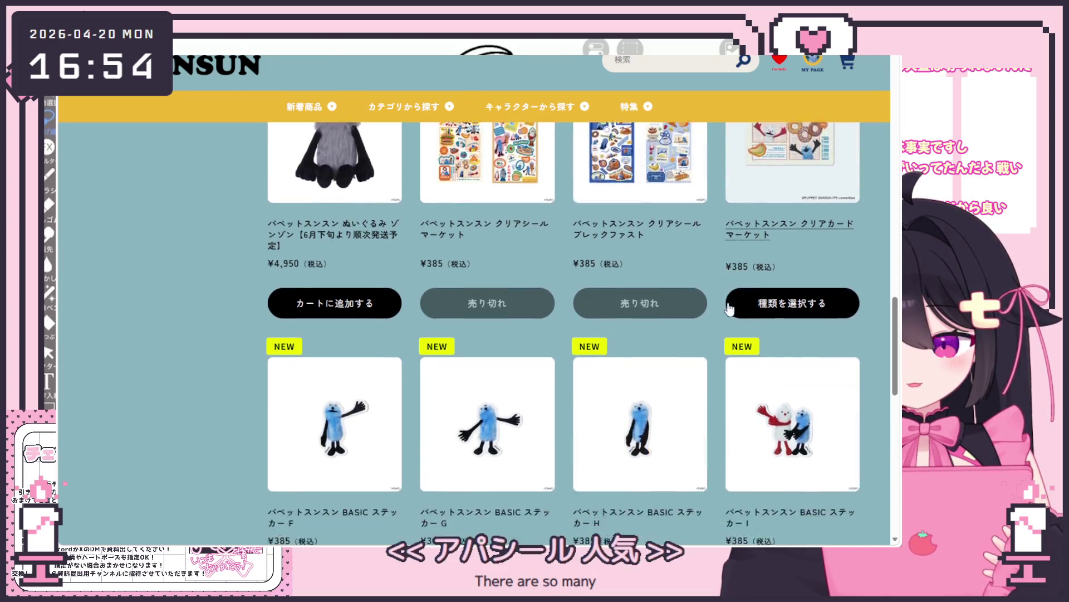
scroll(715, 312, "down", 1)
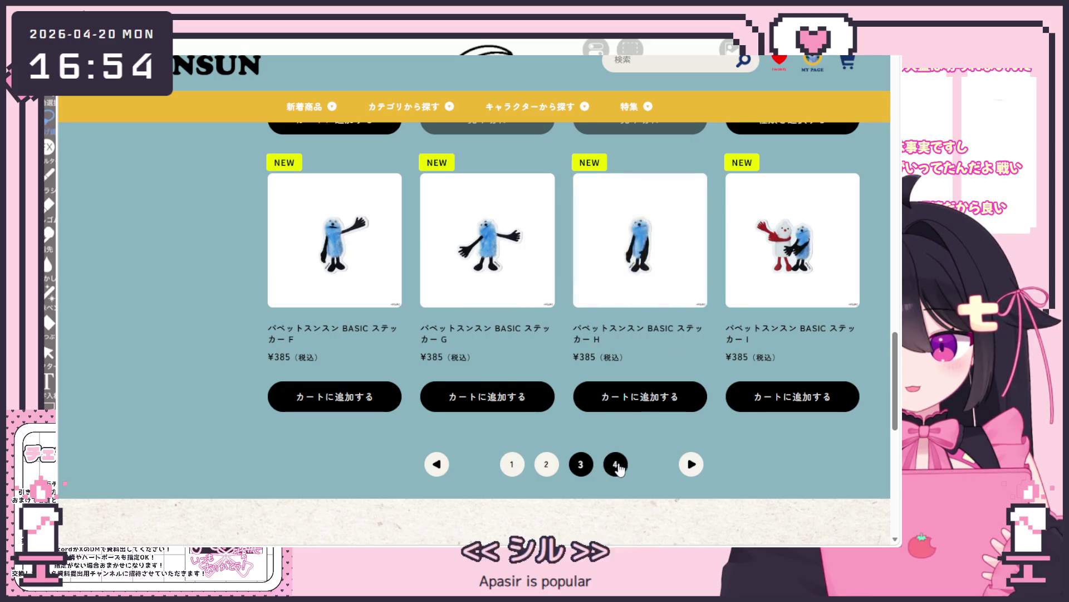
Move on to page 4 of the new-item listing.
left_click(616, 464)
scroll(565, 362, "down", 5)
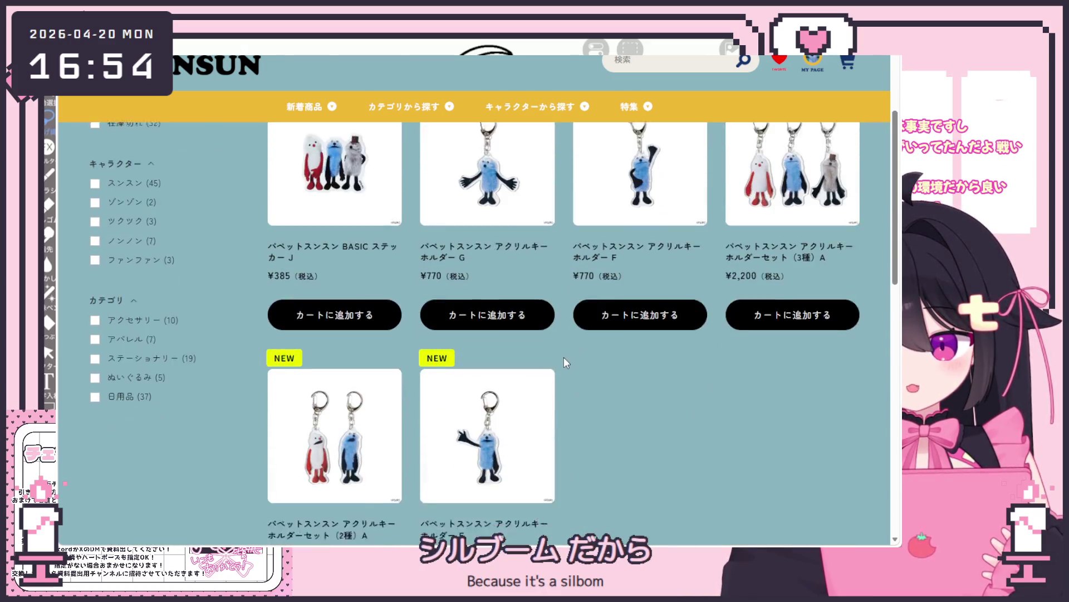
scroll(338, 308, "up", 5)
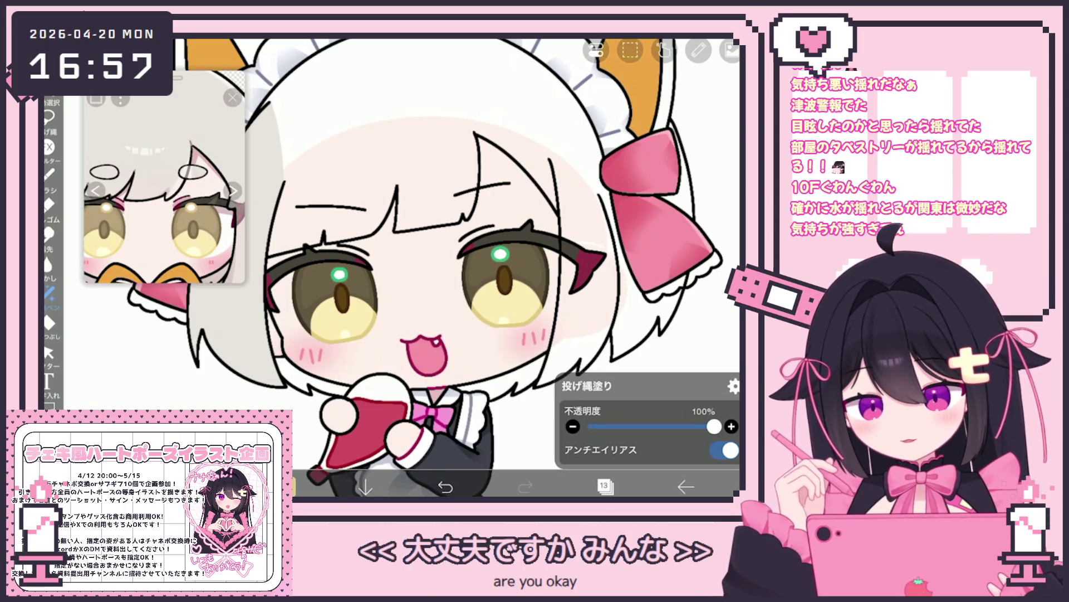
Select layer 11, which holds the green eye highlights.
left_click(604, 486)
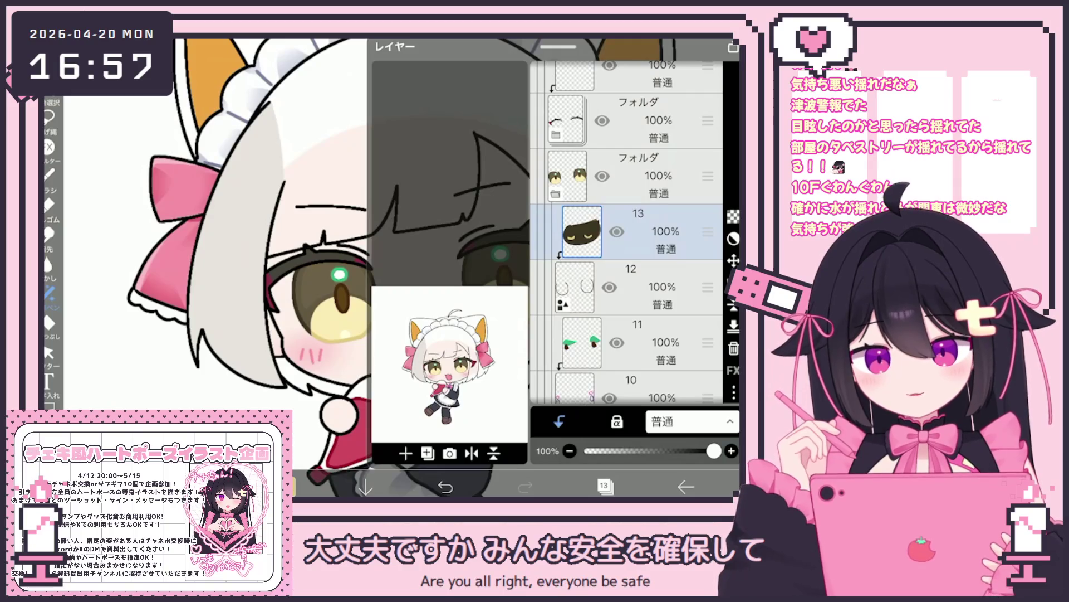
scroll(627, 231, "down", 3)
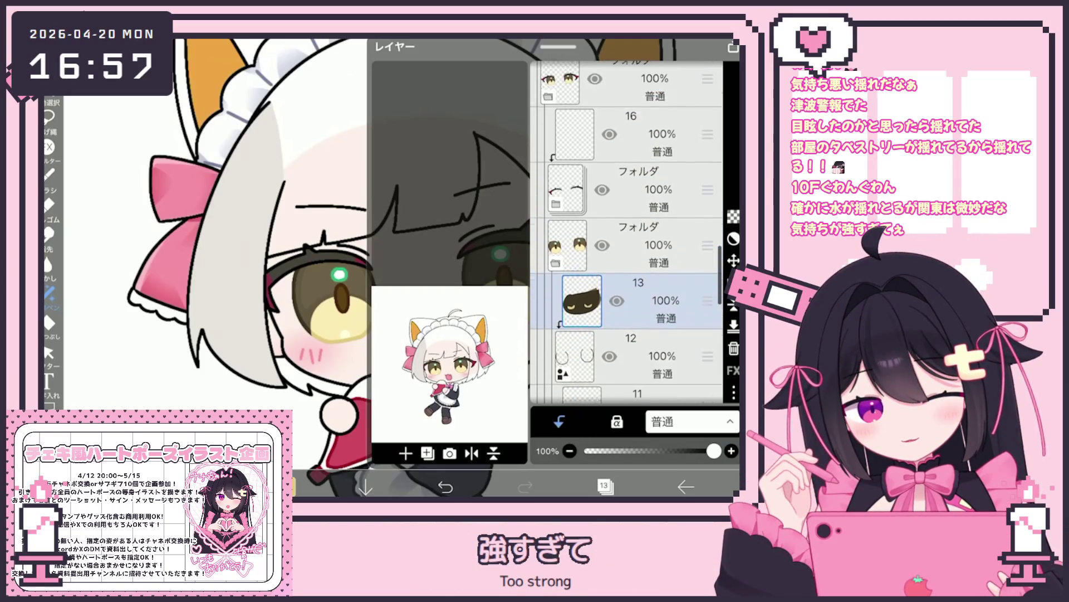
left_click(630, 295)
left_click(629, 240)
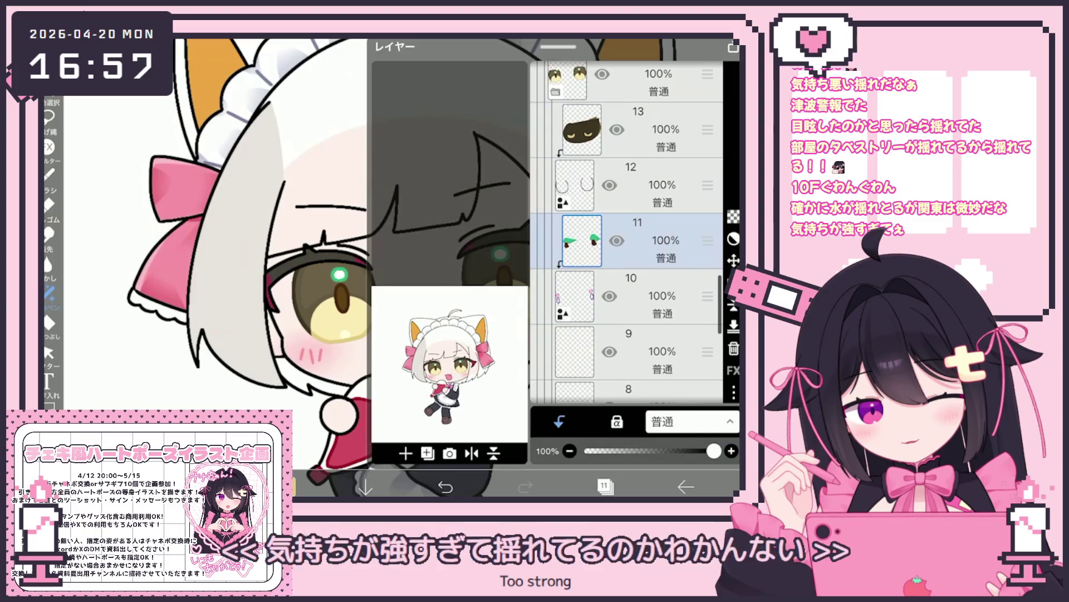
left_click(604, 486)
Zoom into the face and lasso-fill the eye highlights in pale cream.
scroll(339, 273, "up", 3)
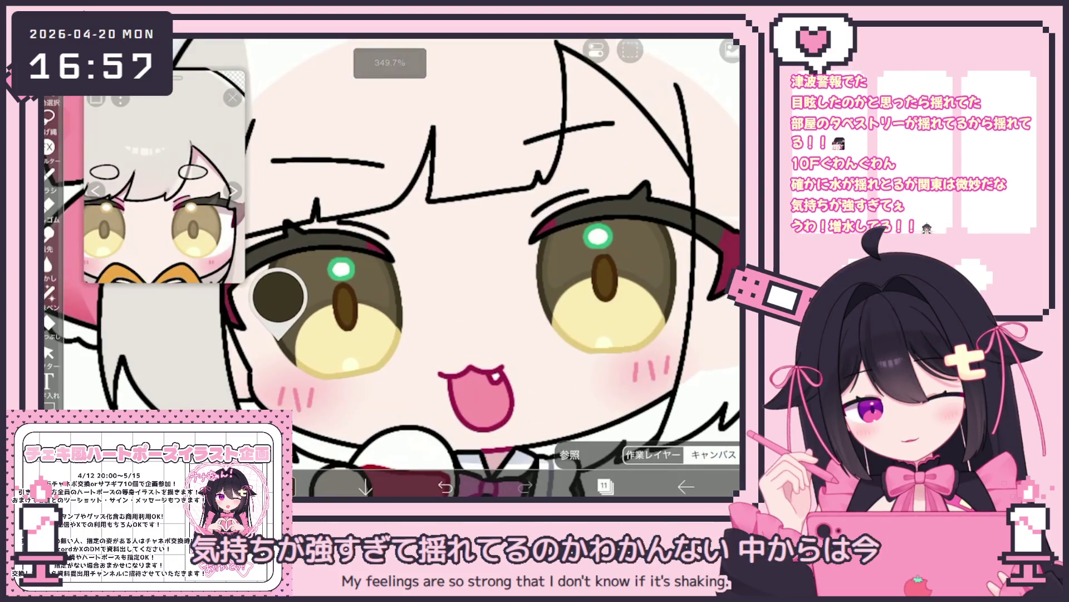
scroll(340, 267, "up", 2)
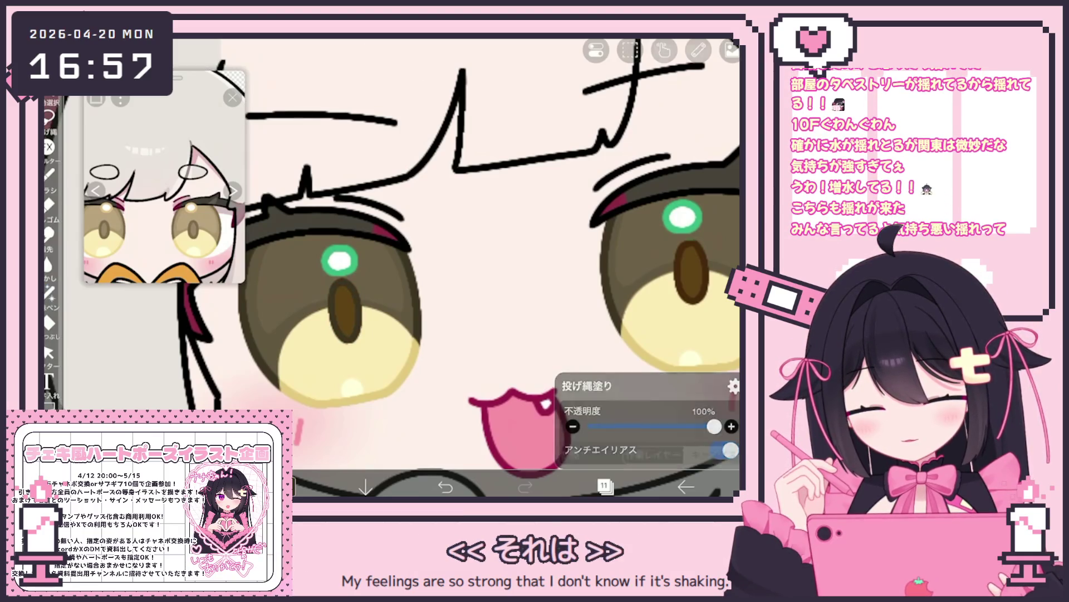
scroll(479, 267, "down", 2)
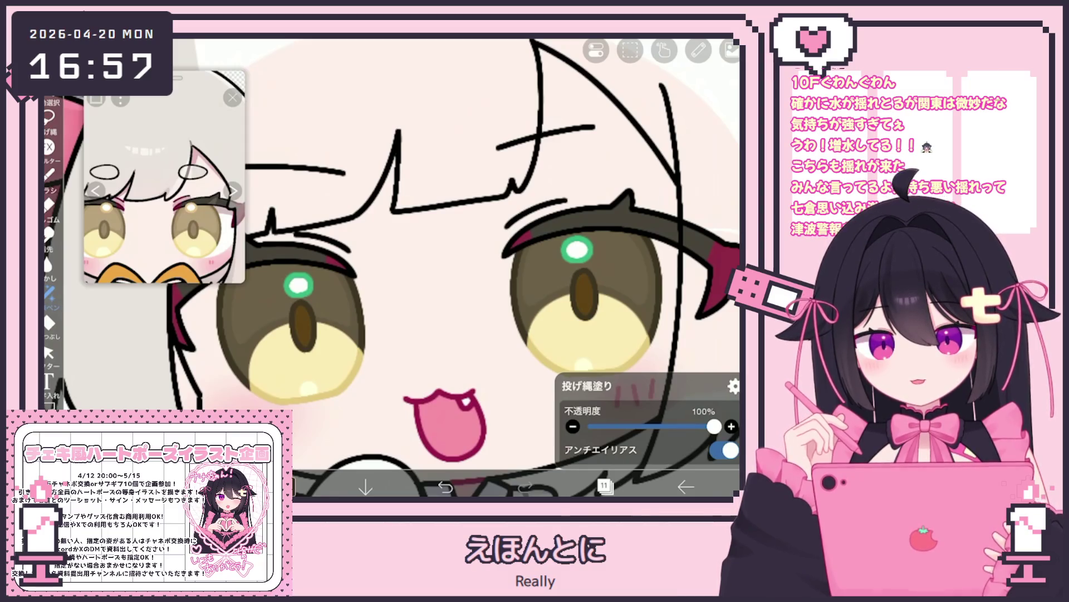
scroll(273, 295, "up", 2)
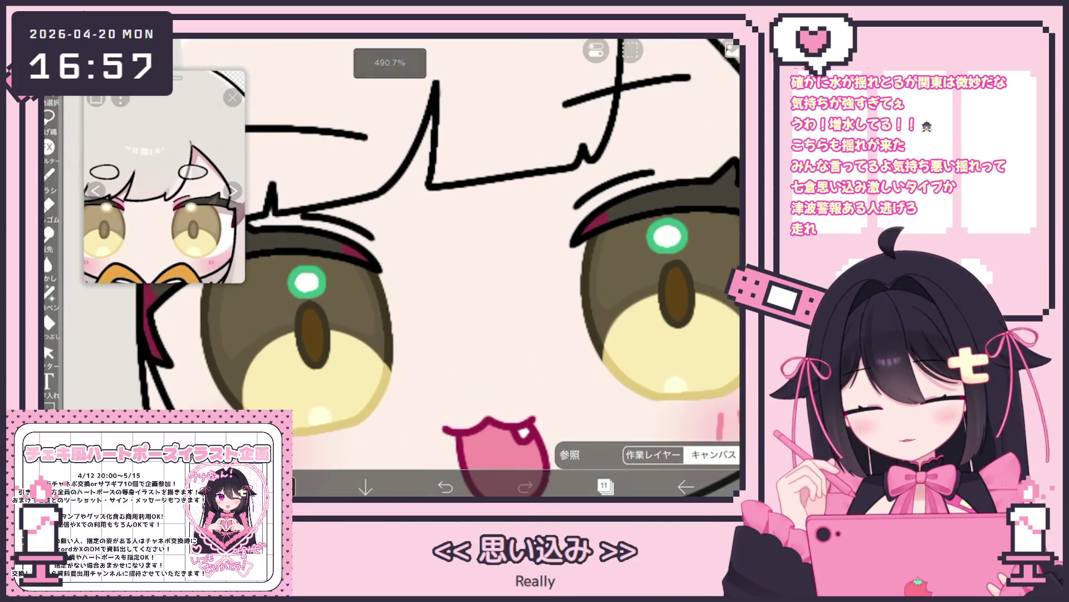
left_click(49, 291)
scroll(446, 251, "up", 1)
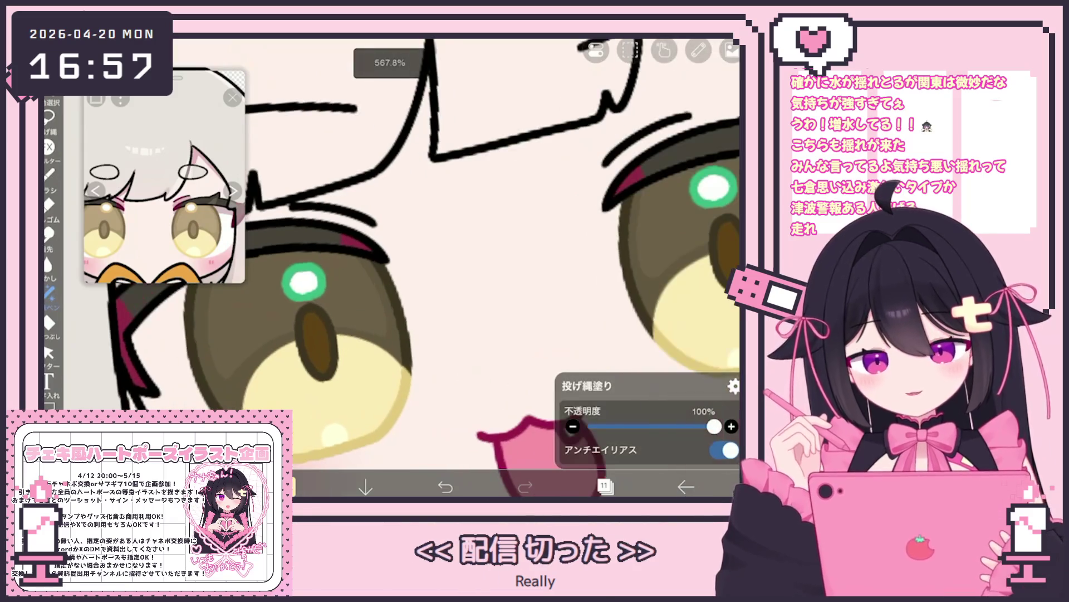
scroll(390, 268, "up", 1)
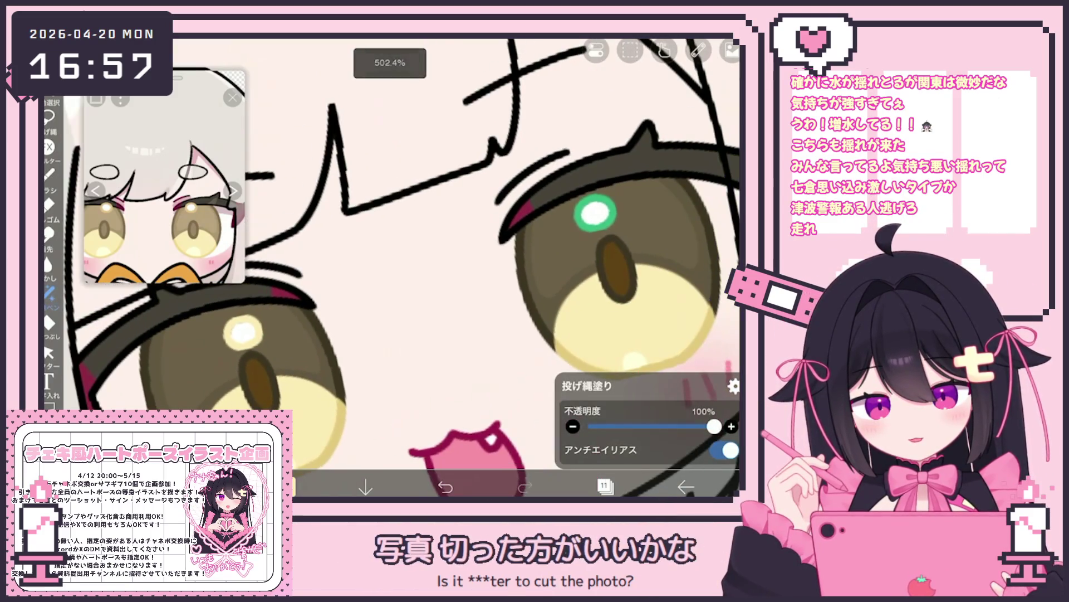
scroll(390, 268, "down", 1)
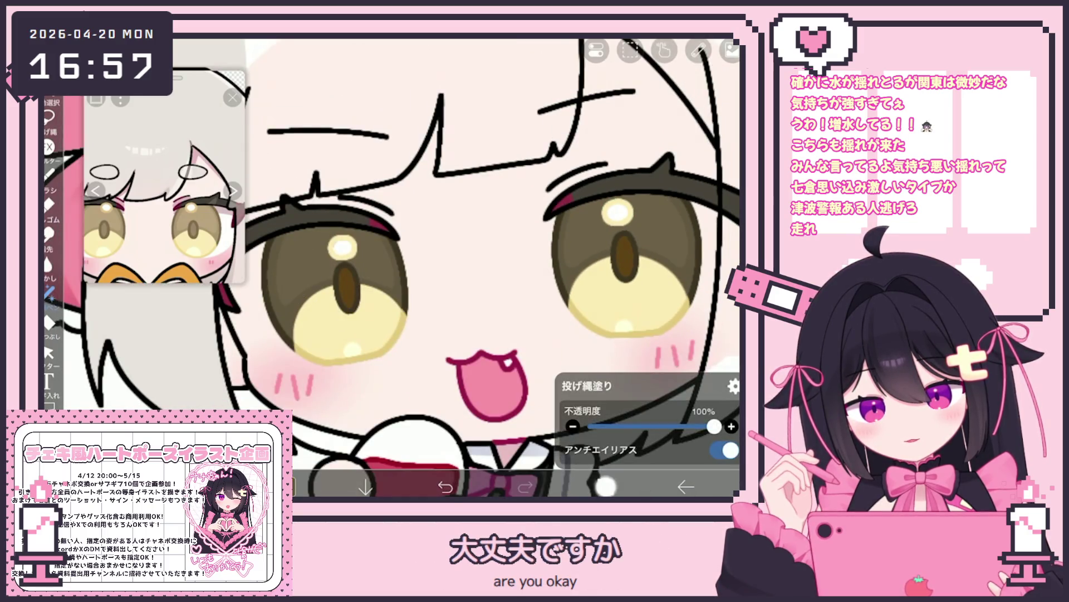
Turn on Alpha Lock for layer 8.
left_click(605, 486)
left_click(630, 277)
left_click(617, 422)
left_click(605, 487)
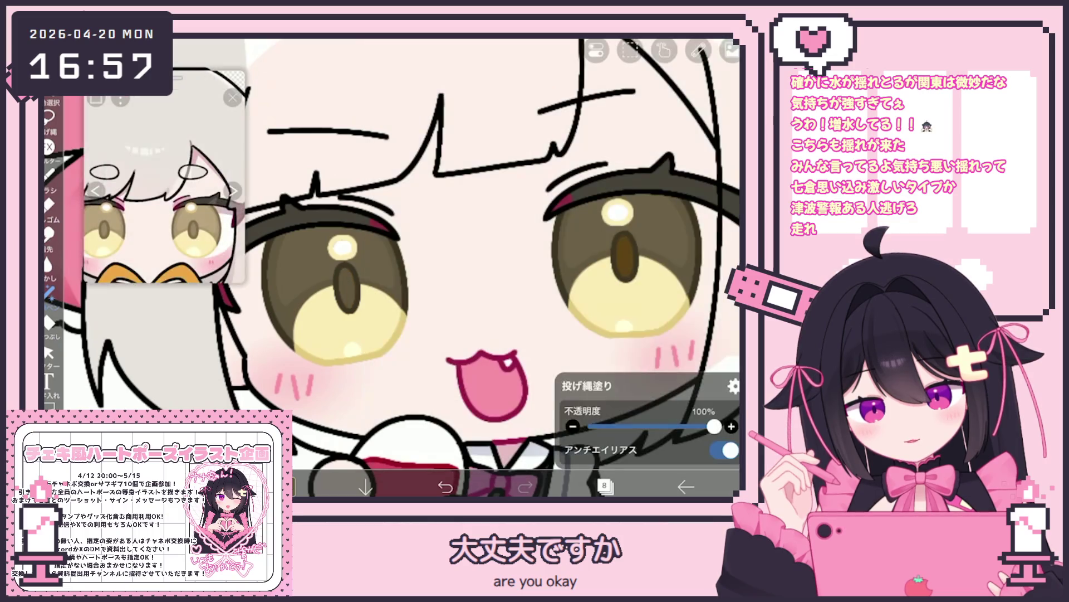